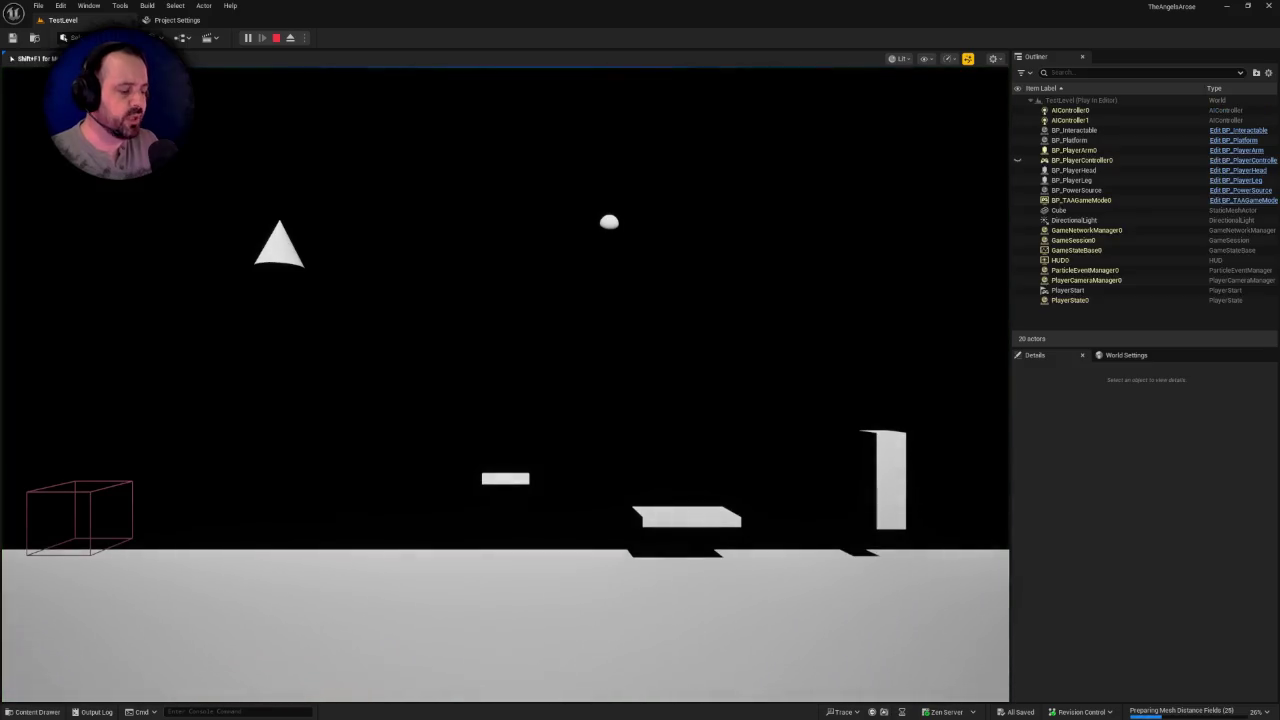
# Step: Expand the Unreal game view to full screen with F11
pyautogui.press('F11')
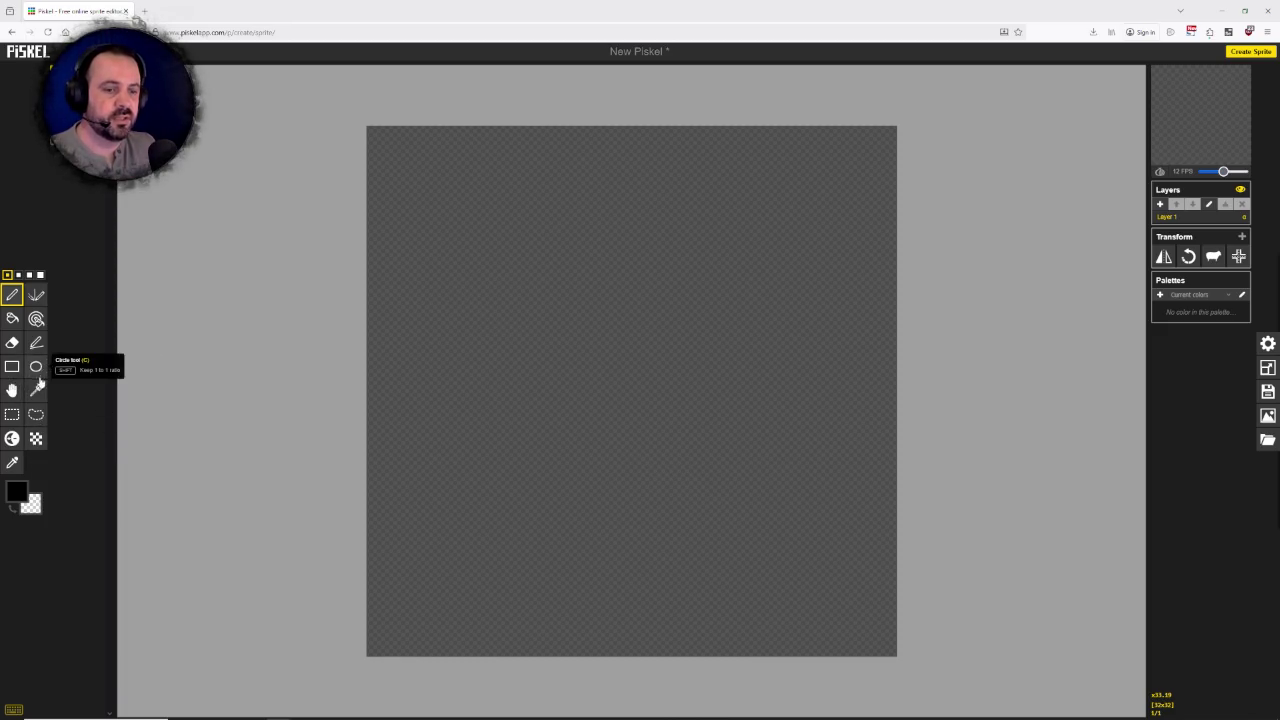
# Step: Bucket-fill the frame white (#ffffff) instead of black, lower the FPS, and add an empty frame
pyautogui.click(12, 320)
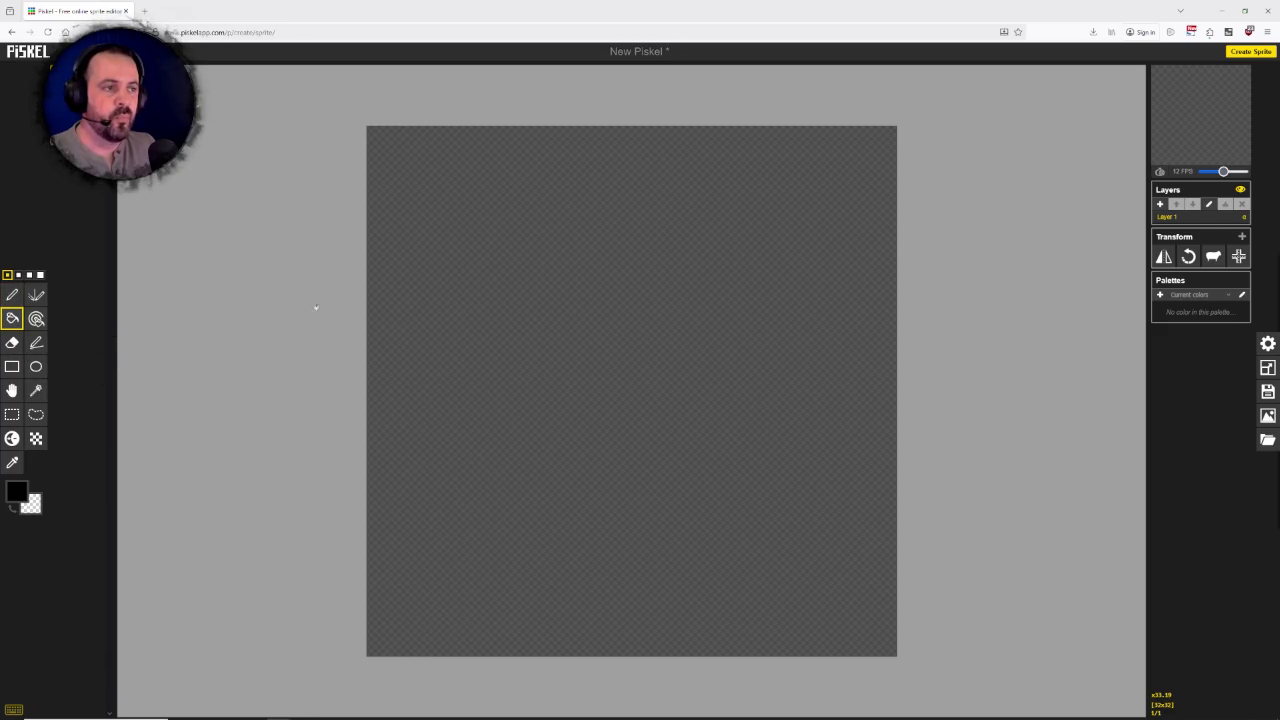
pyautogui.click(447, 293)
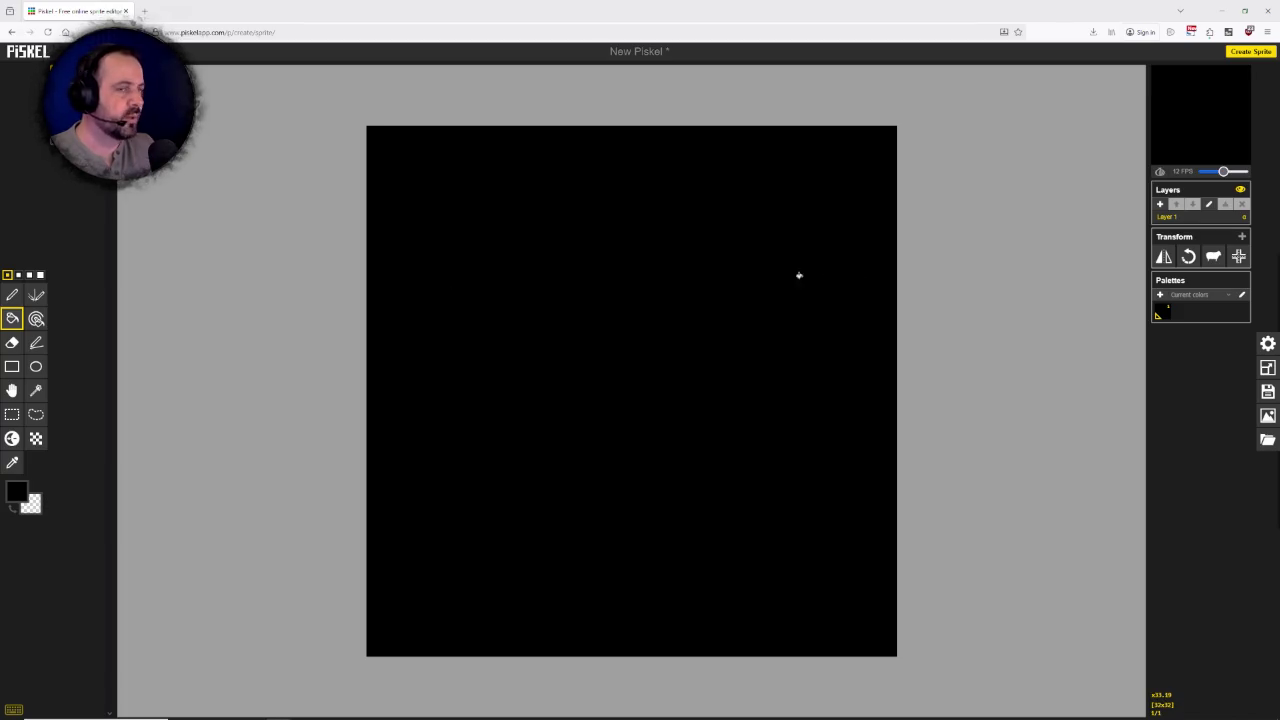
pyautogui.hotkey('ctrl', 'z')
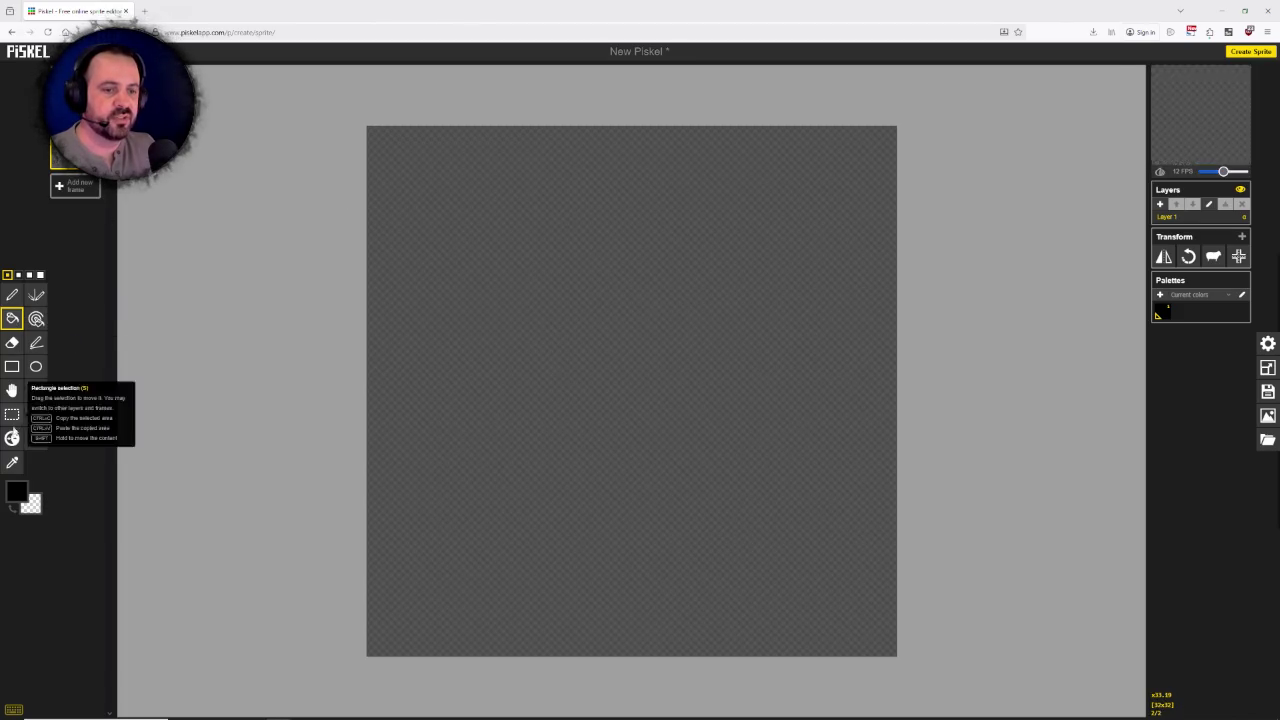
pyautogui.click(30, 503)
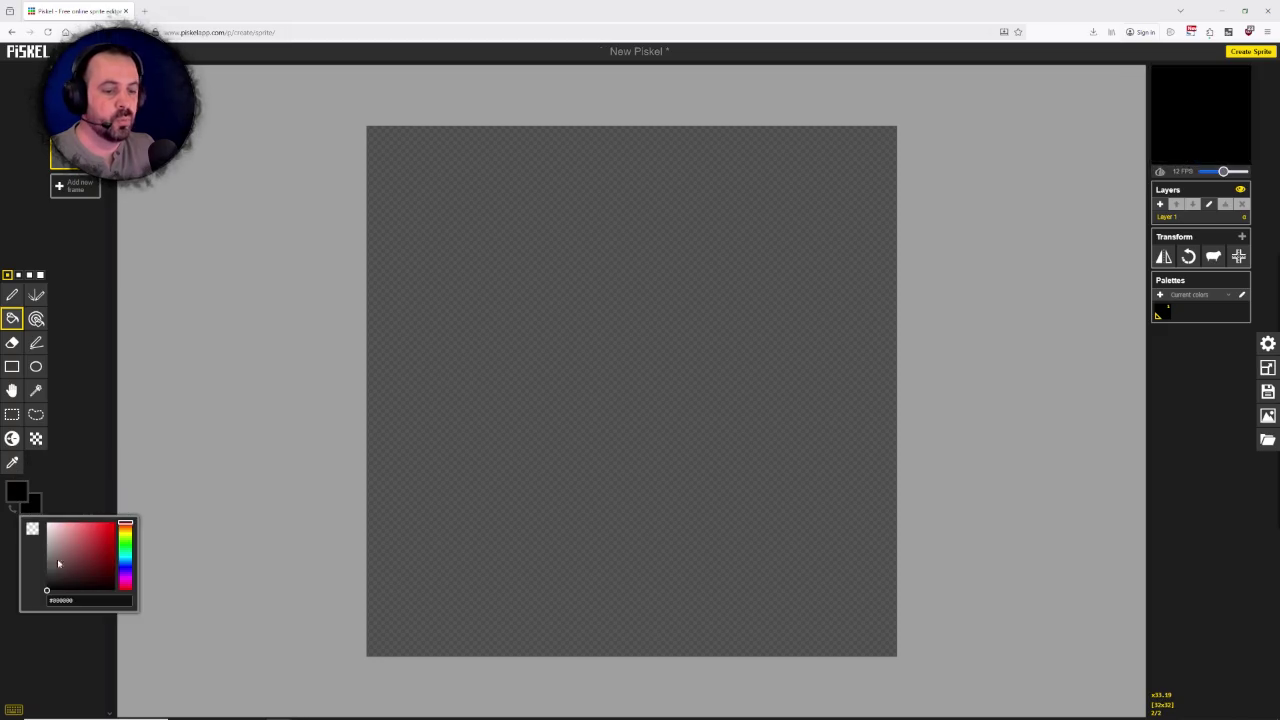
pyautogui.click(47, 523)
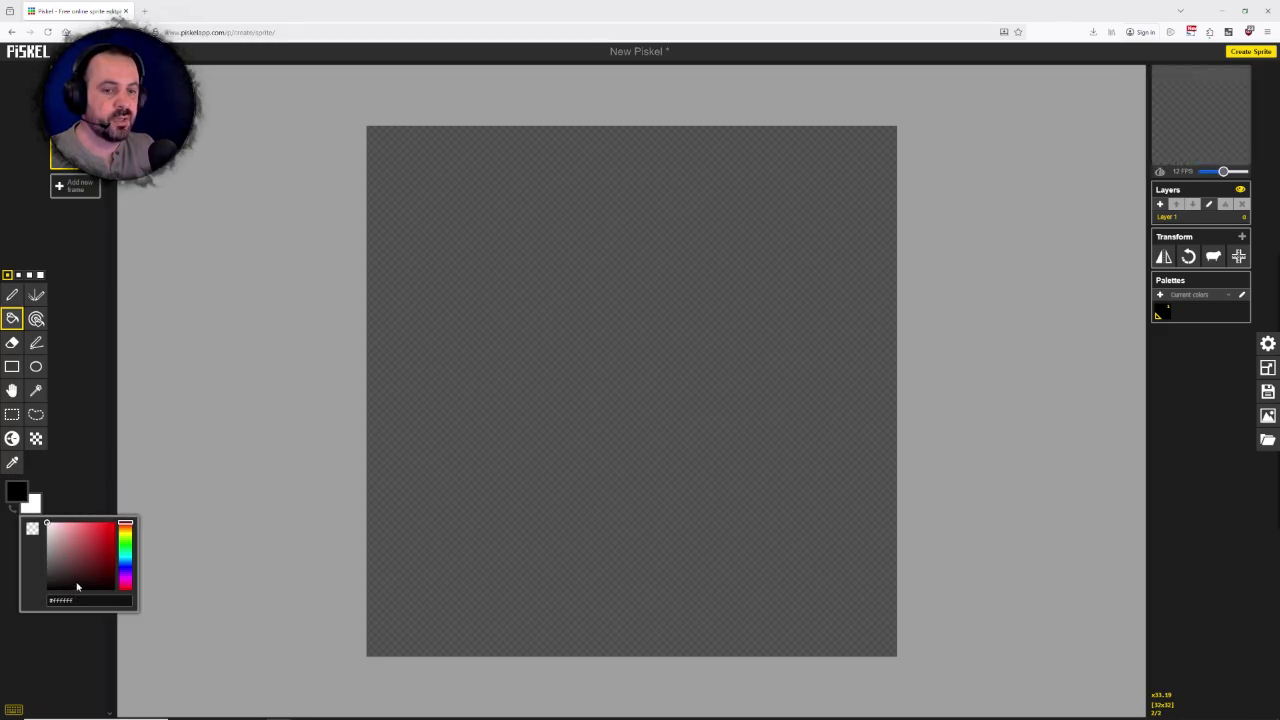
pyautogui.rightClick(434, 396)
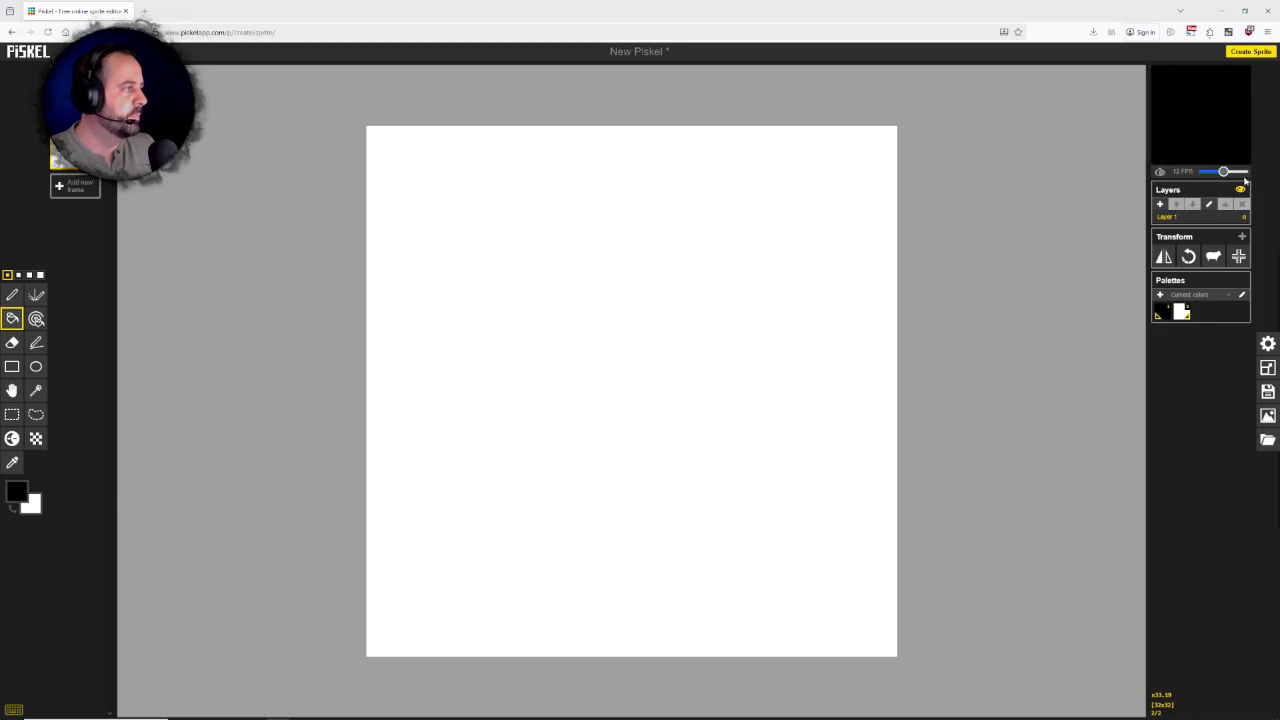
pyautogui.moveTo(1222, 172); pyautogui.dragTo(1190, 172)
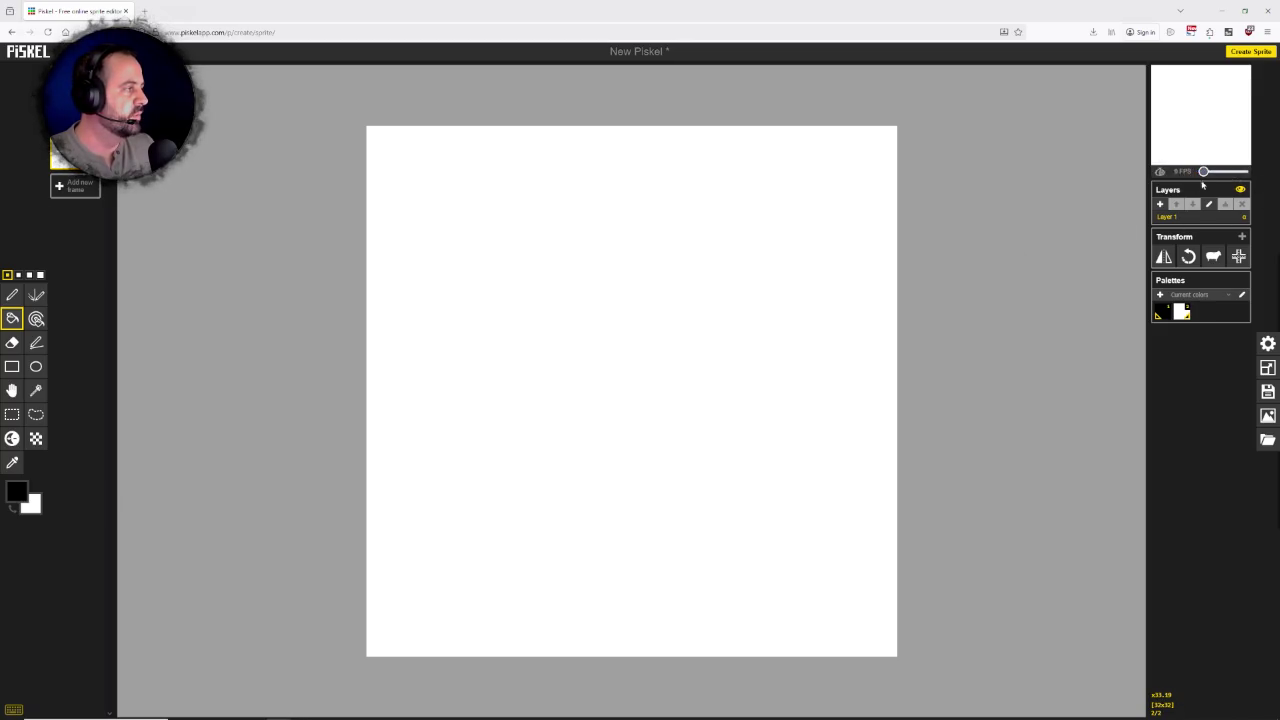
pyautogui.click(83, 192)
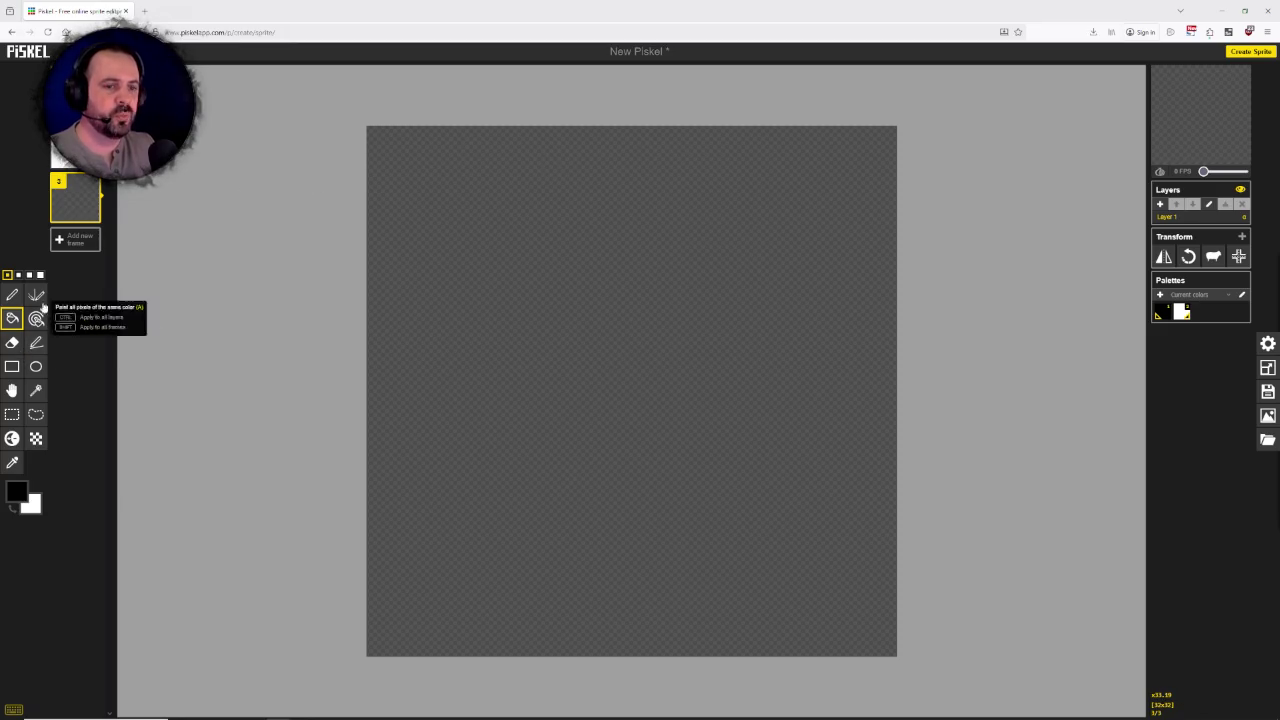
# Step: Fill the empty frame solid black with the same-colour paint tool
pyautogui.click(12, 294)
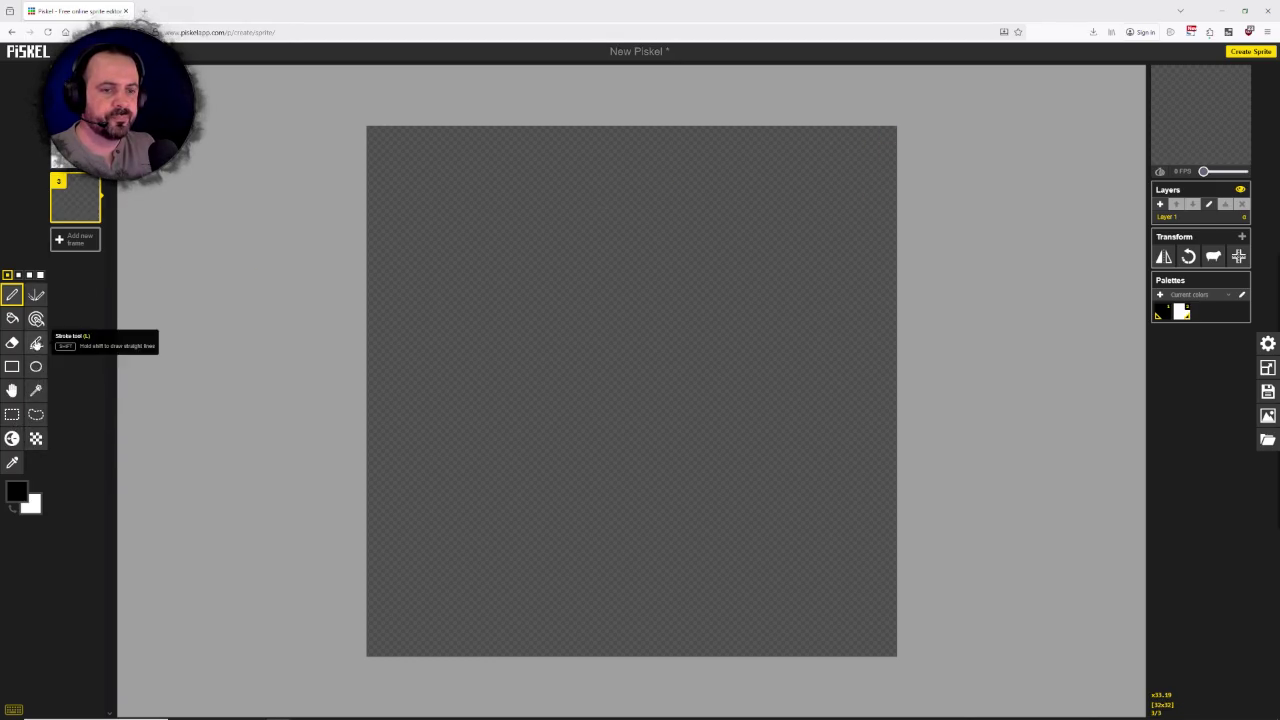
pyautogui.click(37, 318)
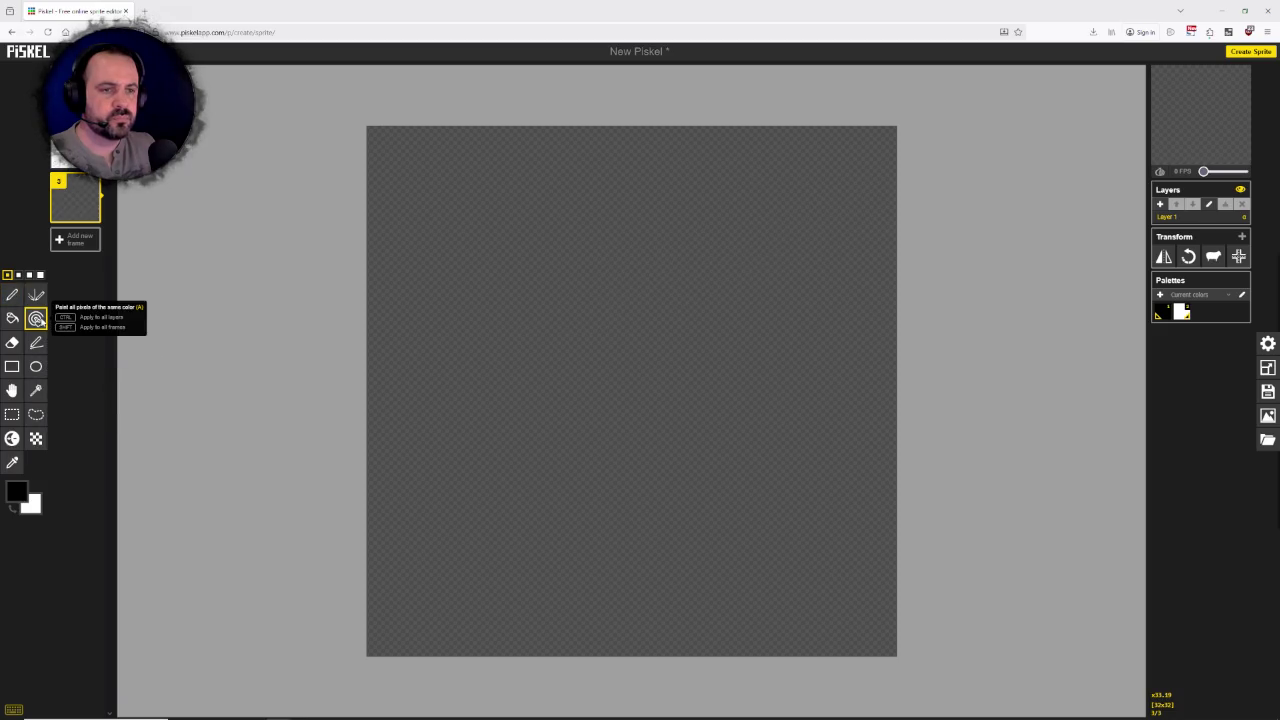
pyautogui.click(569, 285)
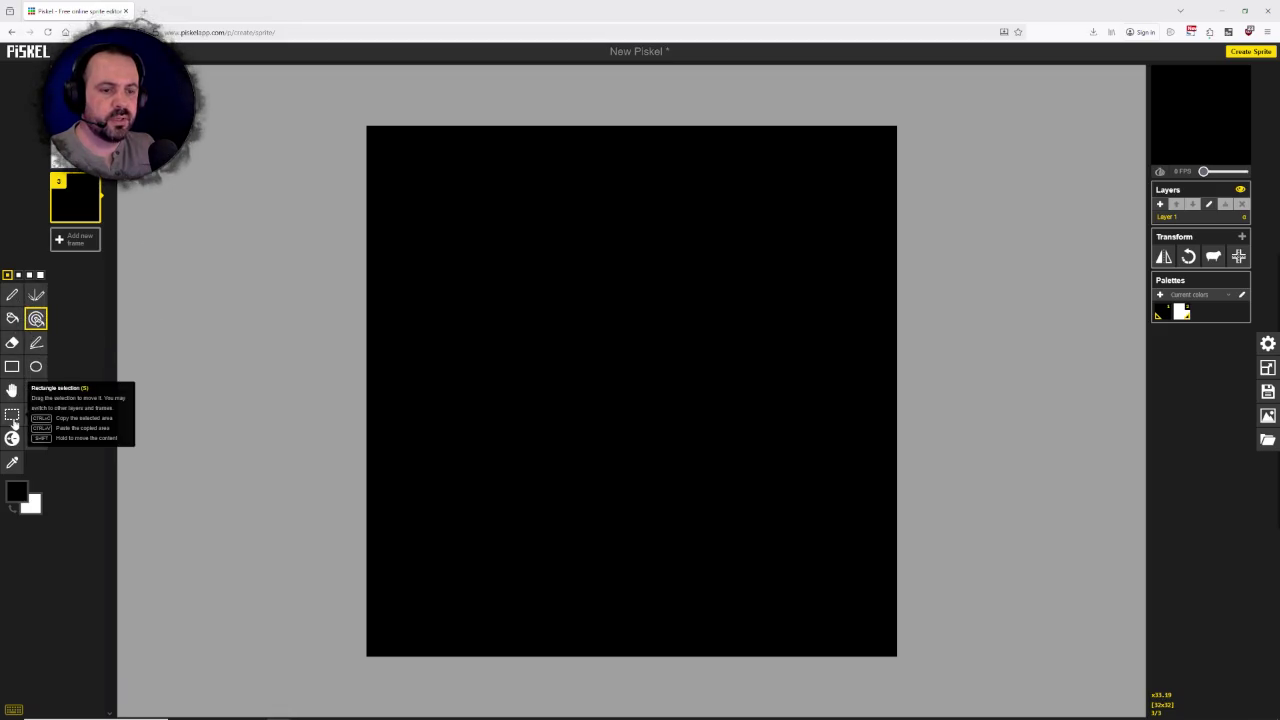
# Step: Erase a top-right corner gap and notches down the canvas's right edge
pyautogui.click(12, 342)
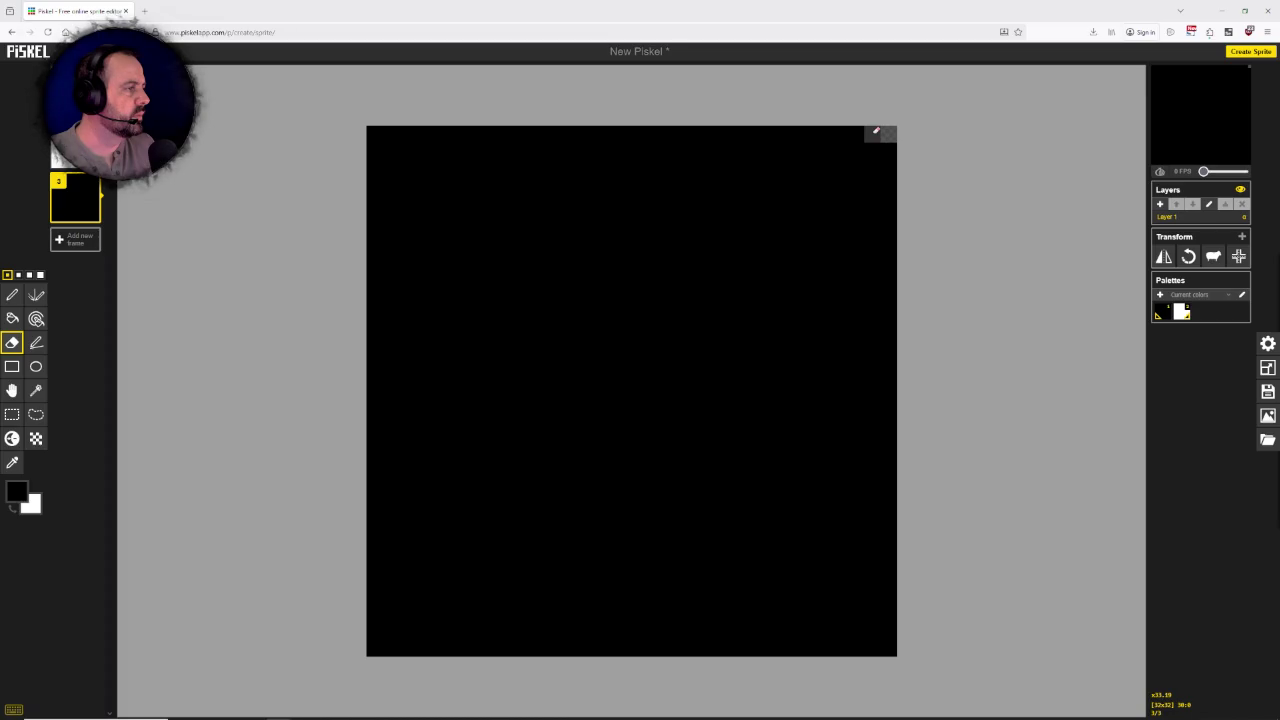
pyautogui.click(876, 130)
pyautogui.click(889, 150)
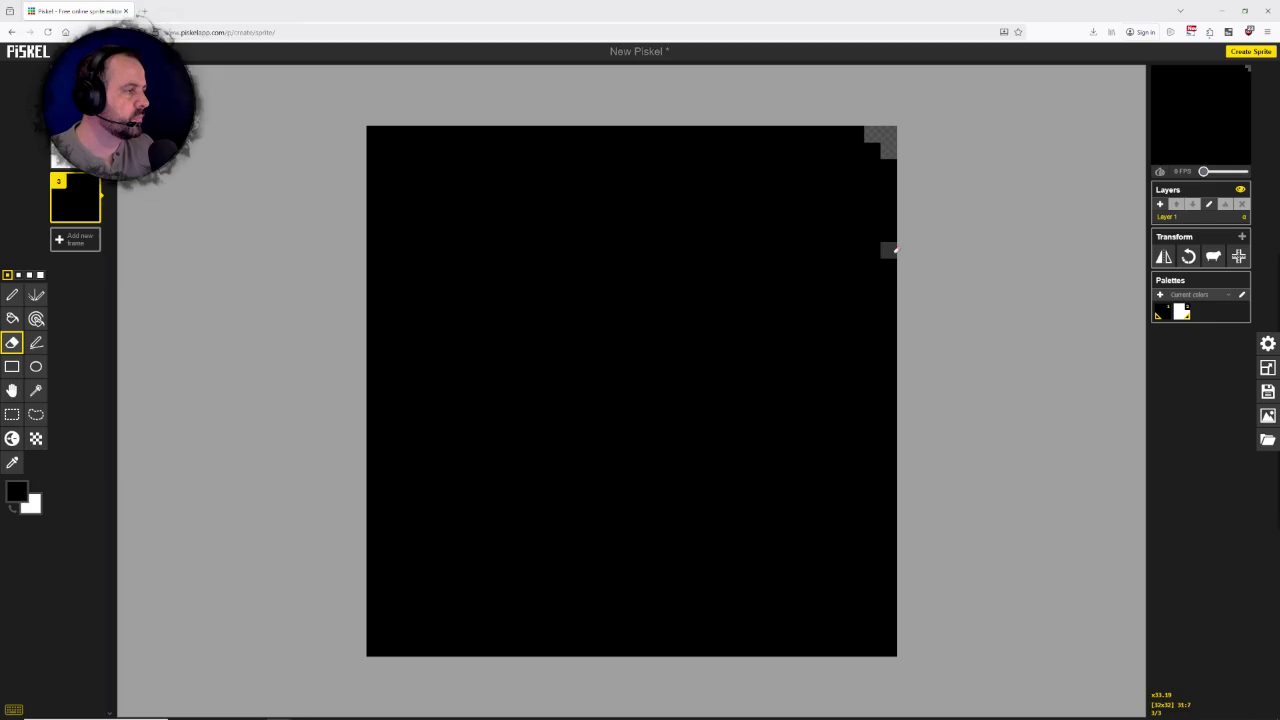
pyautogui.moveTo(888, 266); pyautogui.dragTo(888, 282)
pyautogui.click(872, 282)
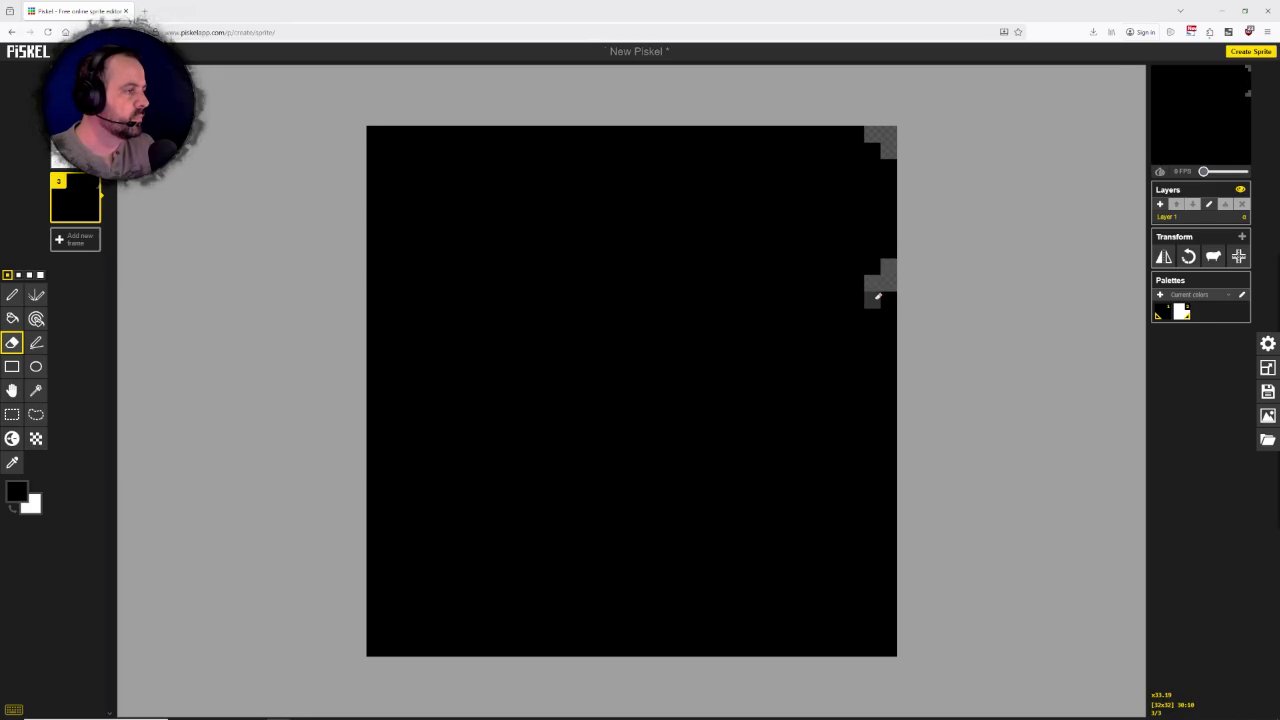
pyautogui.moveTo(877, 296)
pyautogui.mouseDown()
pyautogui.moveTo(890, 297)
pyautogui.moveTo(888, 316)
pyautogui.mouseUp()
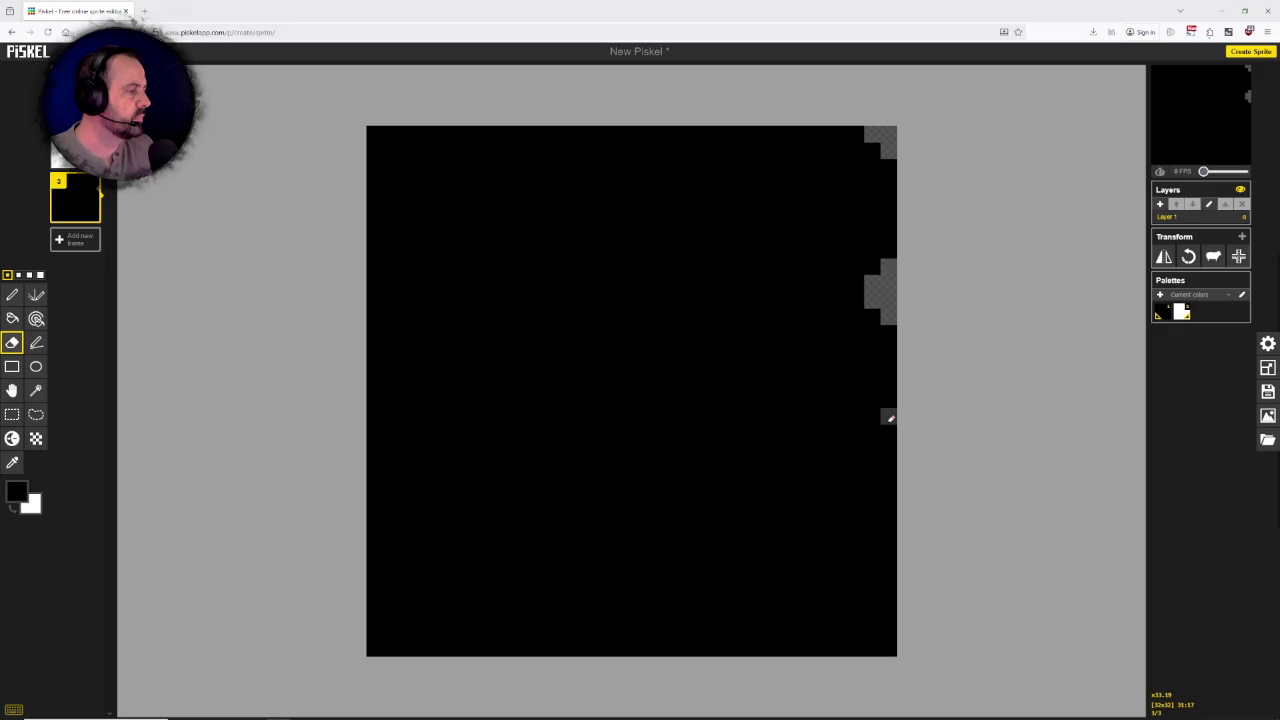
pyautogui.moveTo(891, 432); pyautogui.dragTo(889, 482)
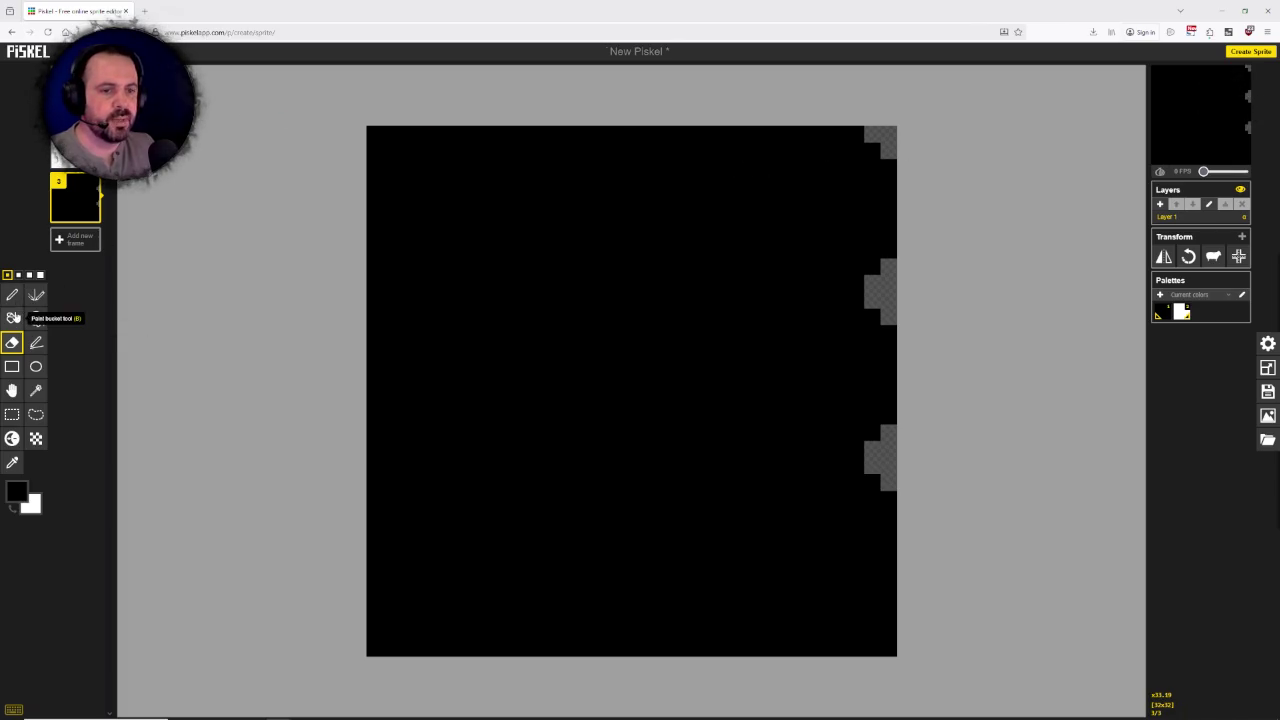
# Step: Repaint some of the erased right-edge pixels black with the Pen
pyautogui.click(12, 294)
pyautogui.moveTo(872, 134); pyautogui.dragTo(872, 150)
pyautogui.click(872, 282)
pyautogui.click(872, 300)
pyautogui.moveTo(872, 448); pyautogui.dragTo(872, 466)
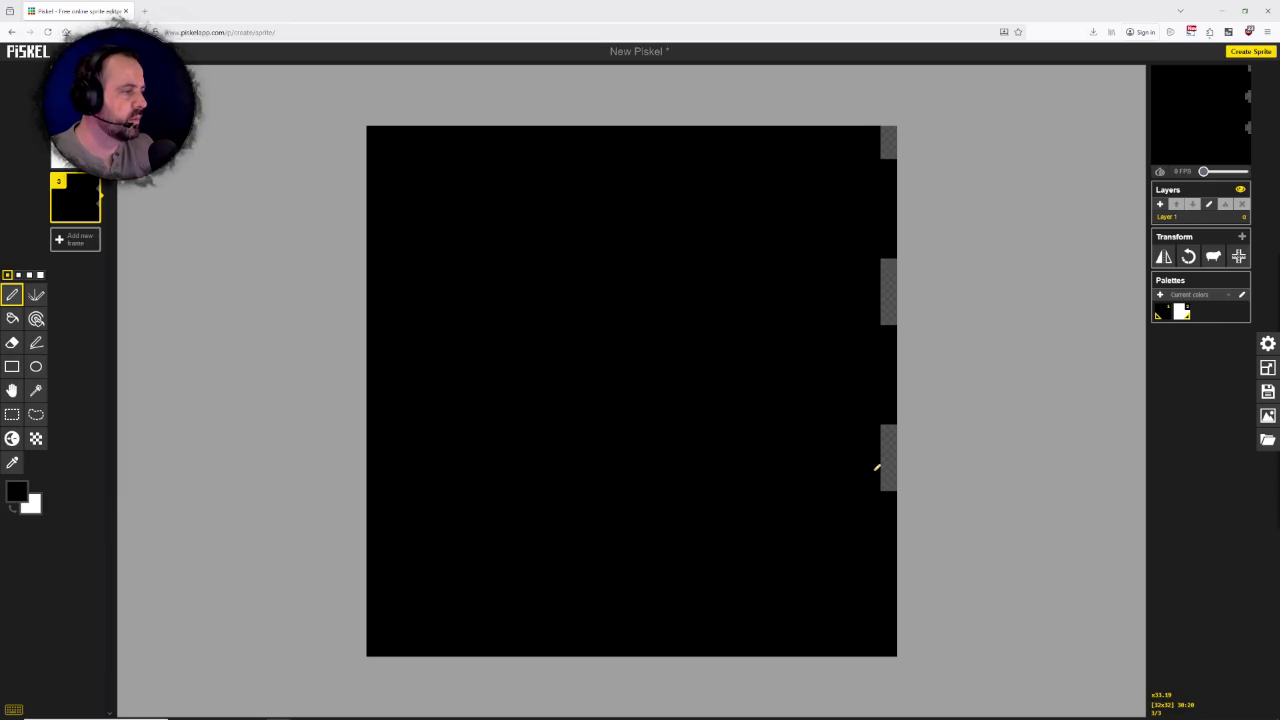
pyautogui.click(889, 150)
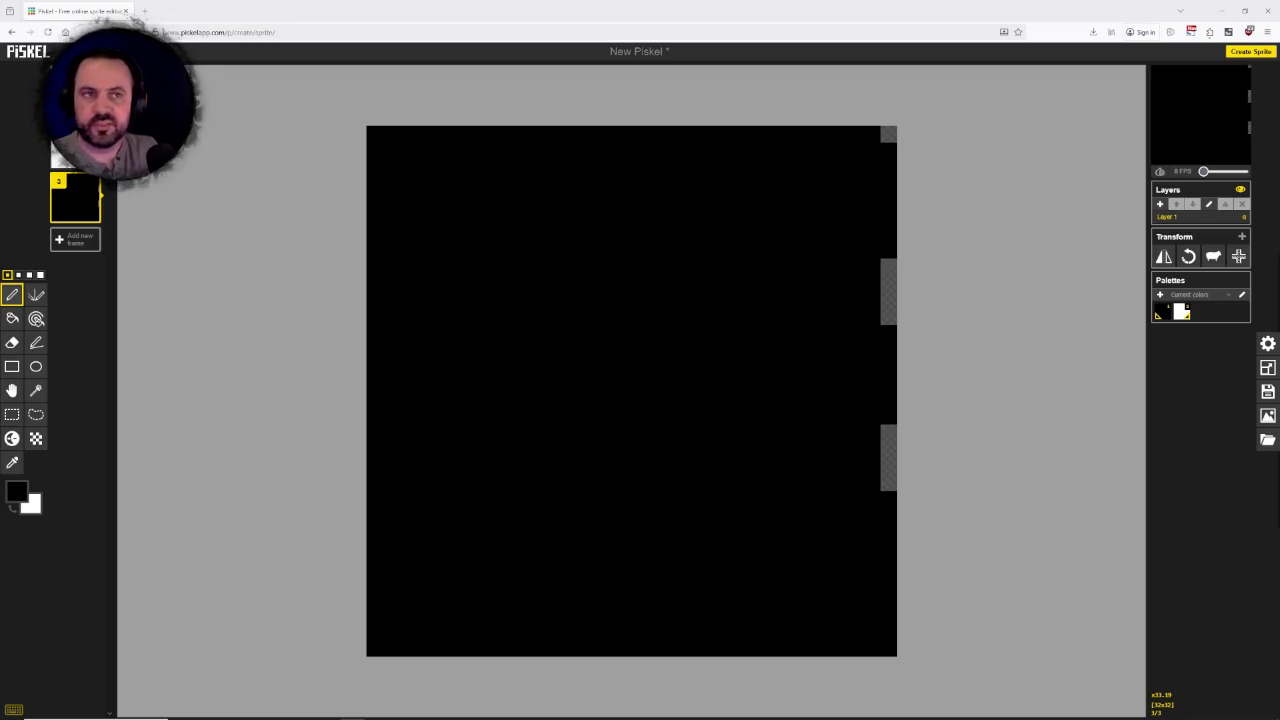
# Step: Search Google Images for 'pixel art brick tile' and preview a green stone brick wall
pyautogui.click(146, 10)
pyautogui.click(183, 31)
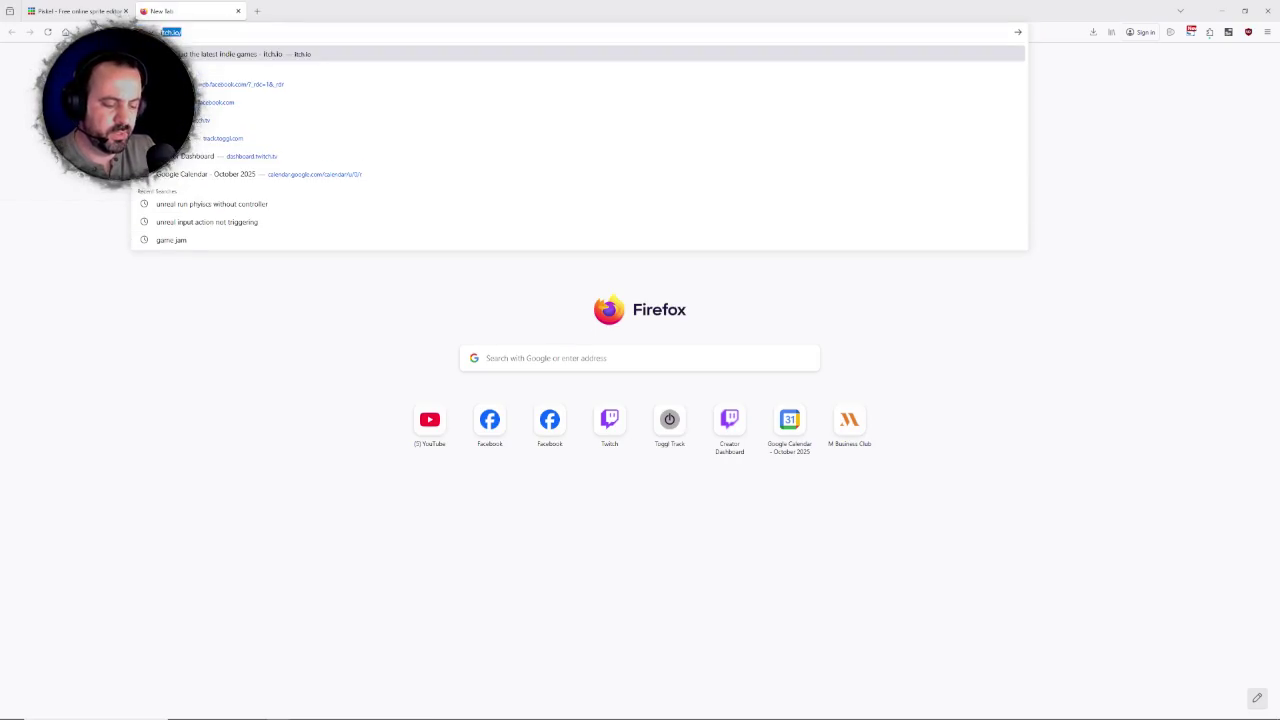
pyautogui.write('pixel art bl')
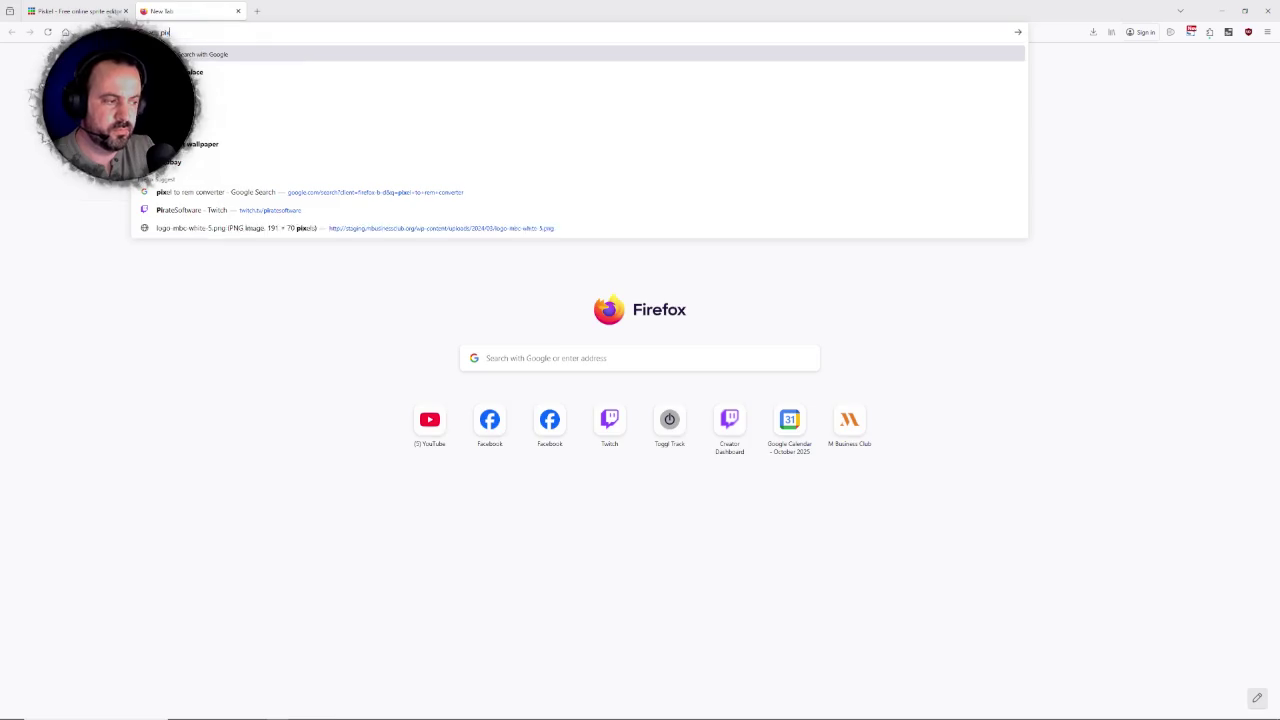
pyautogui.write('ri')
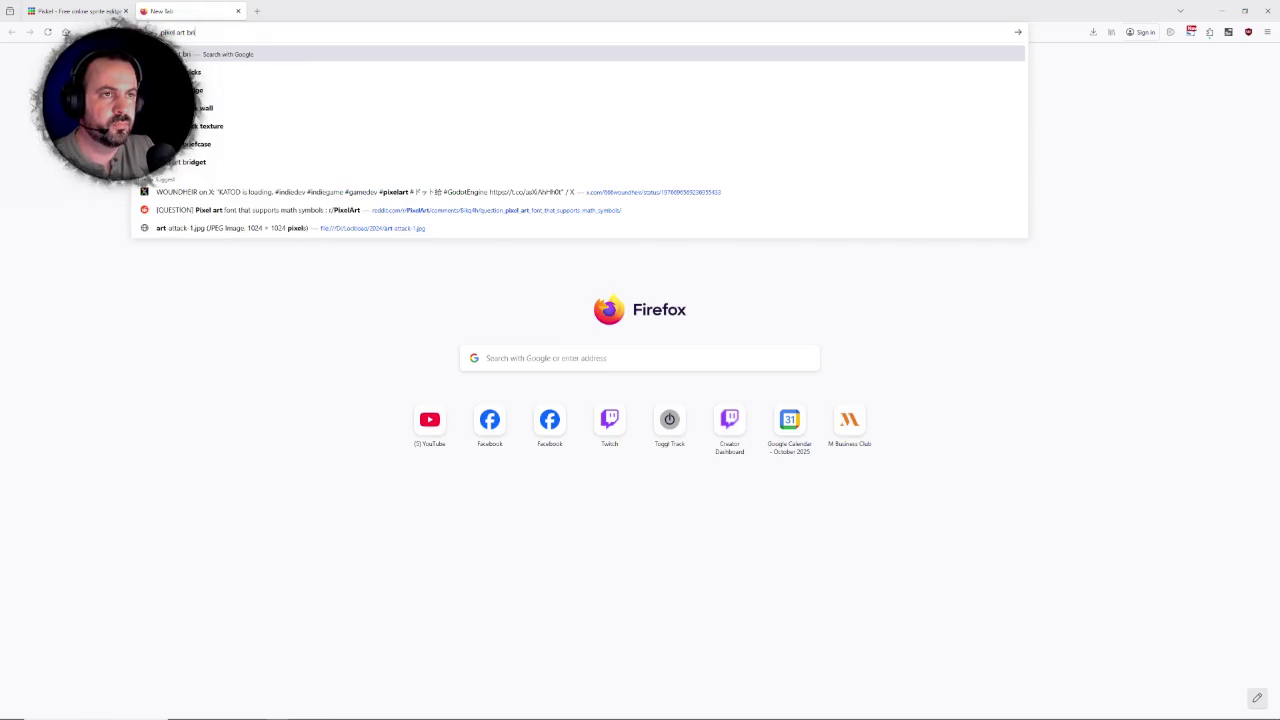
pyautogui.write('ck ti')
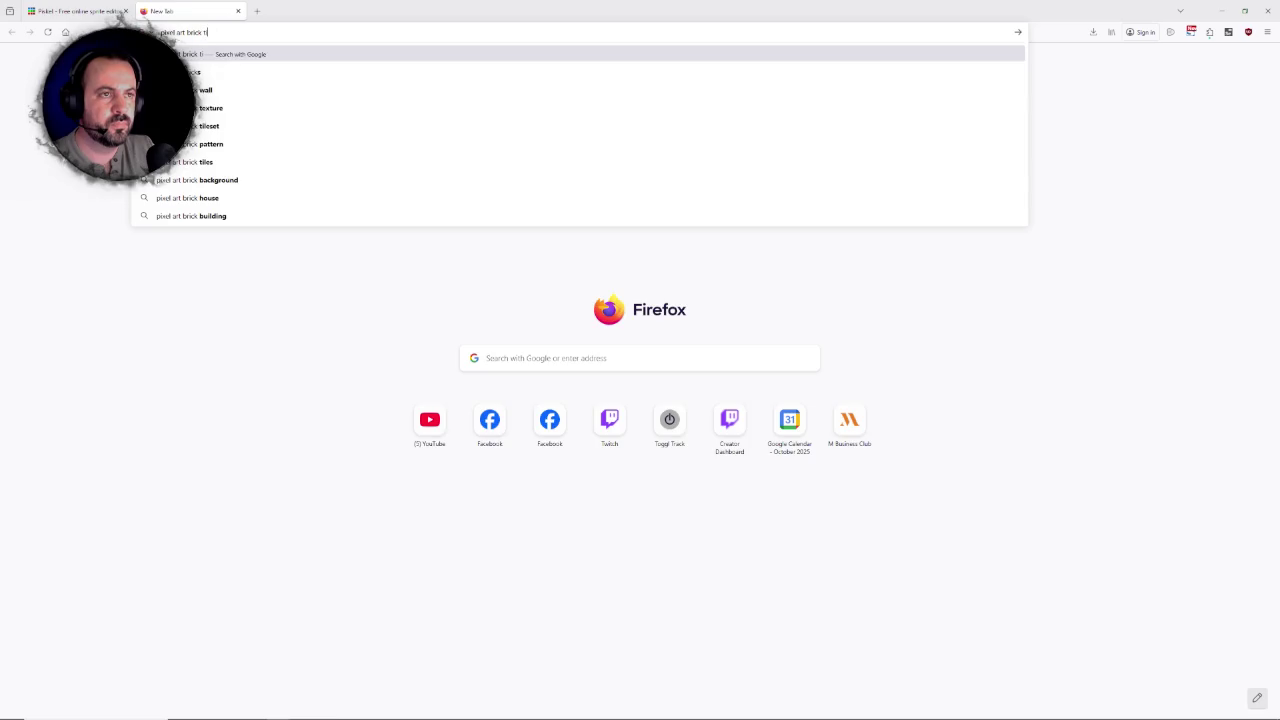
pyautogui.write('le')
pyautogui.press('Return')
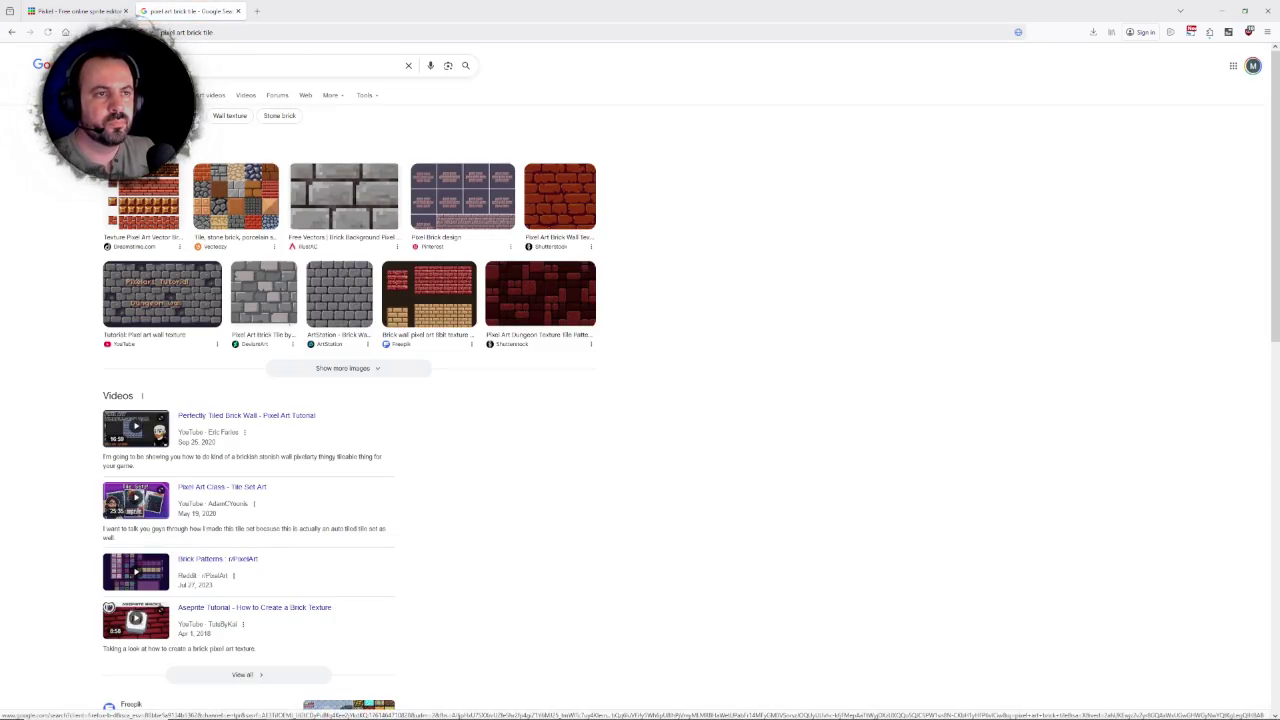
pyautogui.click(225, 116)
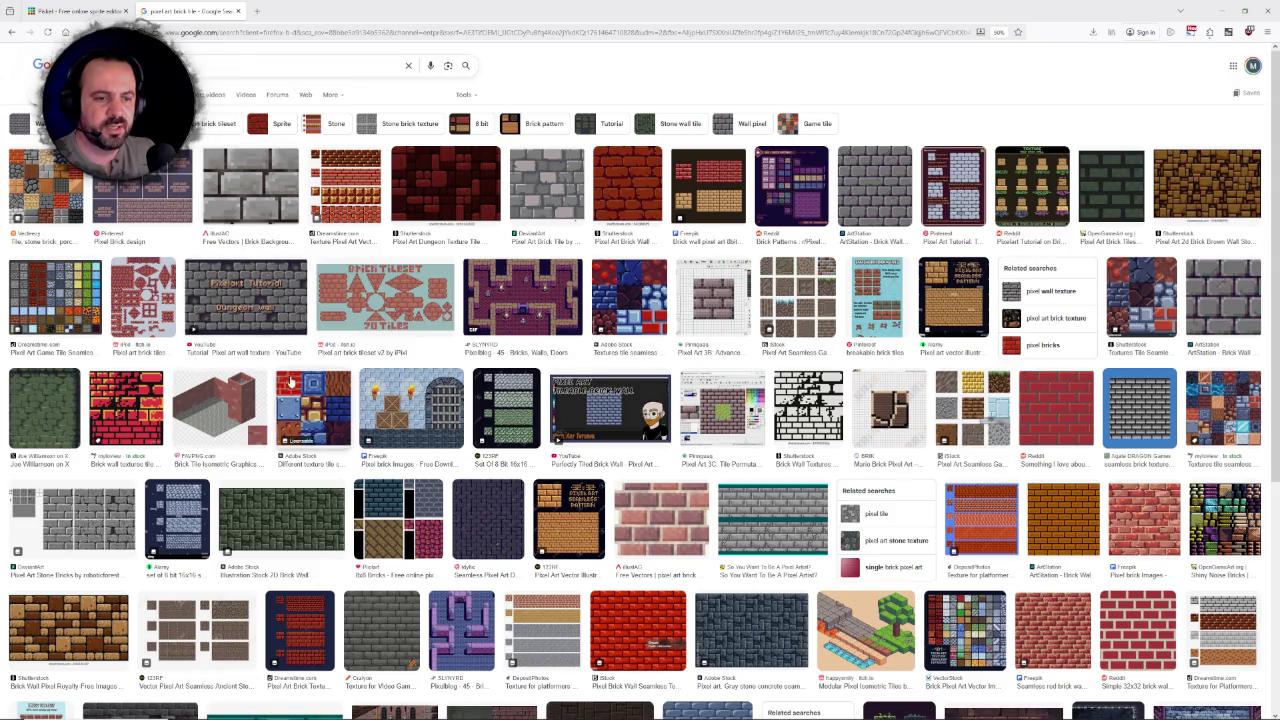
pyautogui.click(55, 406)
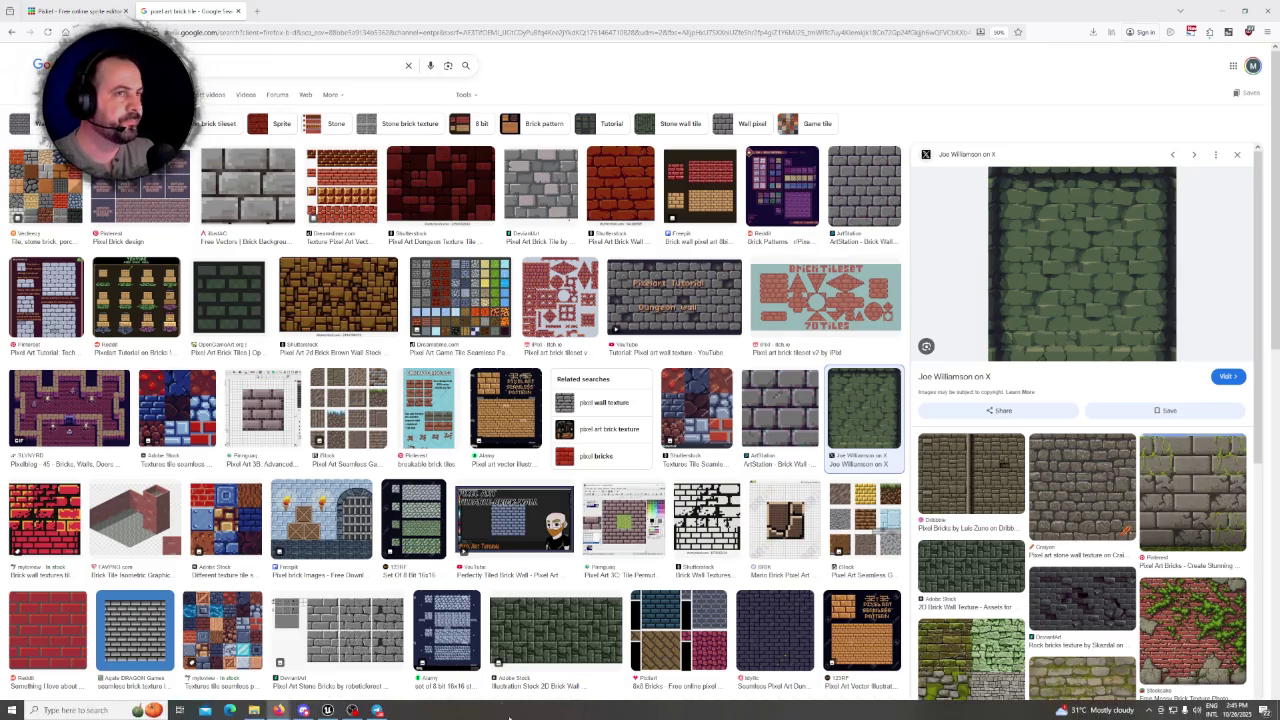
# Step: Go back to the Piskel tab in the browser
pyautogui.click(328, 711)
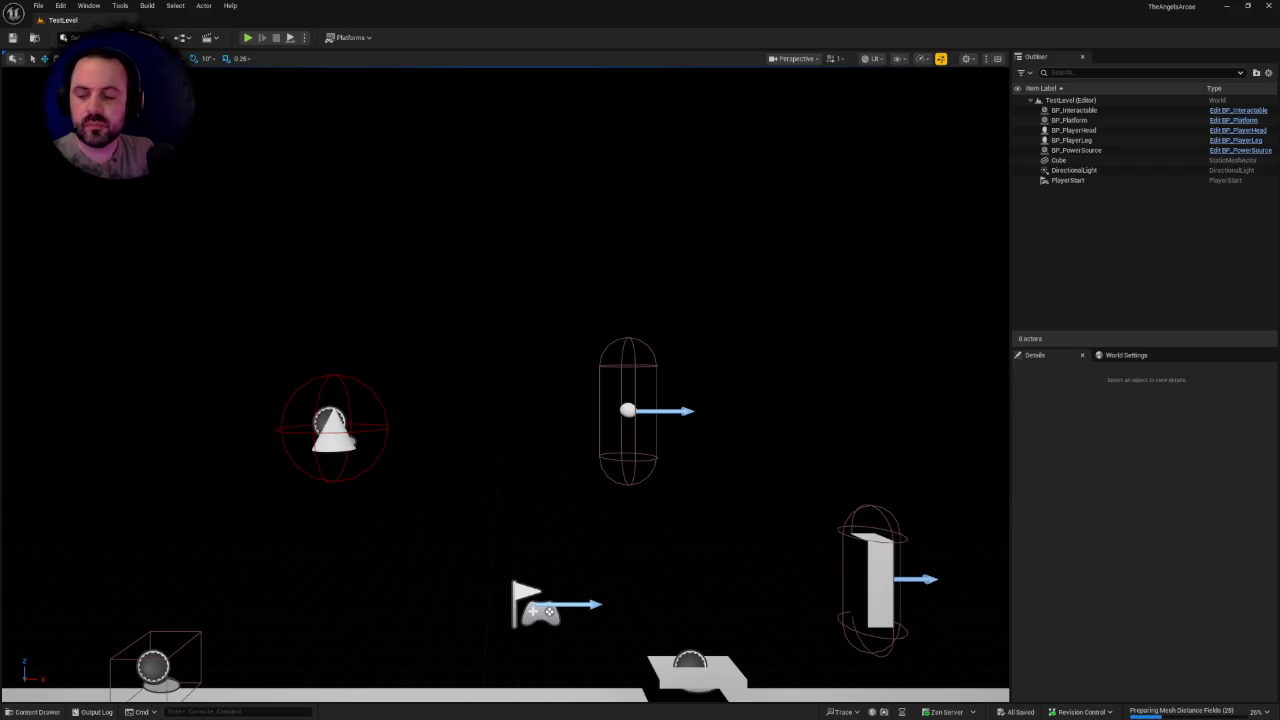
pyautogui.hotkey('alt', 'Tab')
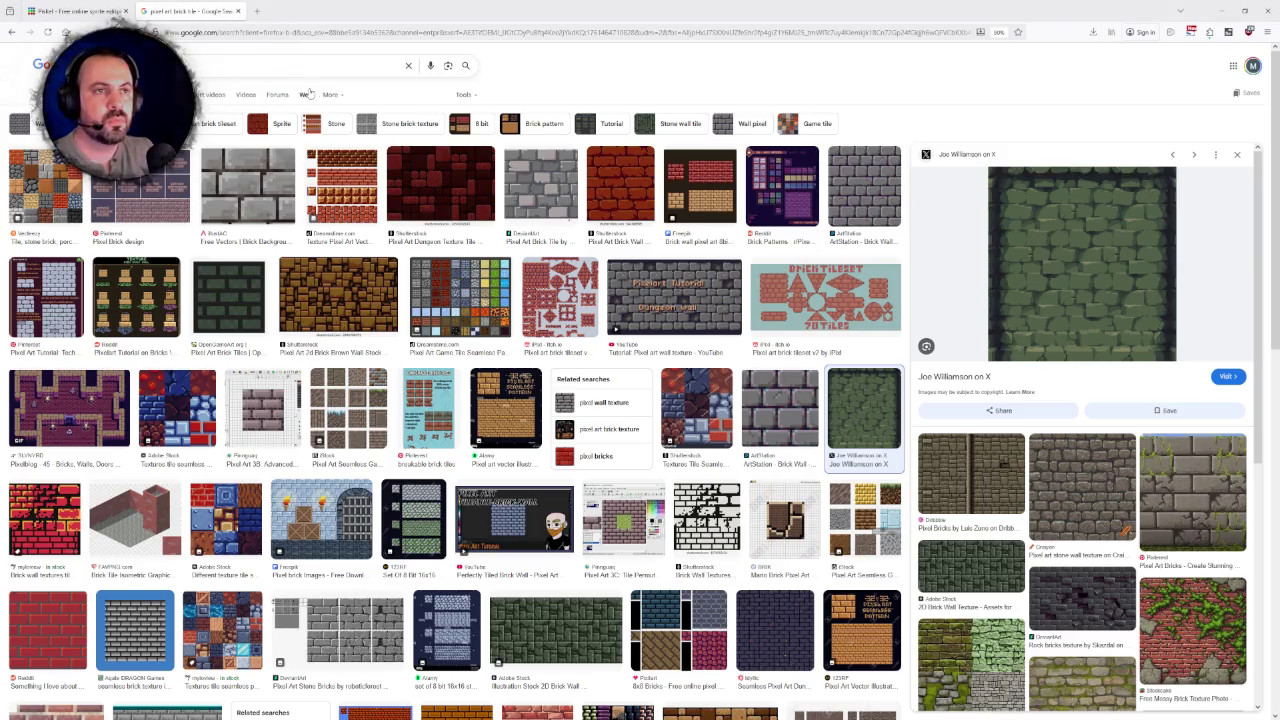
pyautogui.click(75, 10)
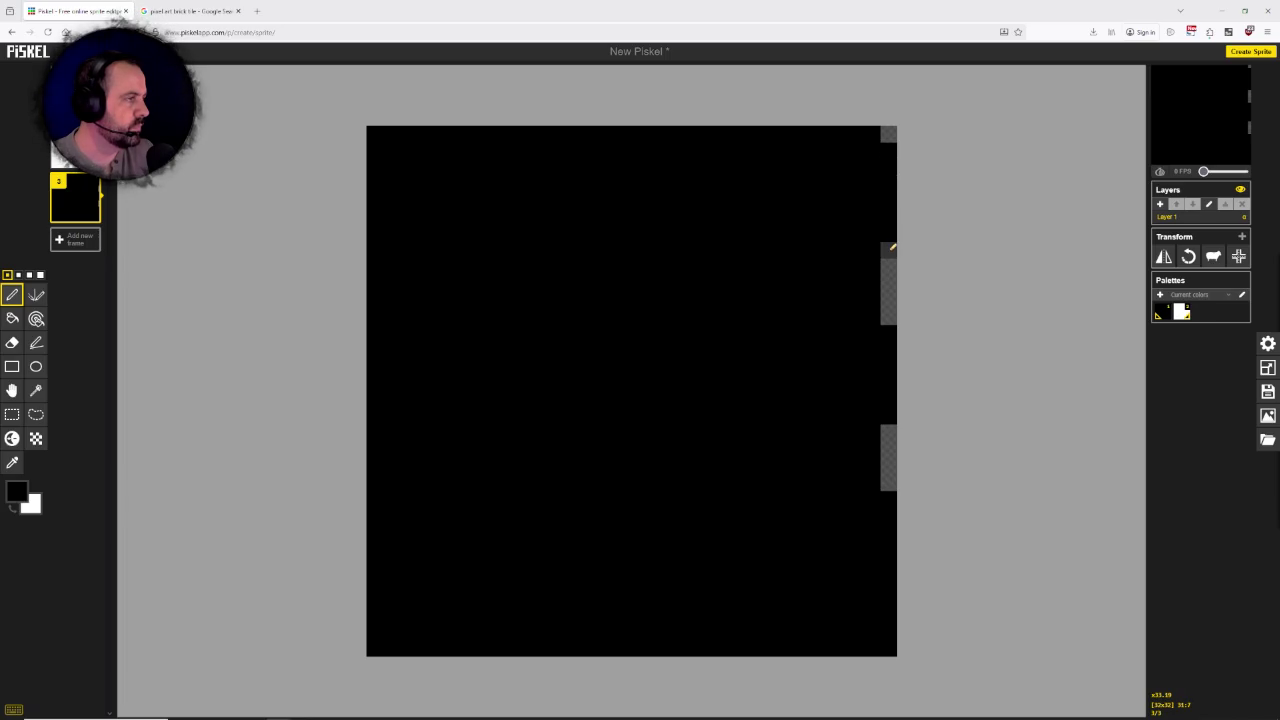
# Step: Repaint the middle right-edge notch black, then erase two evenly spaced pixels lower down the edge
pyautogui.moveTo(890, 278); pyautogui.dragTo(887, 489)
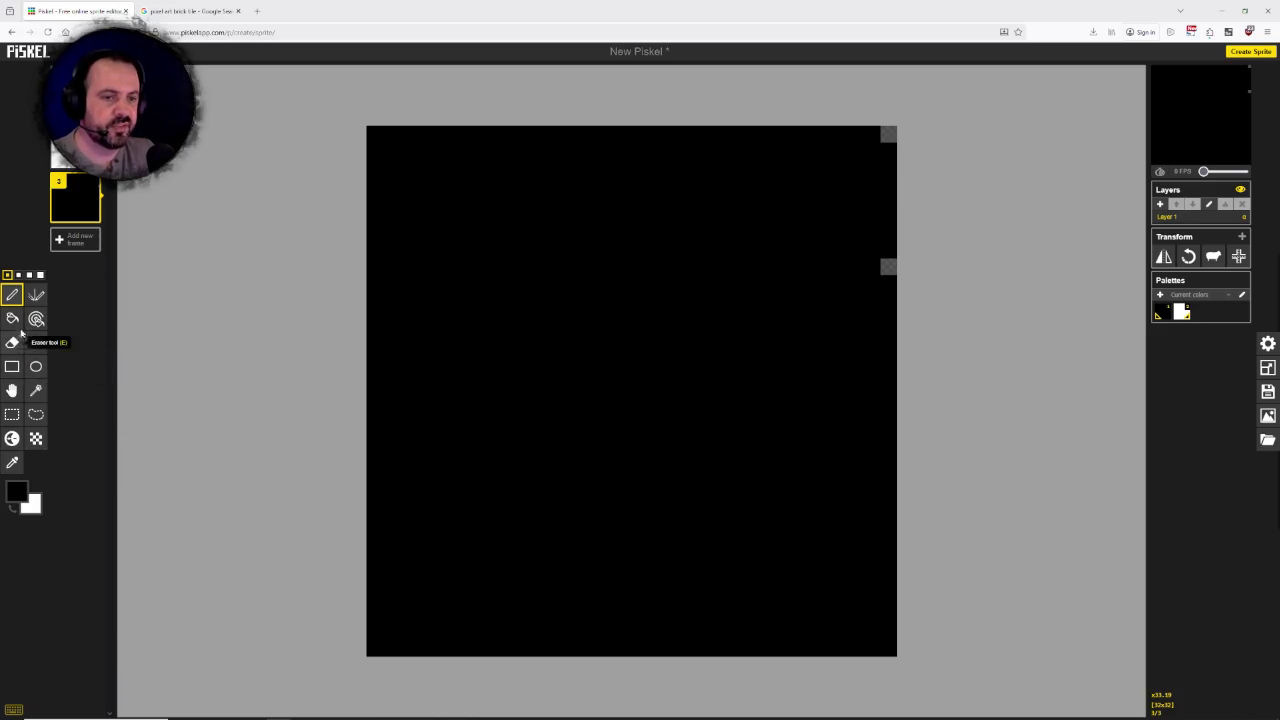
pyautogui.click(12, 342)
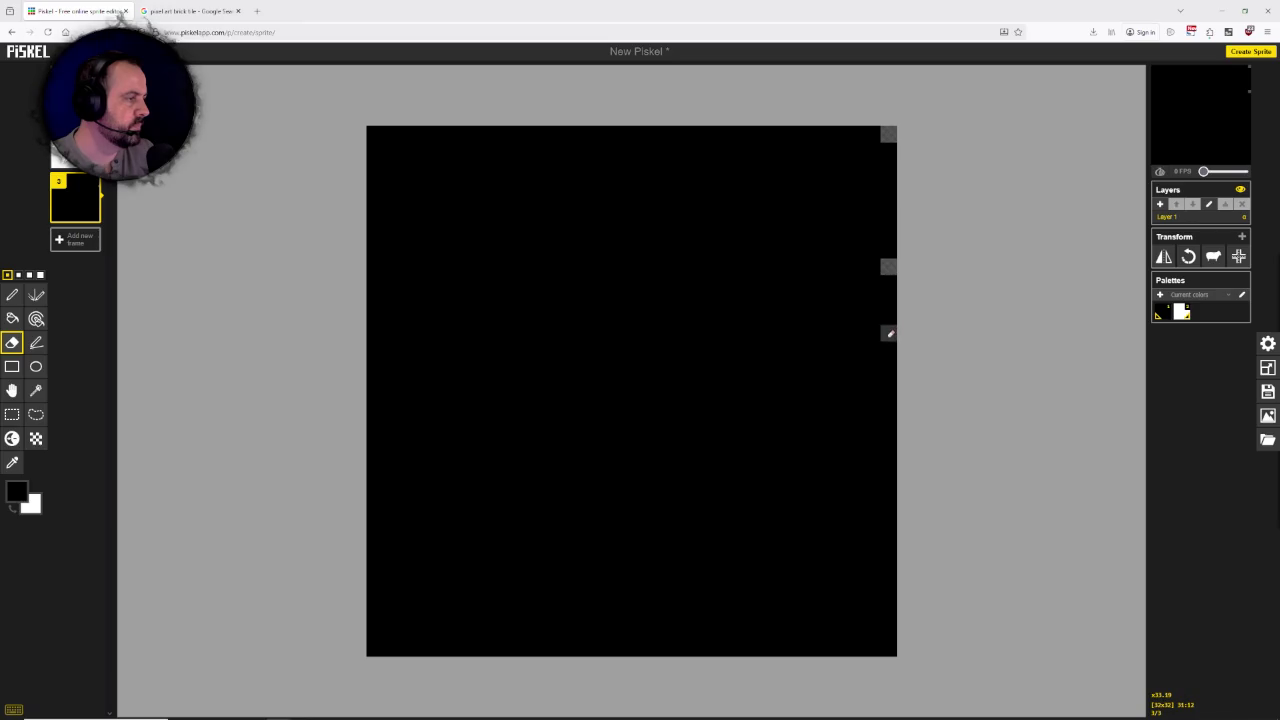
pyautogui.click(890, 399)
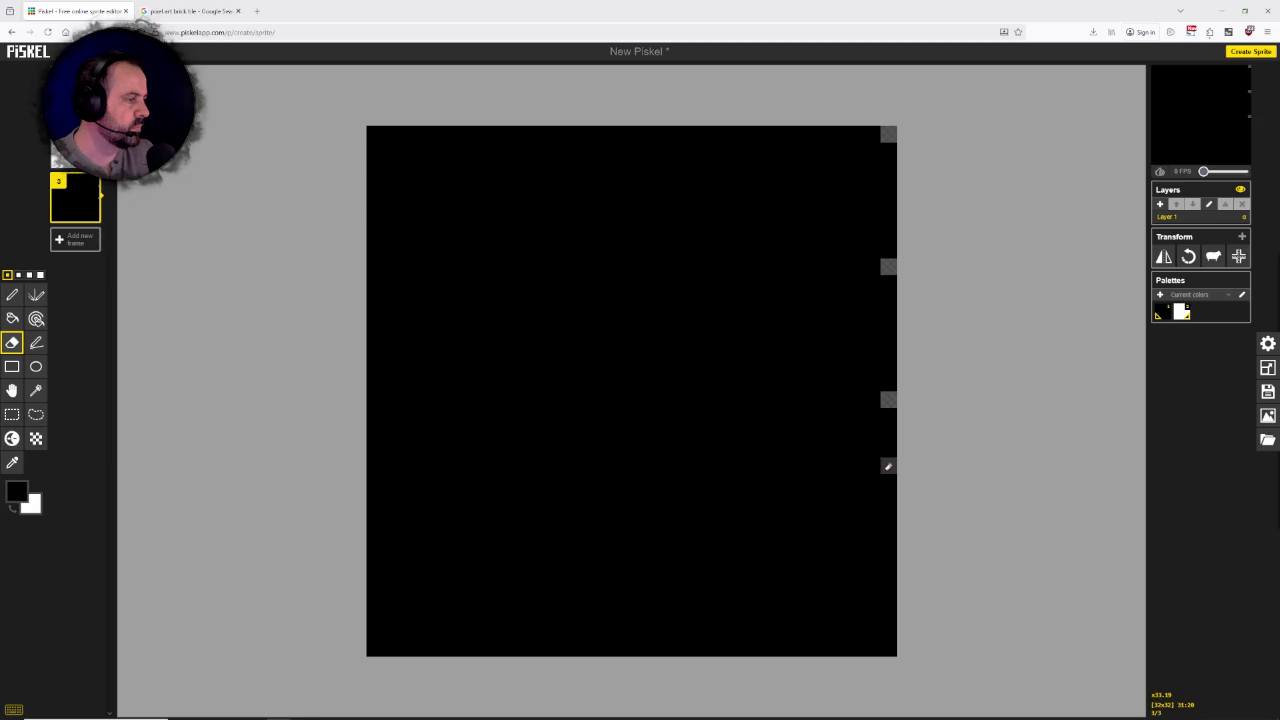
pyautogui.click(890, 532)
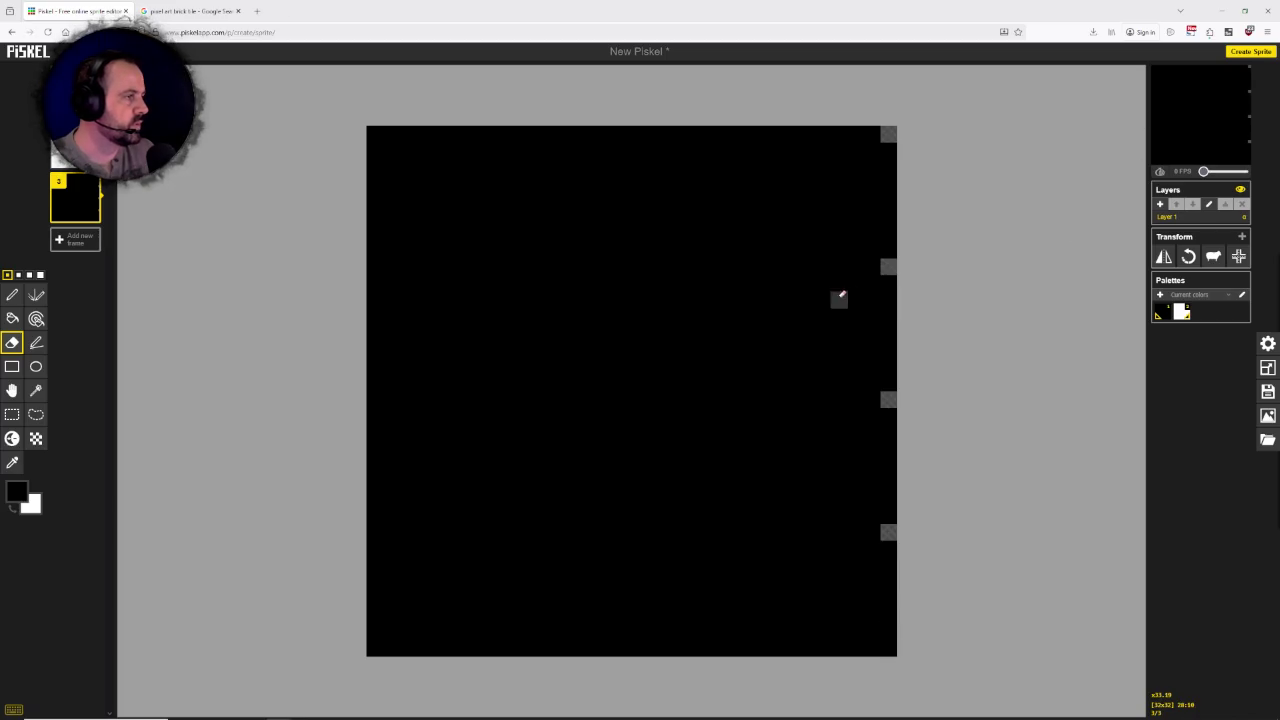
pyautogui.scroll(-2, 842, 296)
pyautogui.scroll(1, 835, 293)
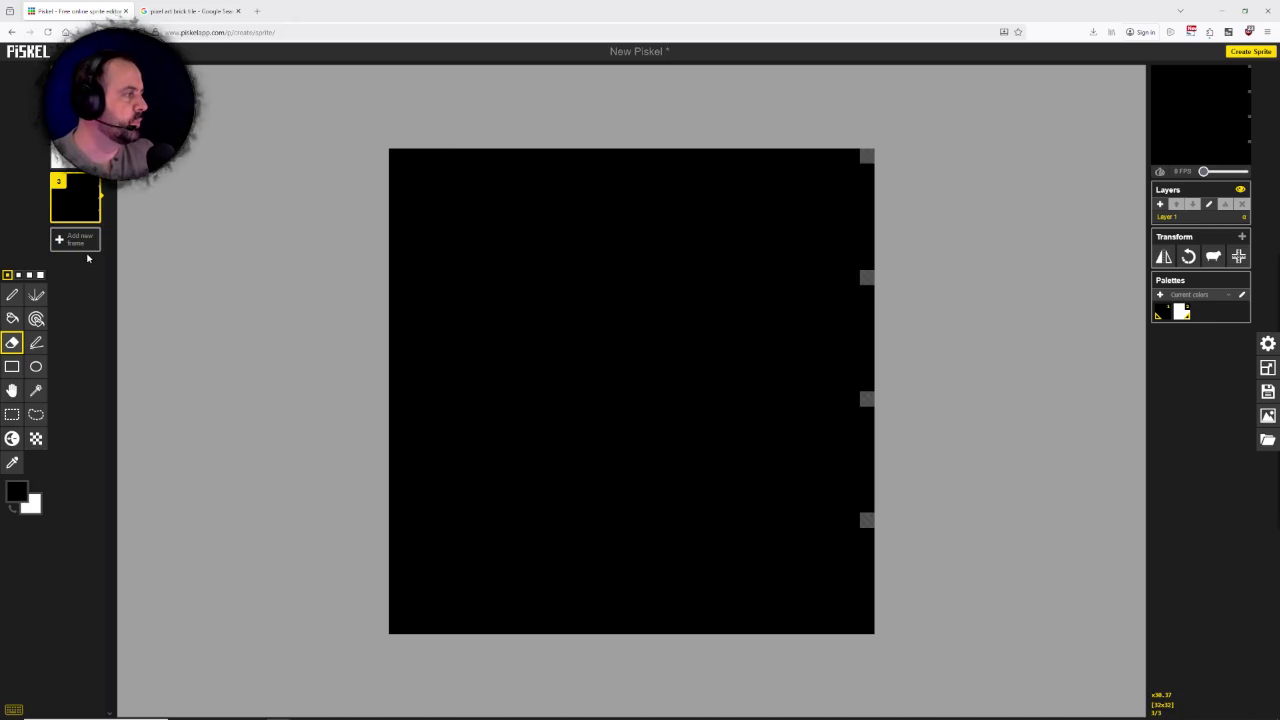
pyautogui.moveTo(75, 198)
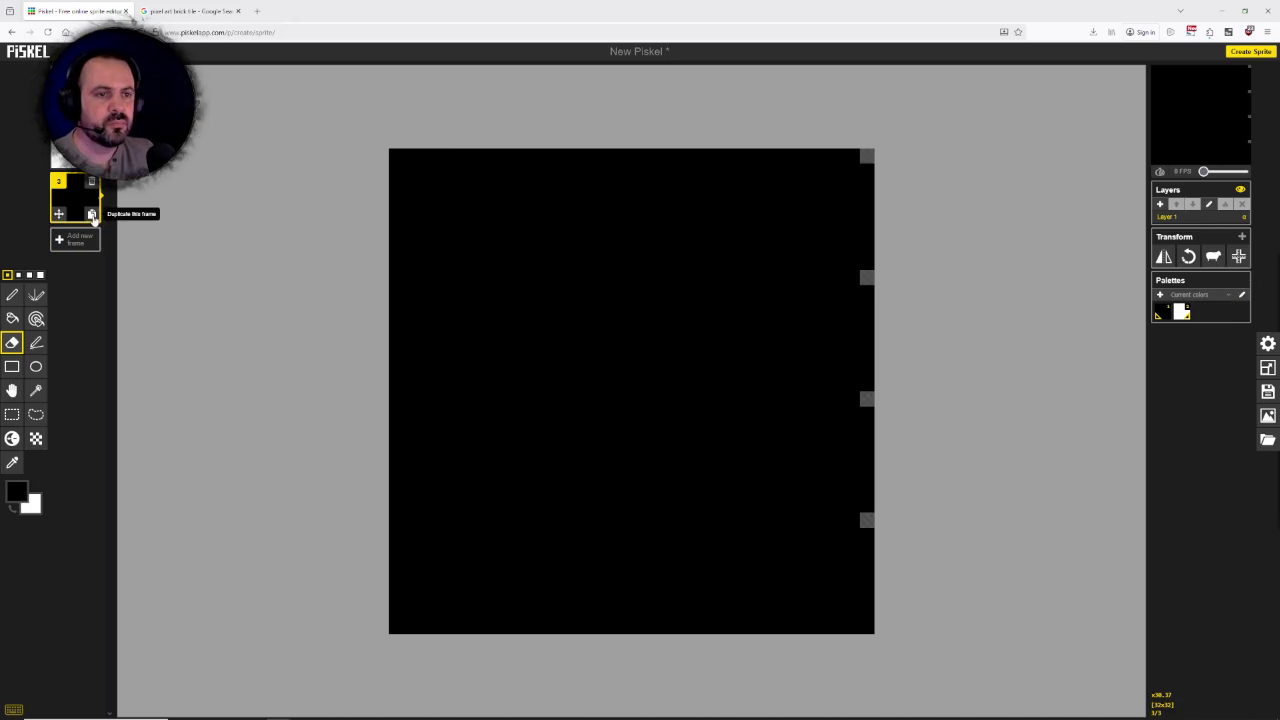
# Step: Duplicate frame 3 as frame 4 and mirror it horizontally
pyautogui.click(92, 215)
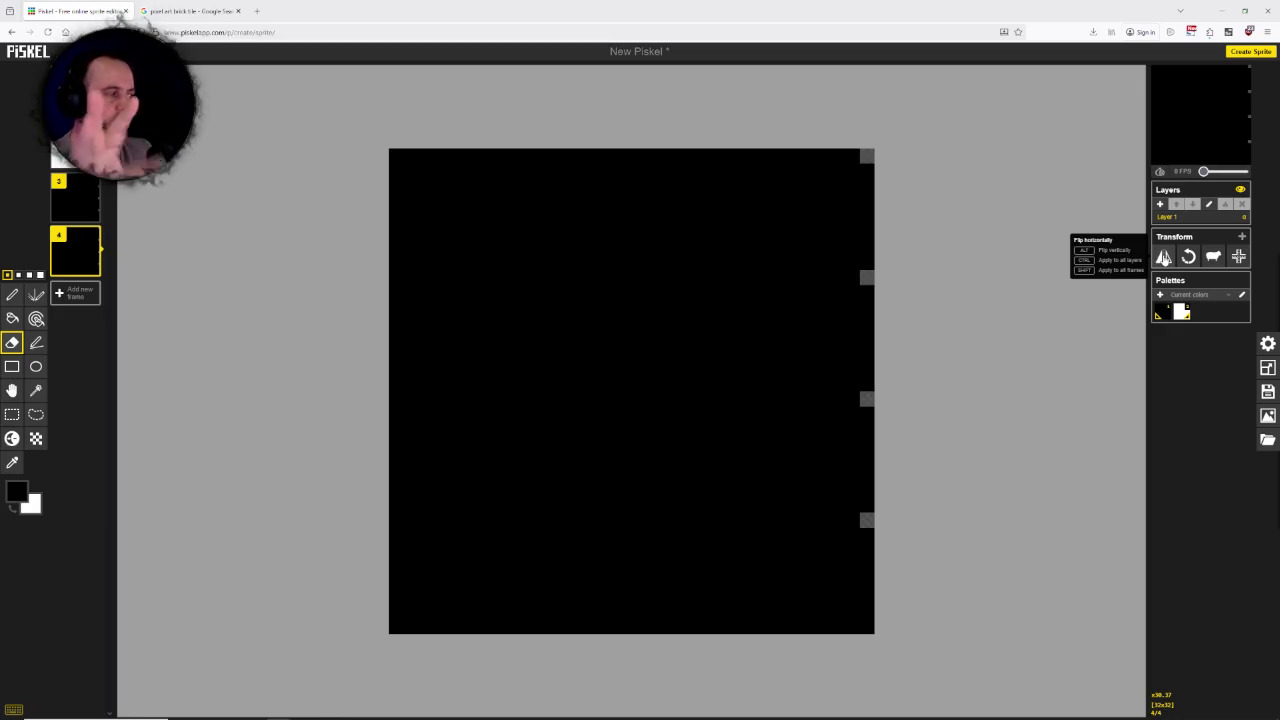
pyautogui.click(1164, 257)
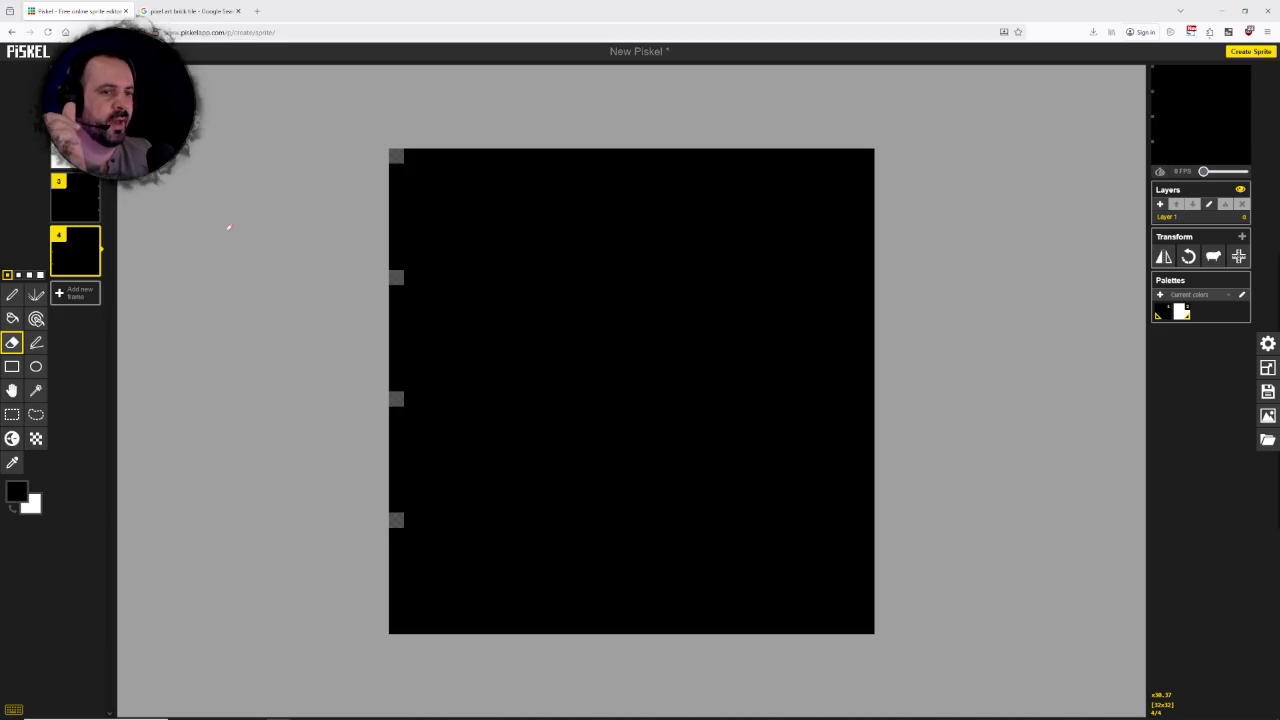
pyautogui.click(82, 202)
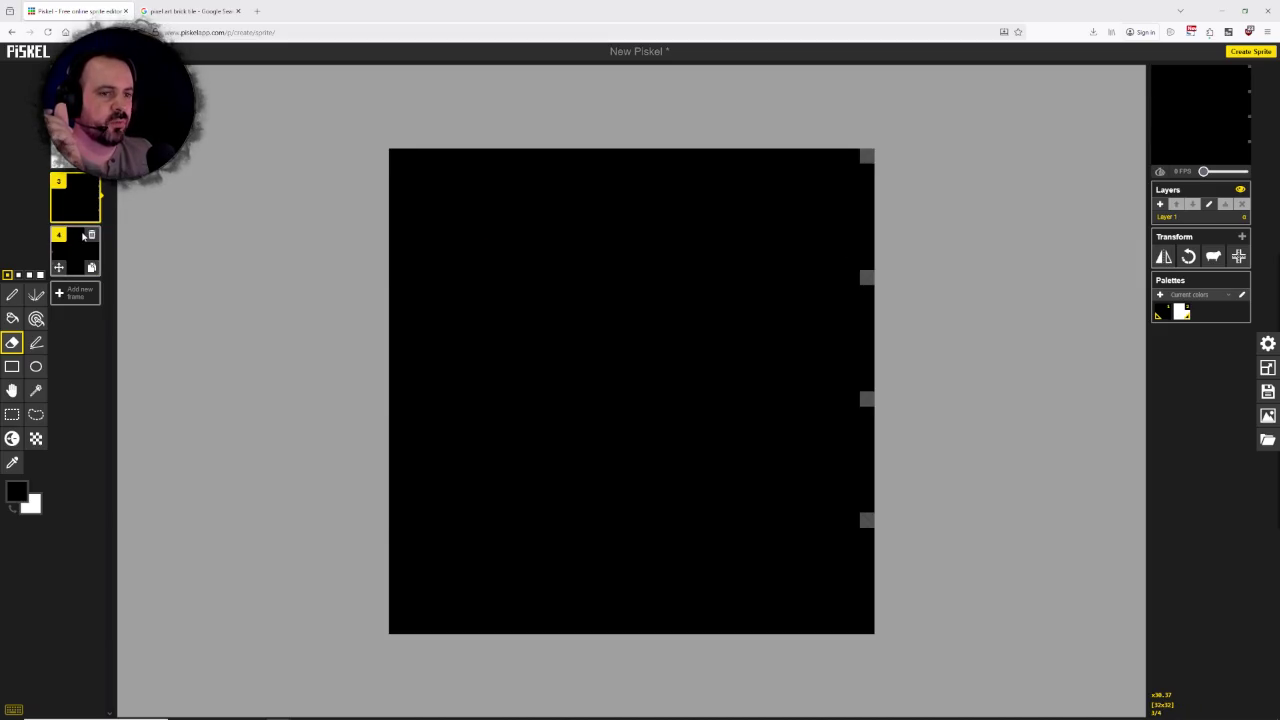
pyautogui.click(76, 258)
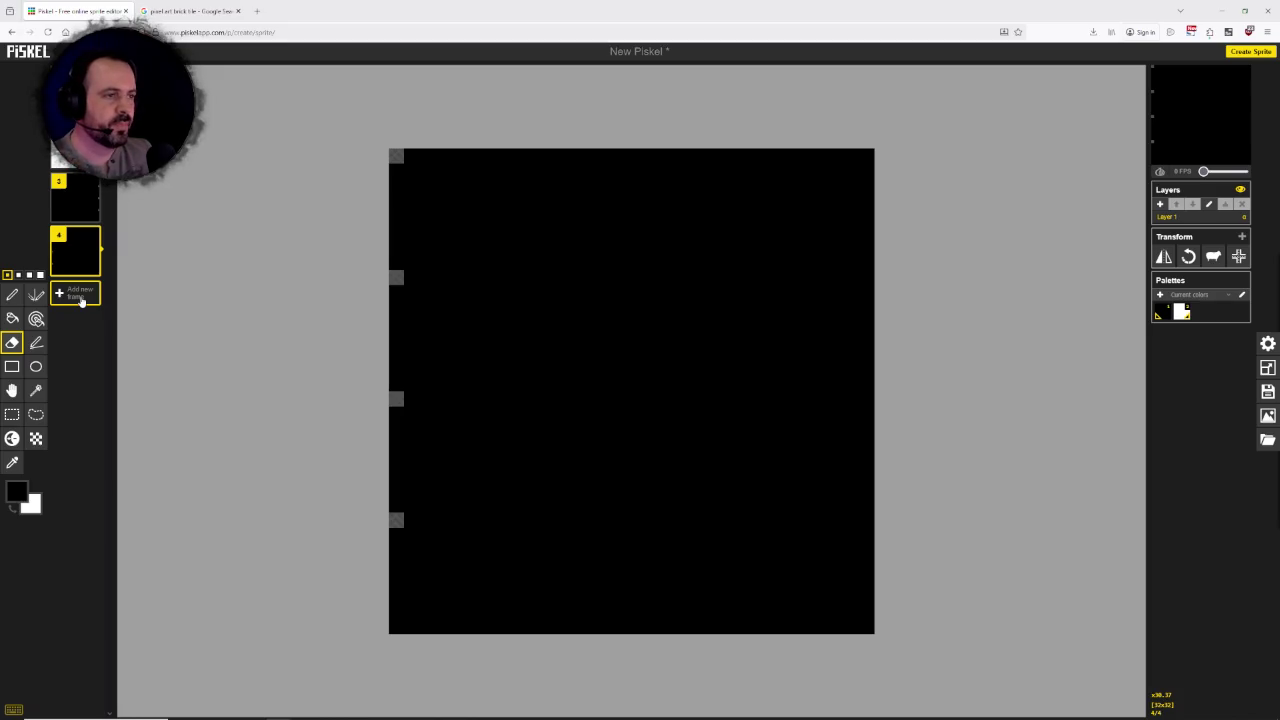
# Step: Replace a stray empty frame with two more copies of frame 3 as frames 5 and 6
pyautogui.click(80, 294)
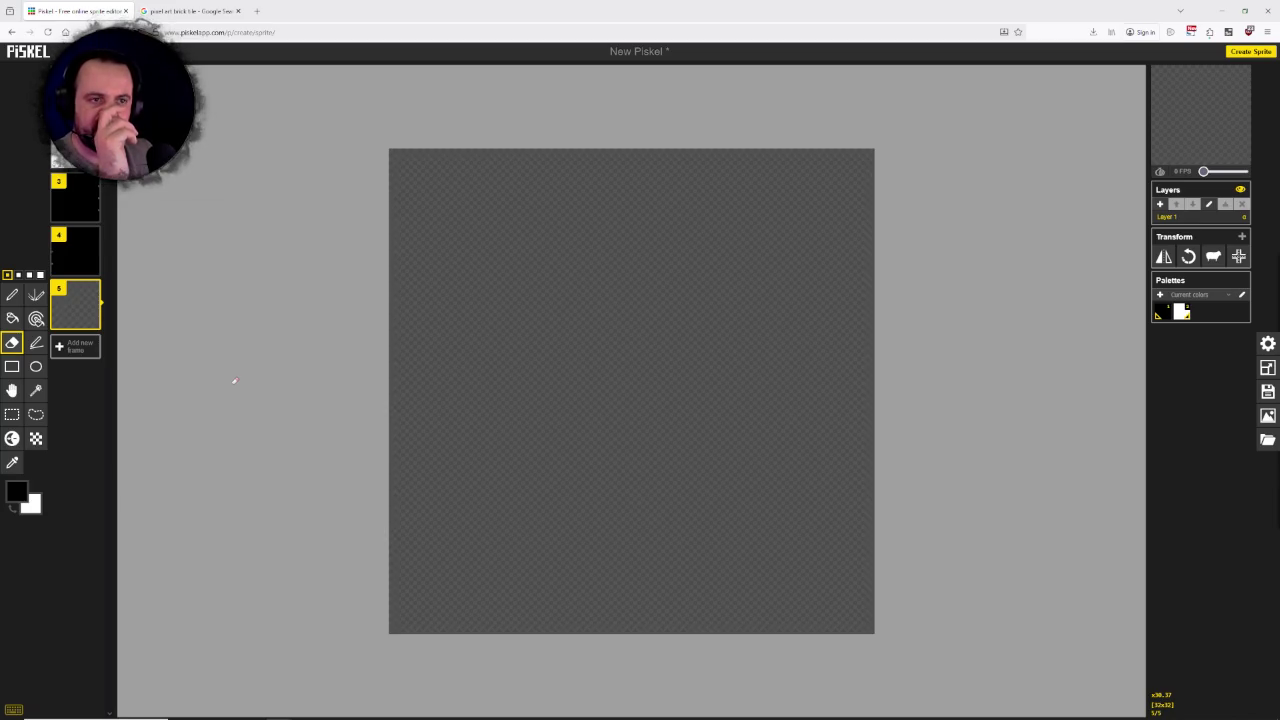
pyautogui.click(90, 290)
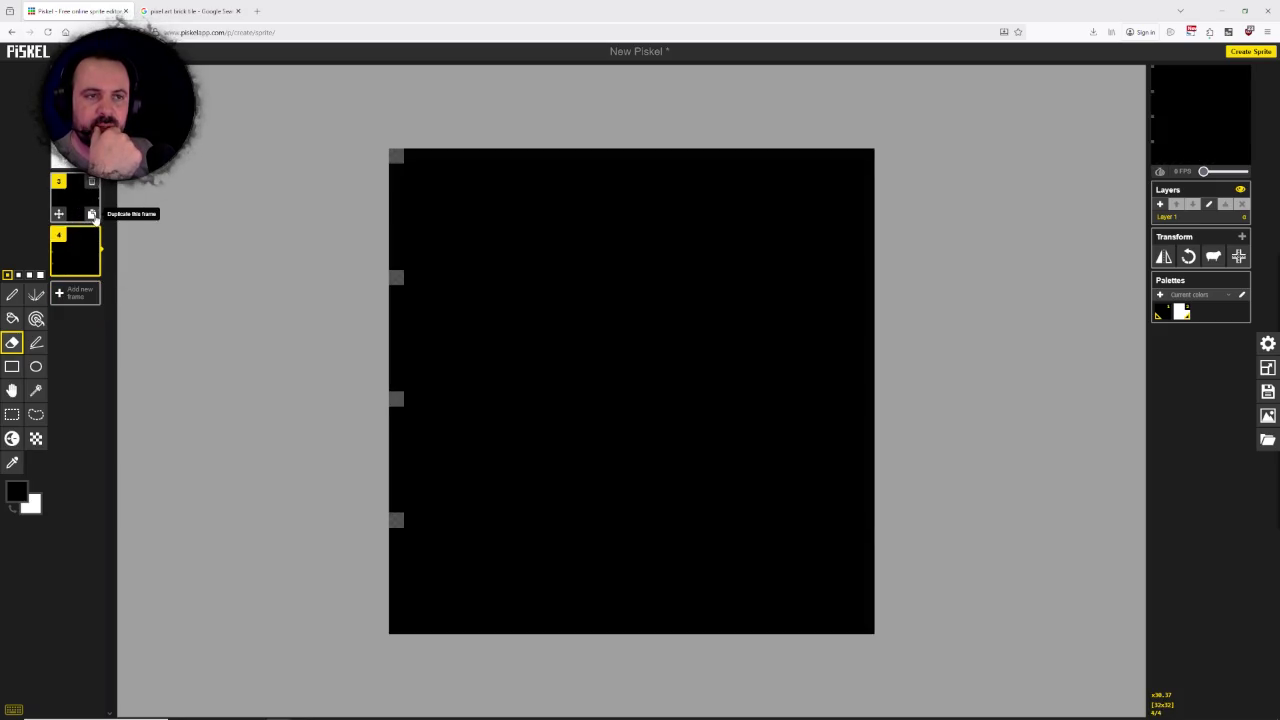
pyautogui.click(91, 214)
pyautogui.click(91, 320)
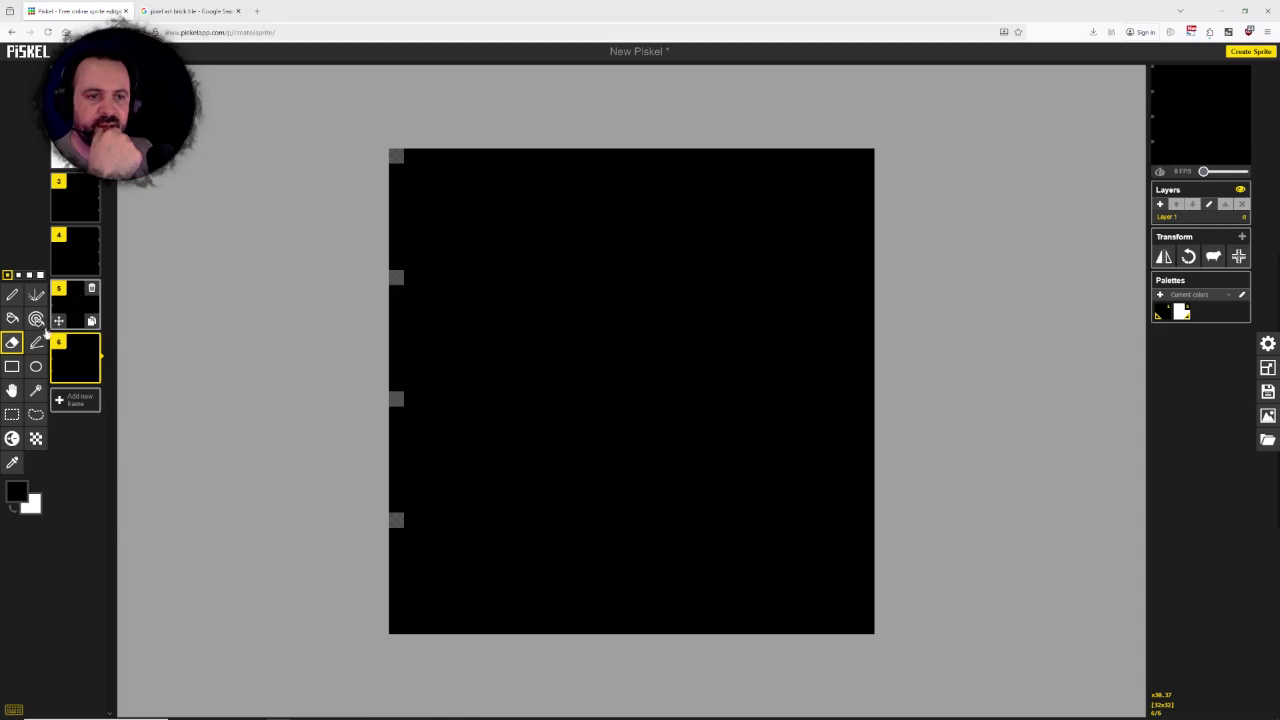
# Step: Turn frames 4 and 6 white with the same-colour paint tool, then add empty frame 7
pyautogui.click(77, 250)
pyautogui.click(14, 511)
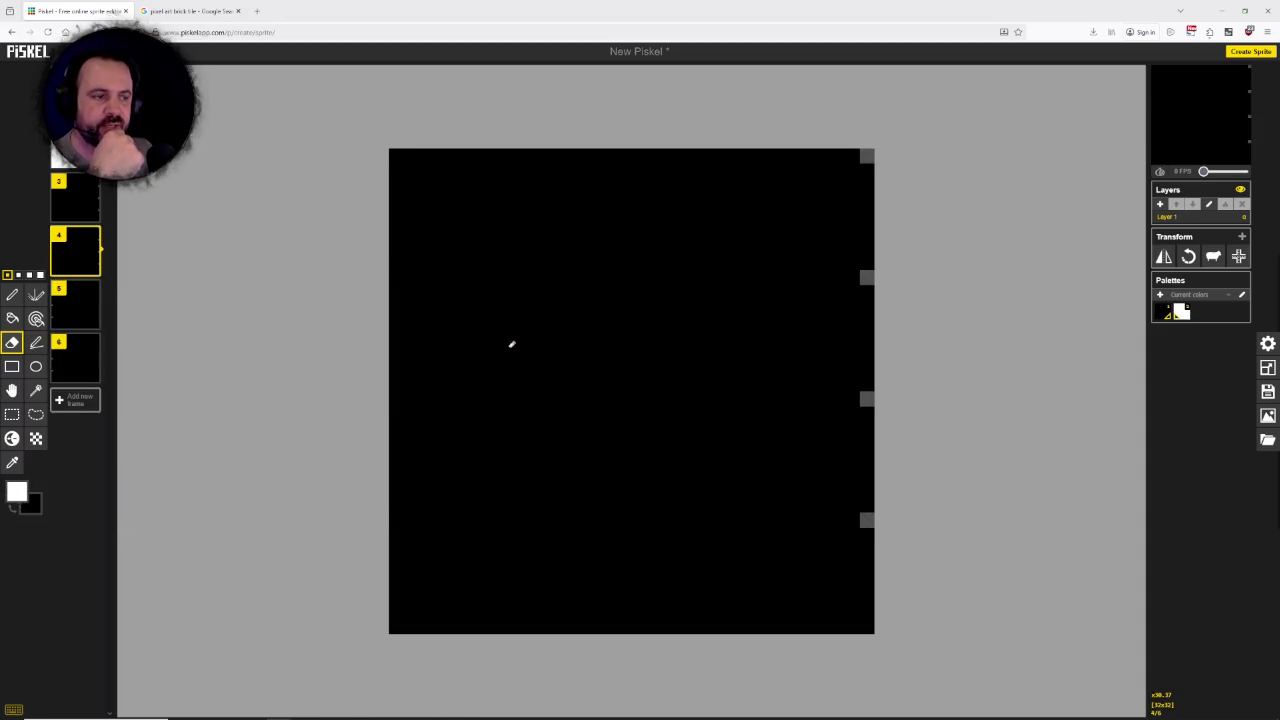
pyautogui.click(36, 319)
pyautogui.click(510, 298)
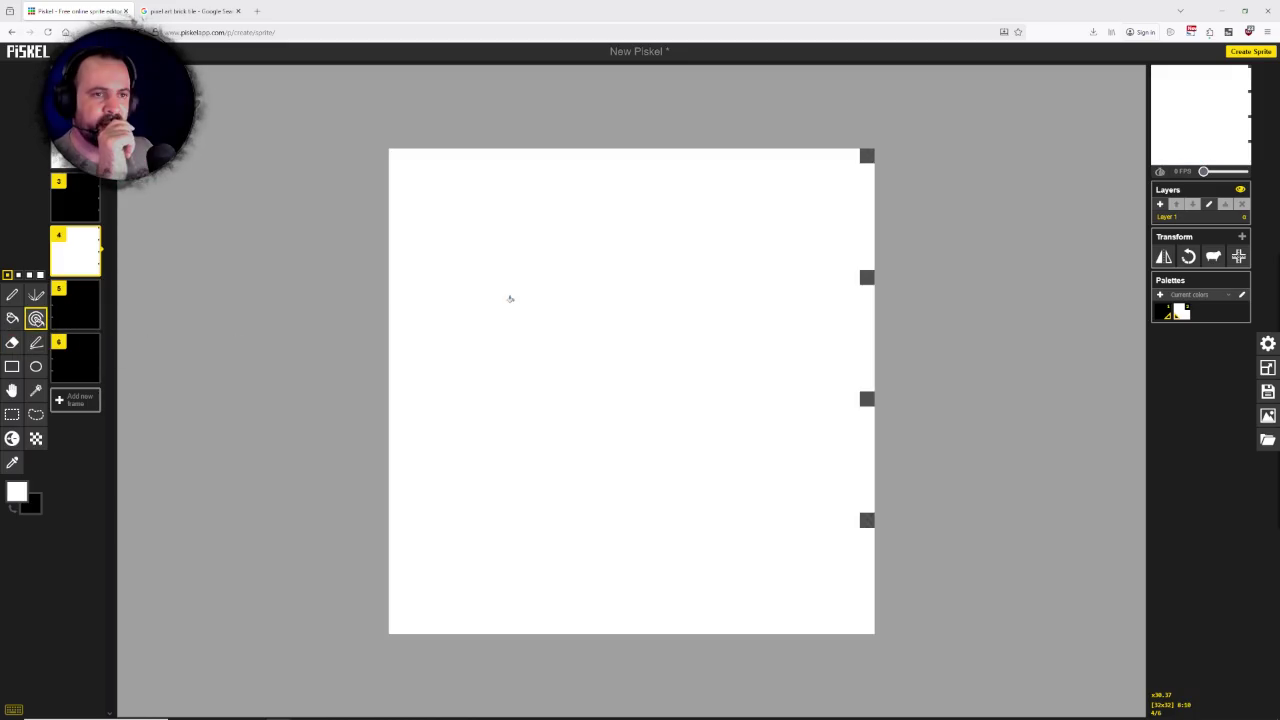
pyautogui.click(80, 358)
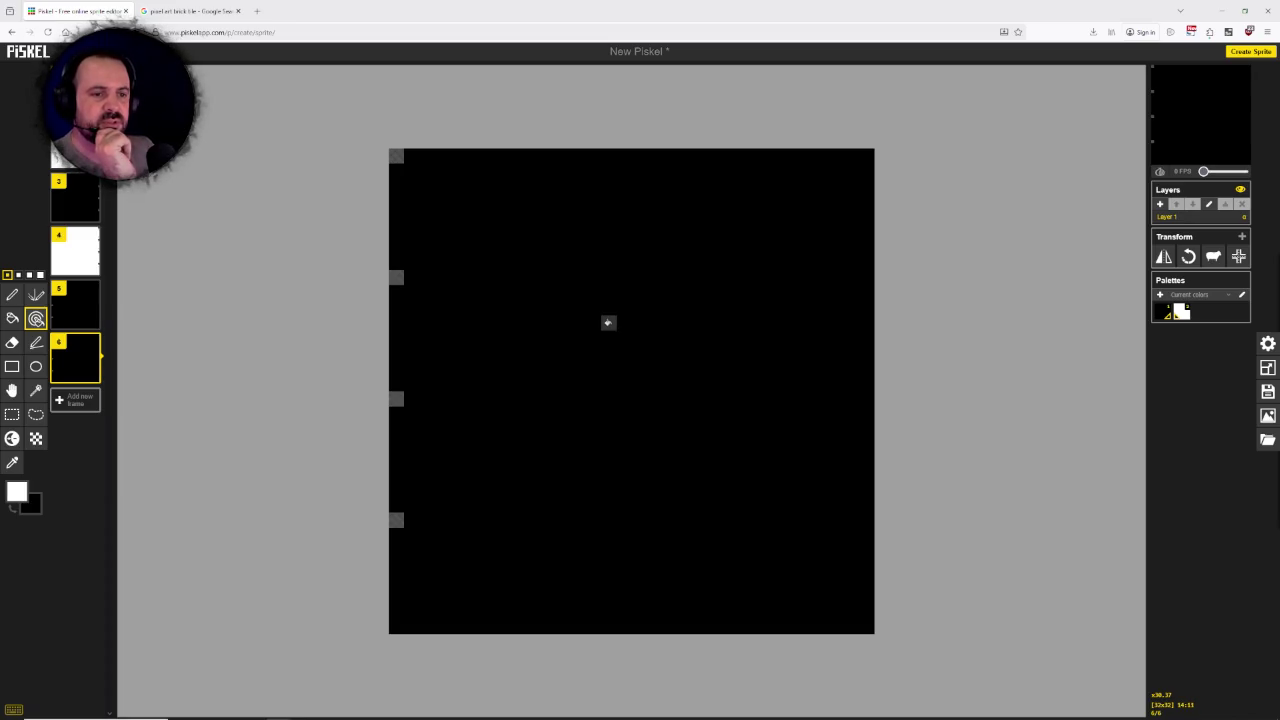
pyautogui.click(608, 322)
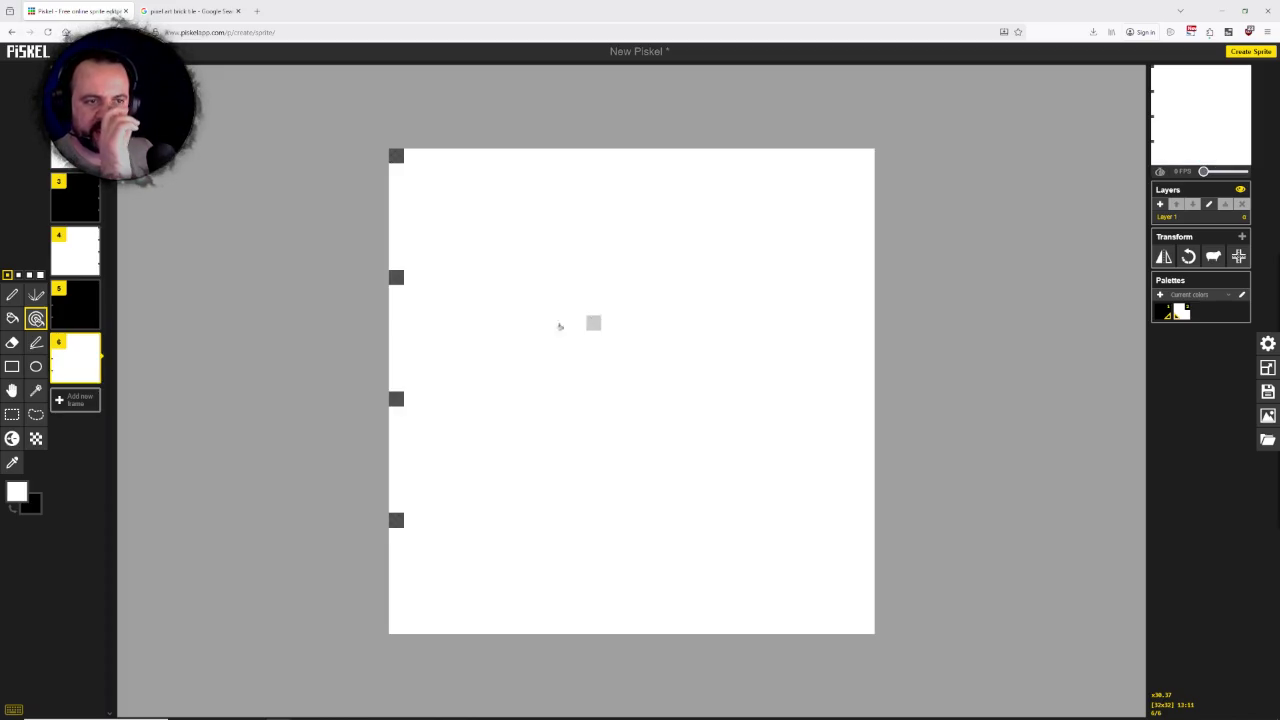
pyautogui.moveTo(76, 305)
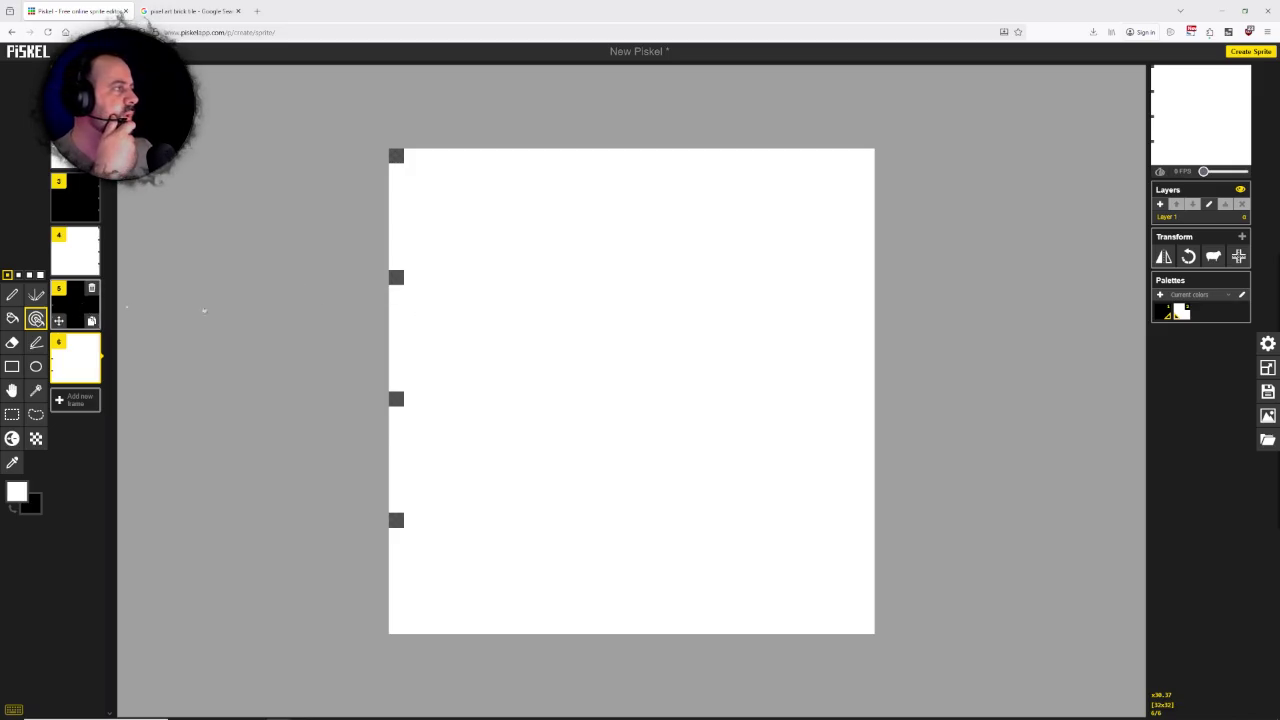
pyautogui.click(77, 311)
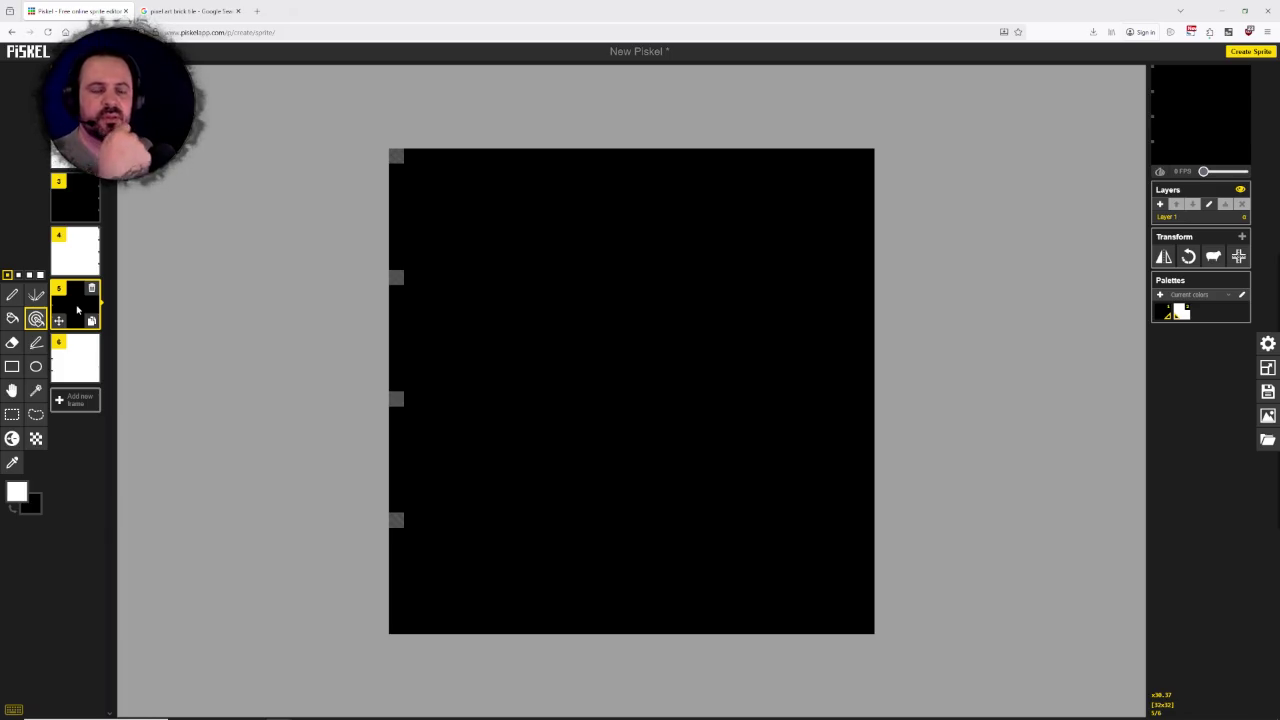
pyautogui.moveTo(75, 250)
pyautogui.click(75, 400)
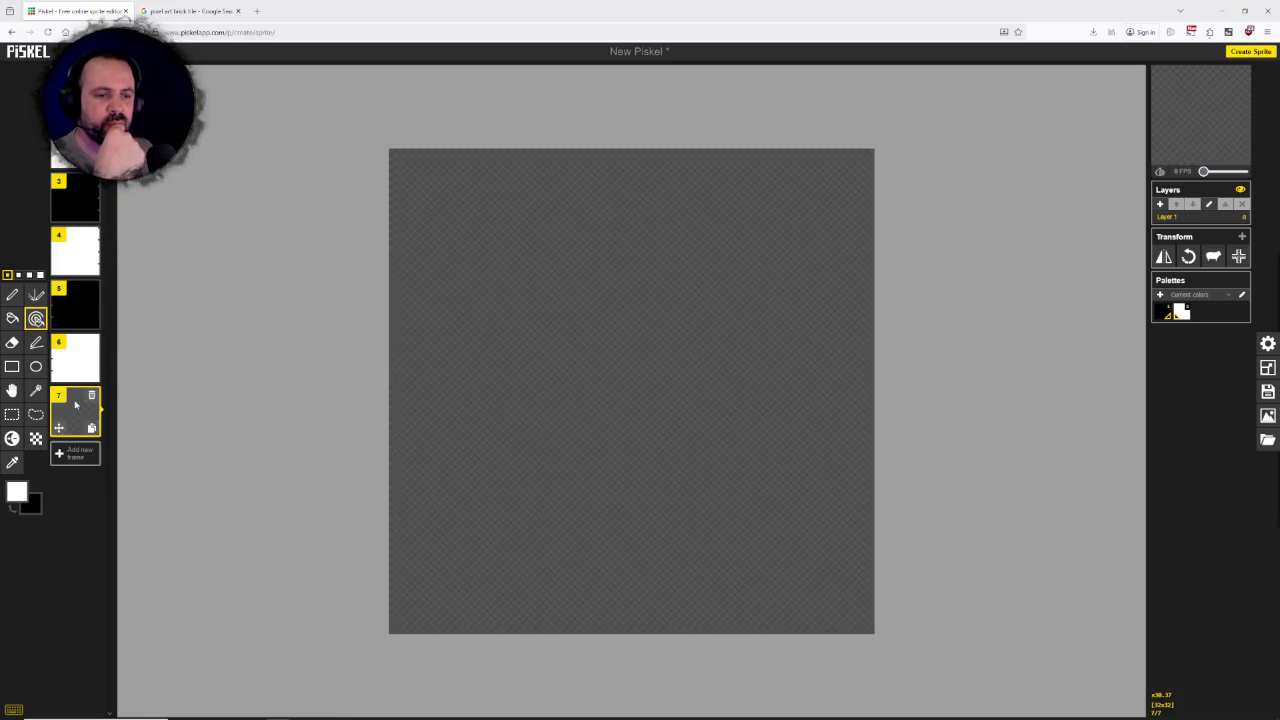
# Step: Bucket-fill frame 7 solid black
pyautogui.click(12, 507)
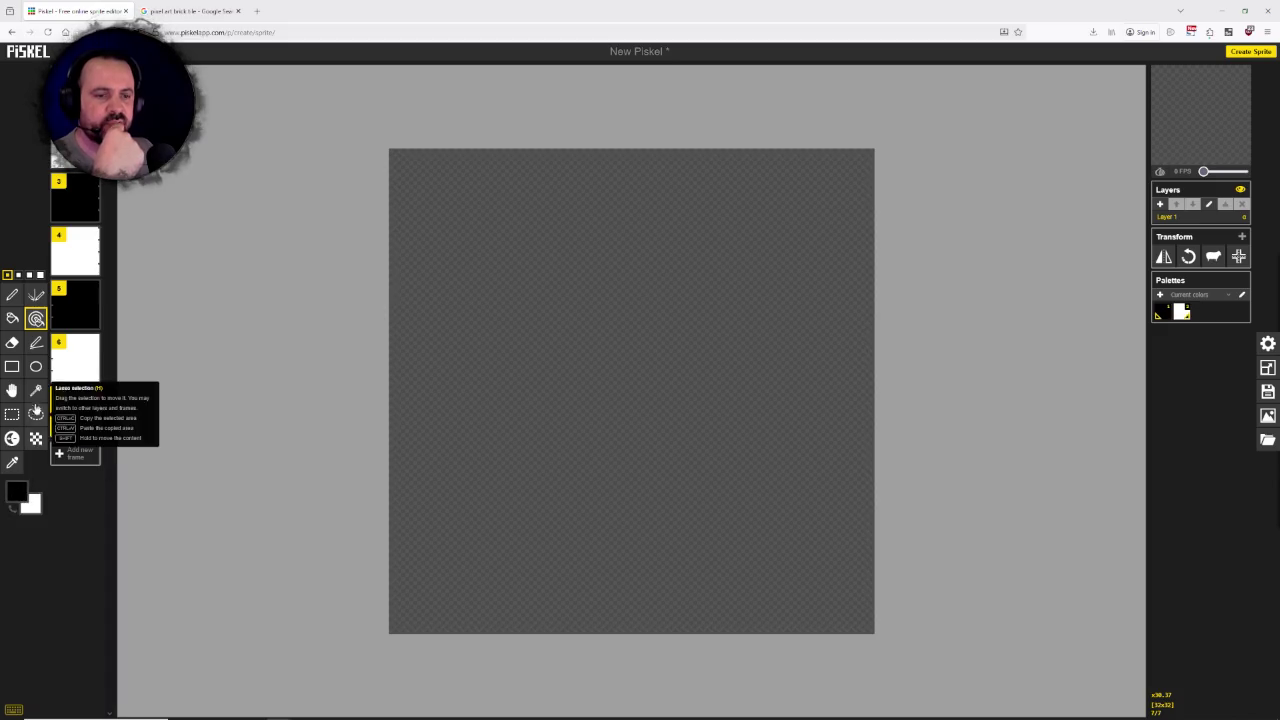
pyautogui.click(12, 318)
pyautogui.click(457, 352)
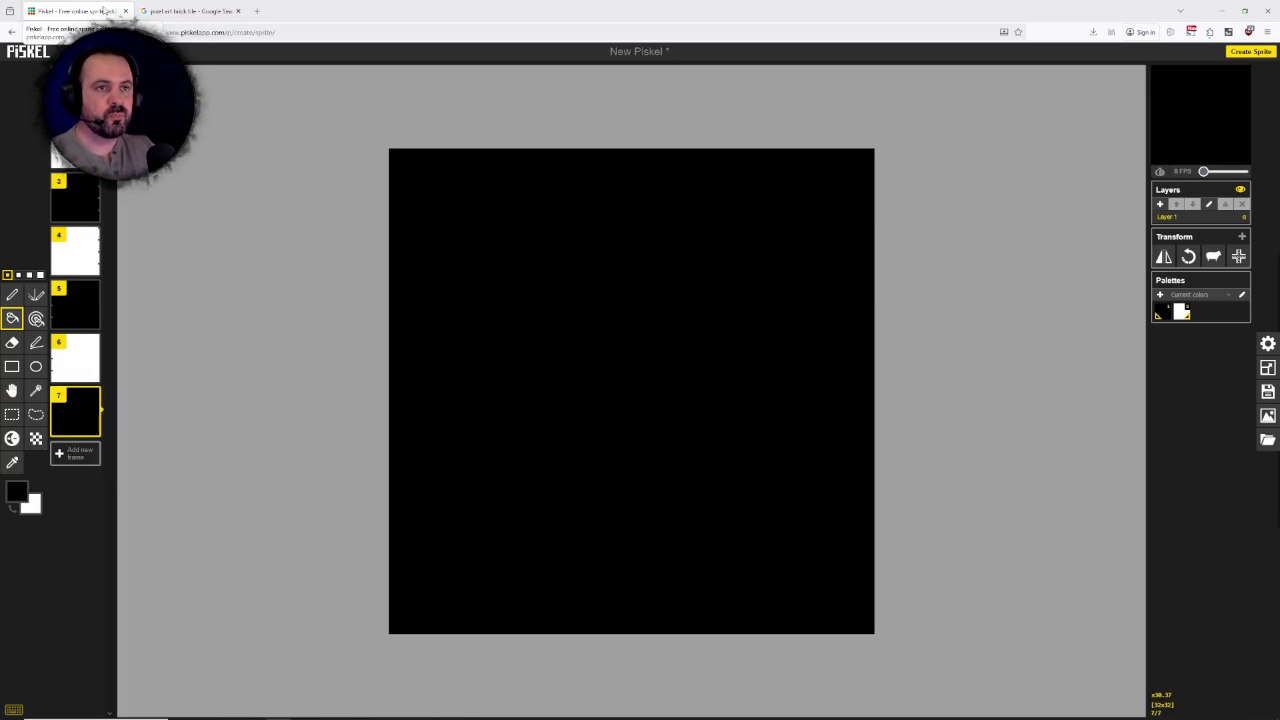
pyautogui.rightClick(104, 10)
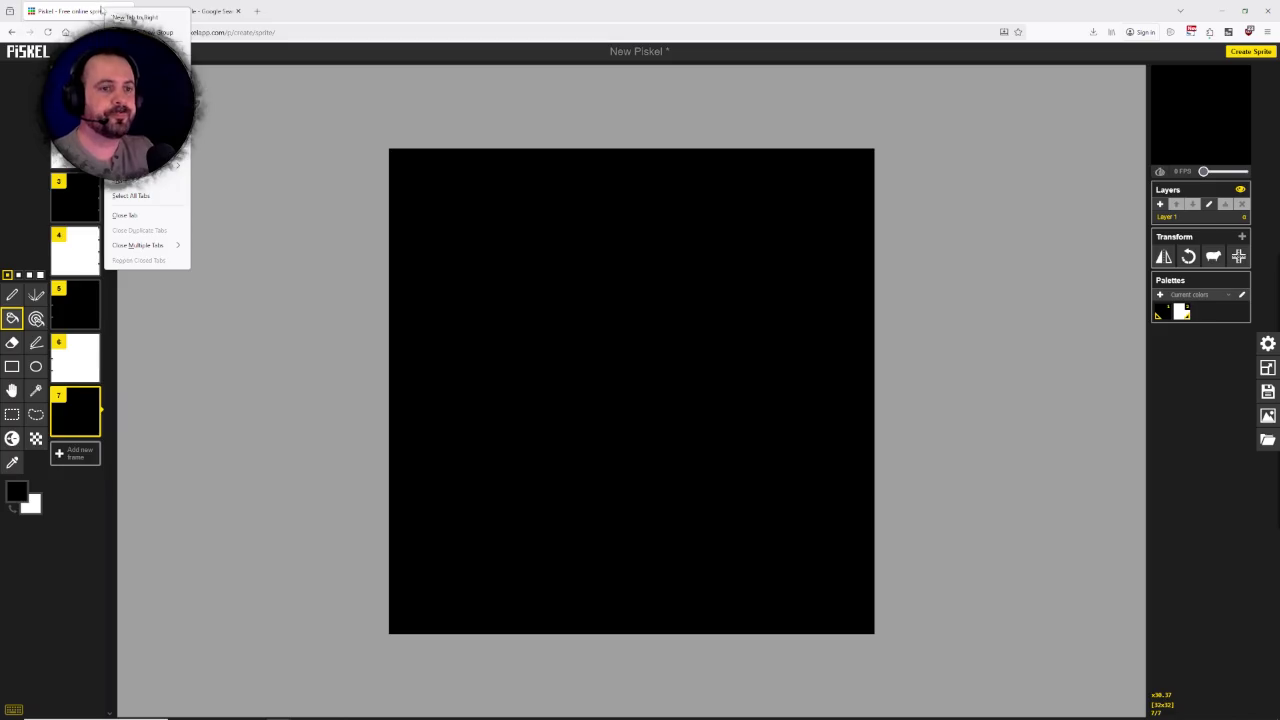
pyautogui.click(96, 10)
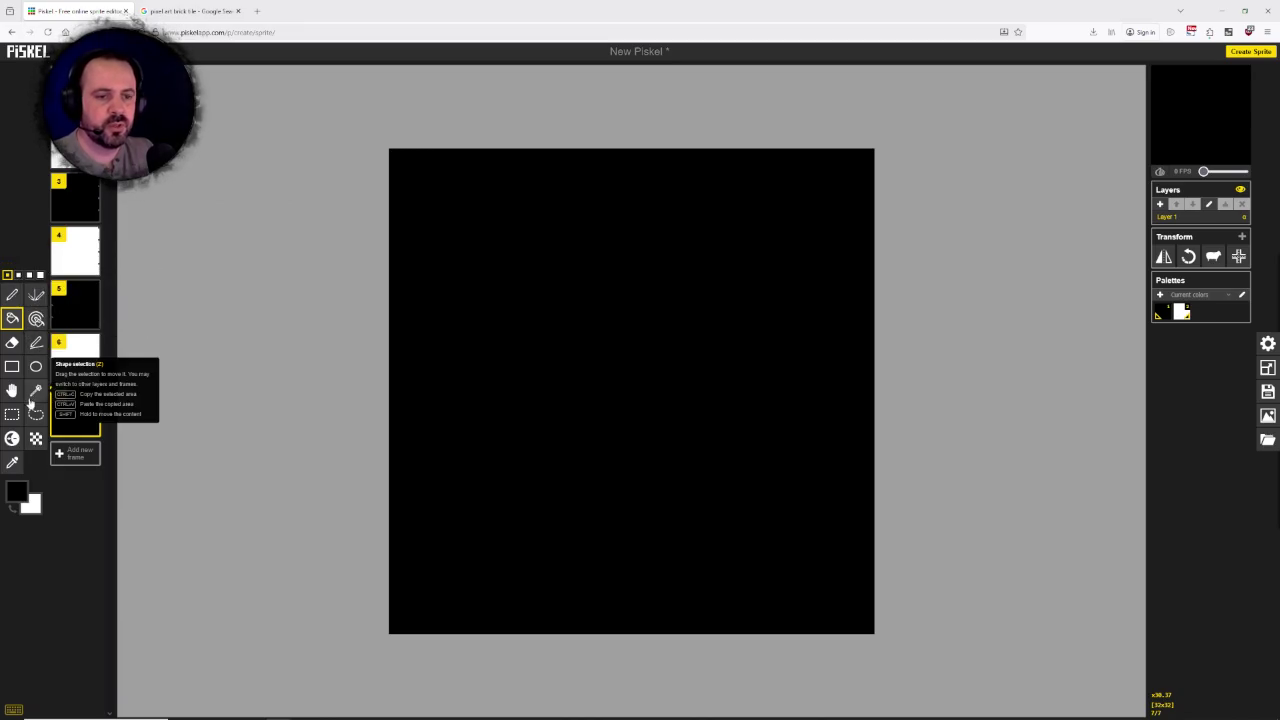
# Step: Erase the left half of frame 7's top row and duplicate it as frame 8
pyautogui.click(12, 342)
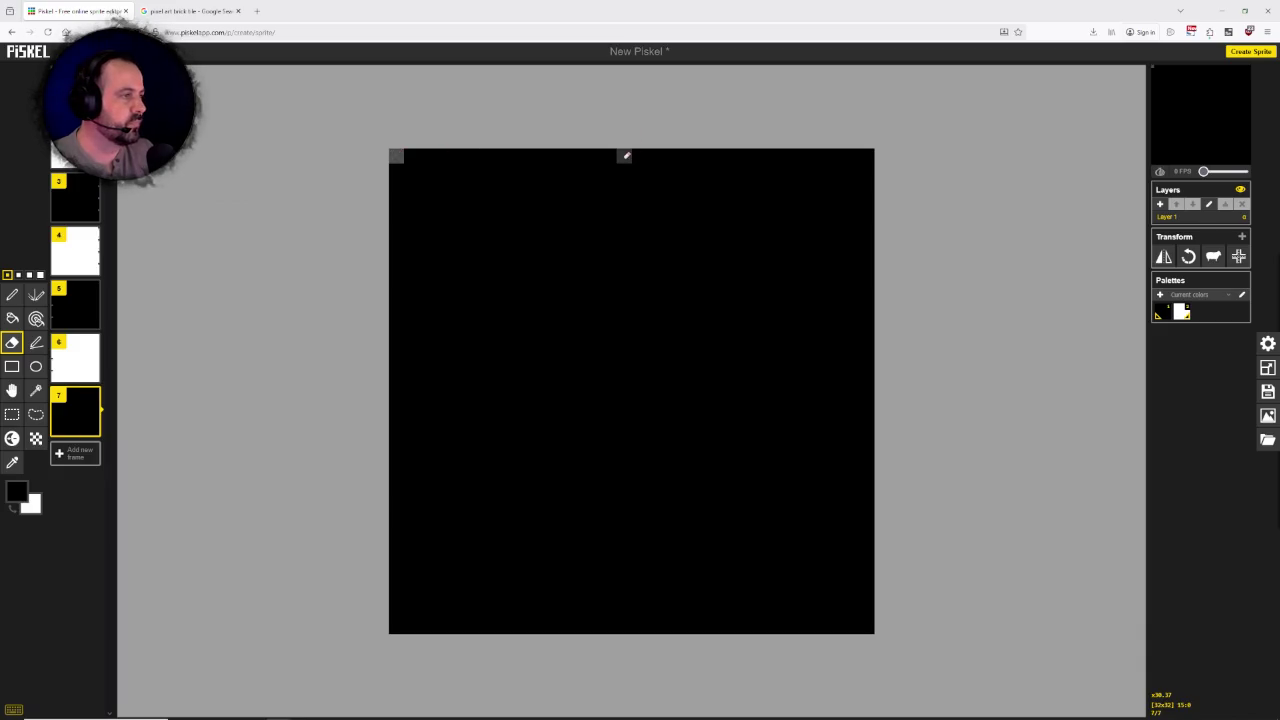
pyautogui.moveTo(625, 155); pyautogui.dragTo(395, 155)
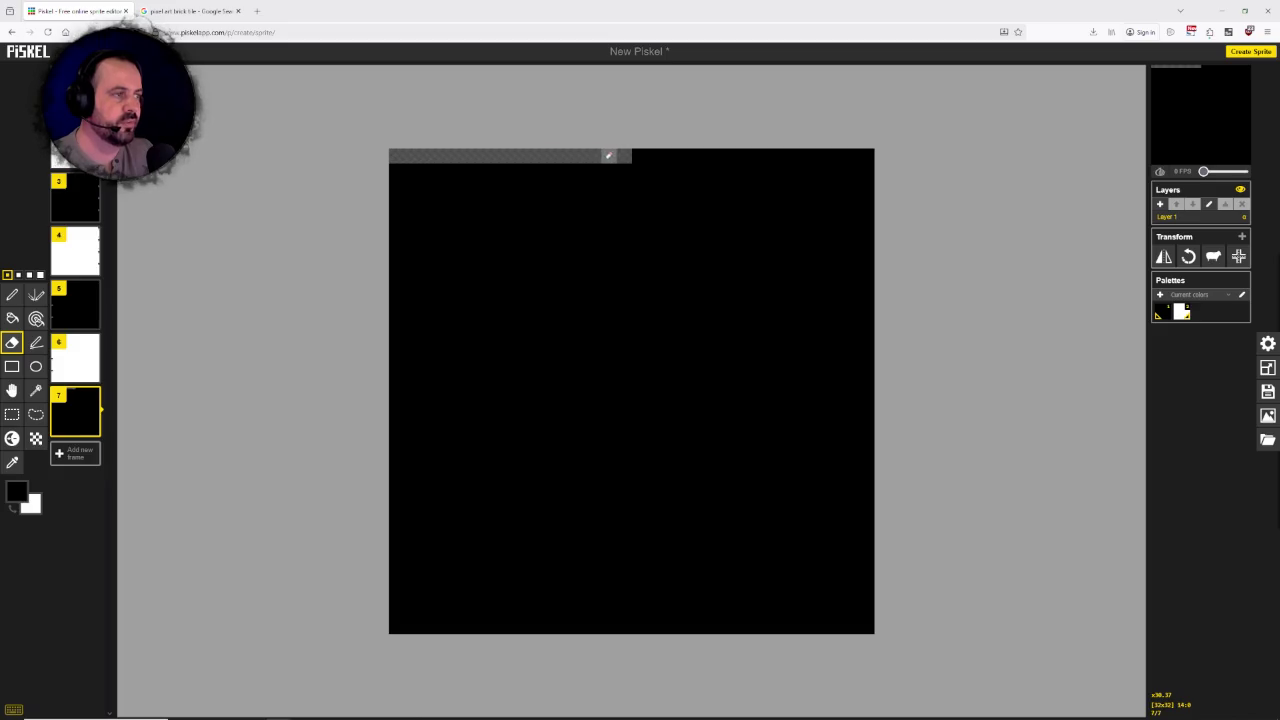
pyautogui.scroll(-2, 697, 359)
pyautogui.scroll(1, 760, 370)
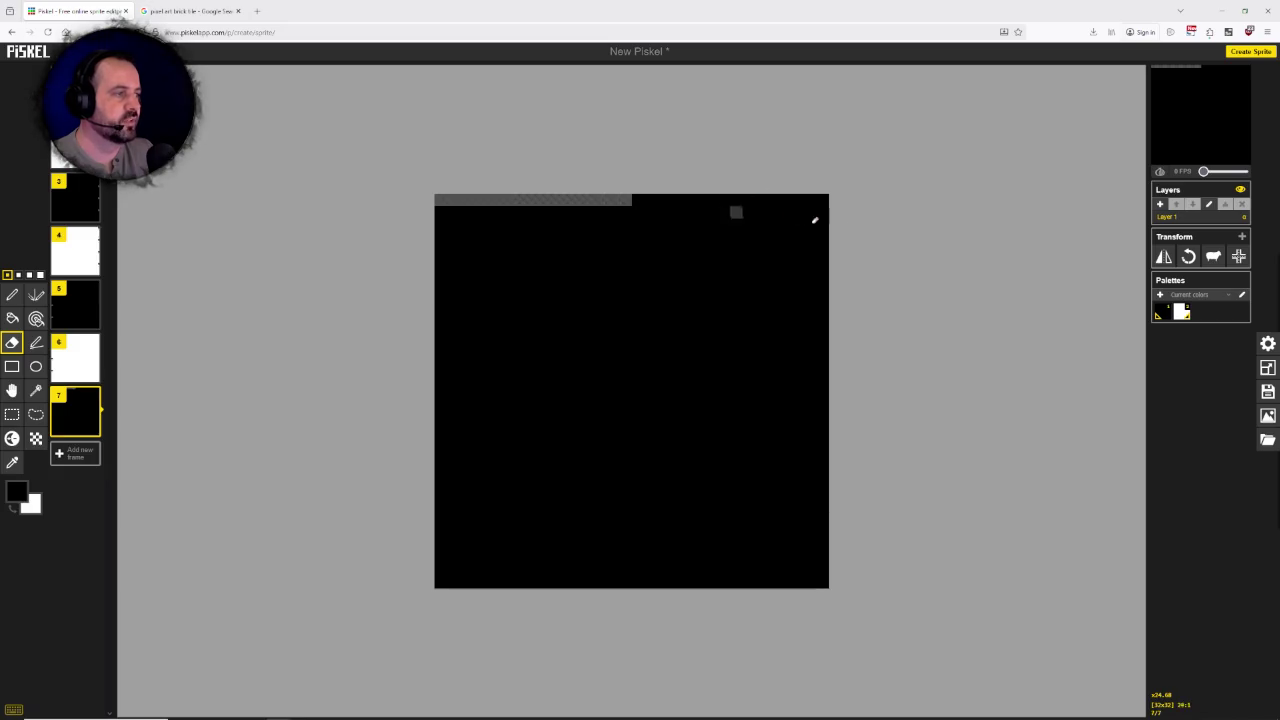
pyautogui.scroll(1, 790, 338)
pyautogui.scroll(-1, 781, 339)
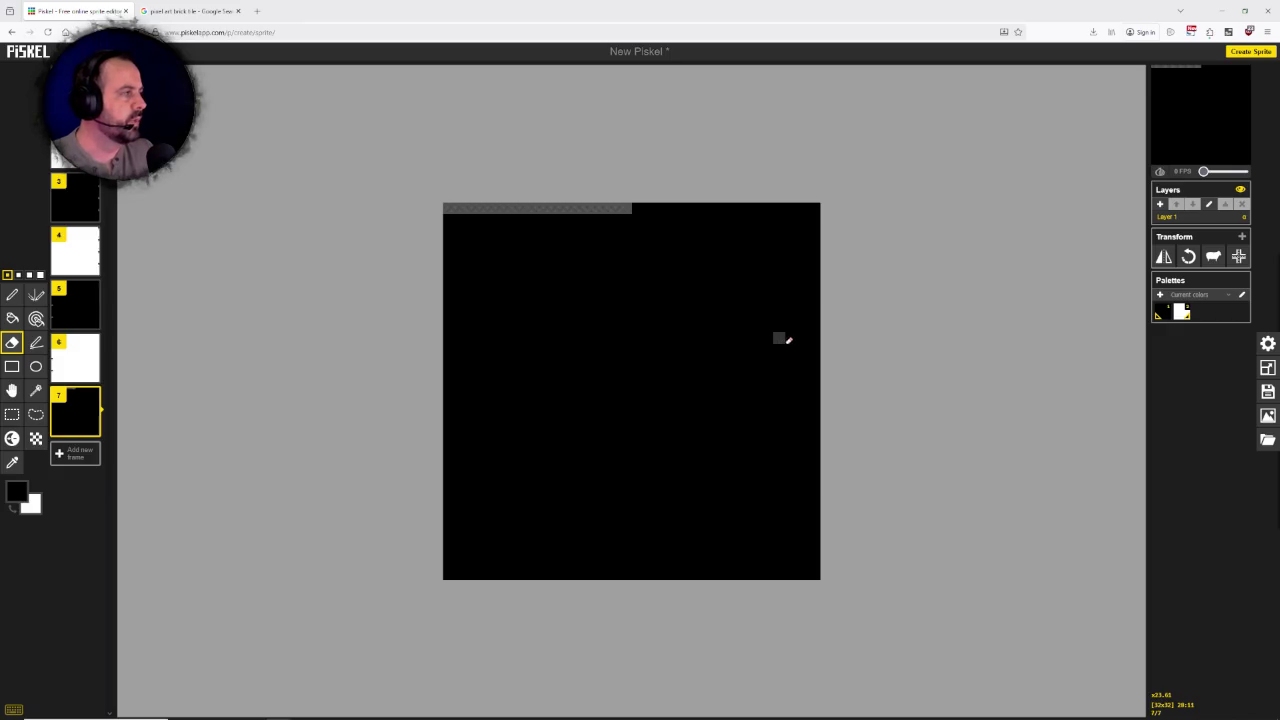
pyautogui.moveTo(75, 411)
pyautogui.click(91, 428)
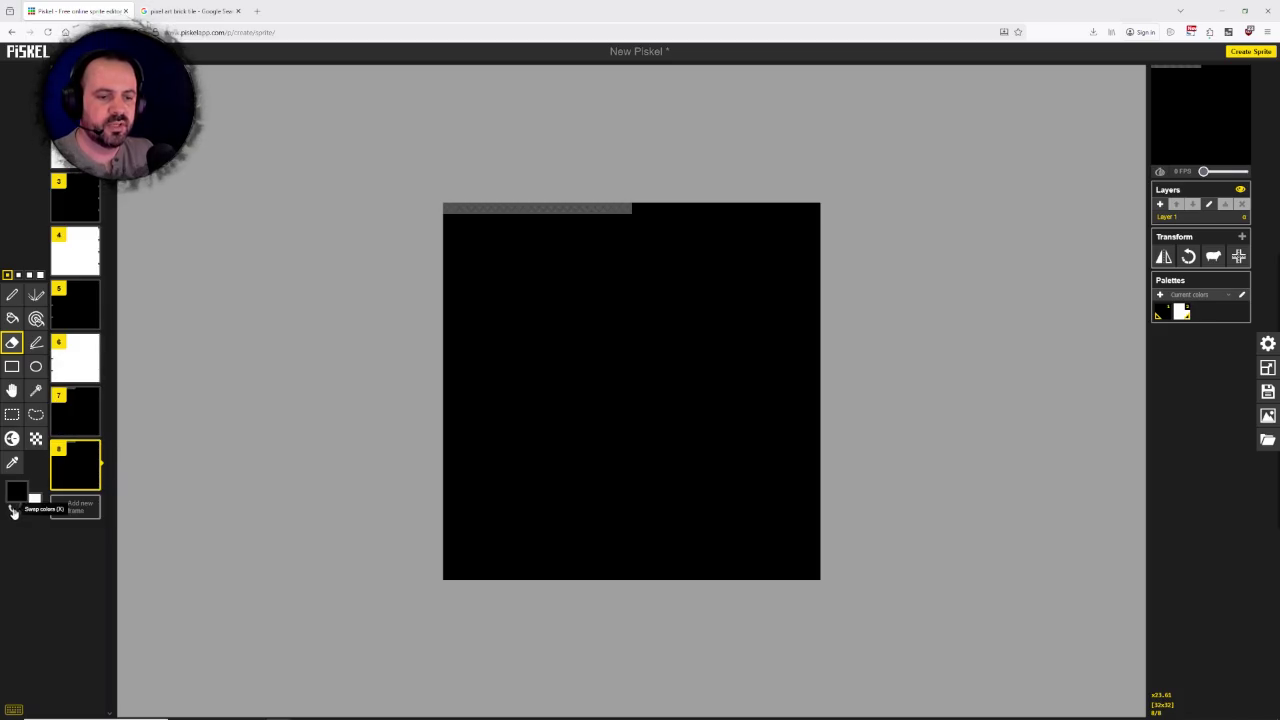
# Step: Undo a stray erase, bucket-fill frame 8 white, and add empty frame 9
pyautogui.click(661, 326)
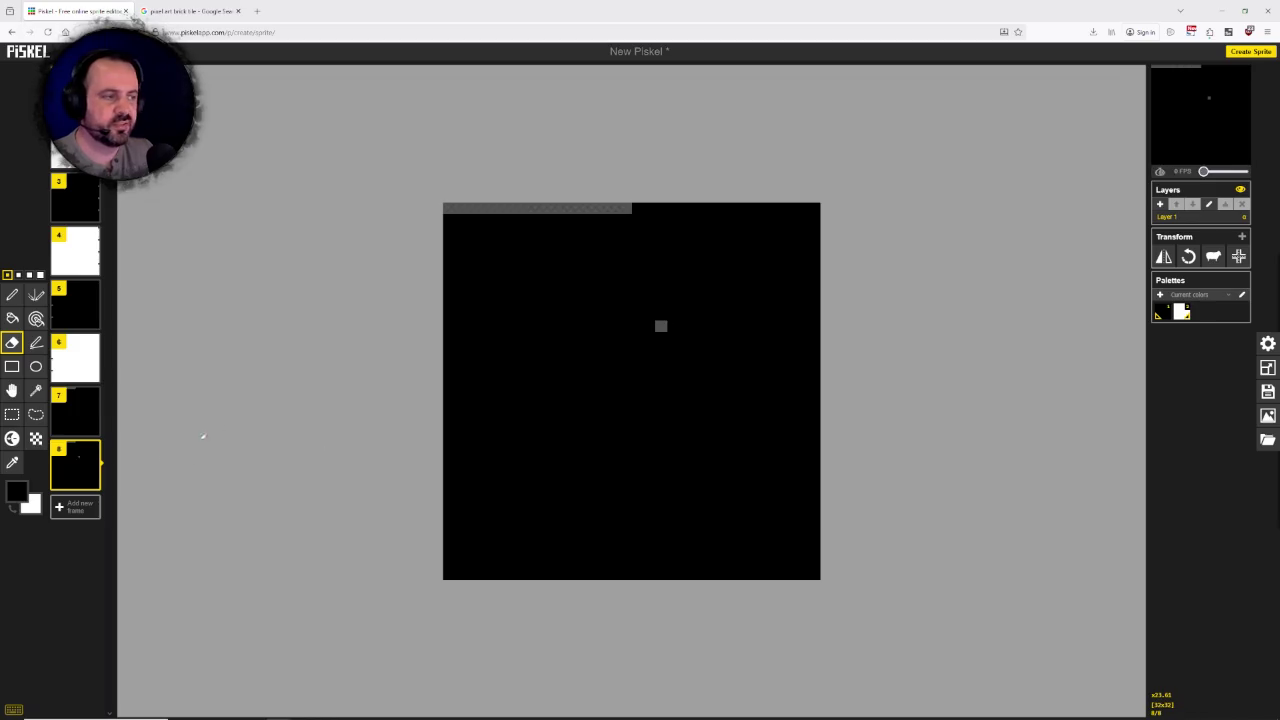
pyautogui.hotkey('ctrl', 'z')
pyautogui.click(12, 318)
pyautogui.rightClick(534, 358)
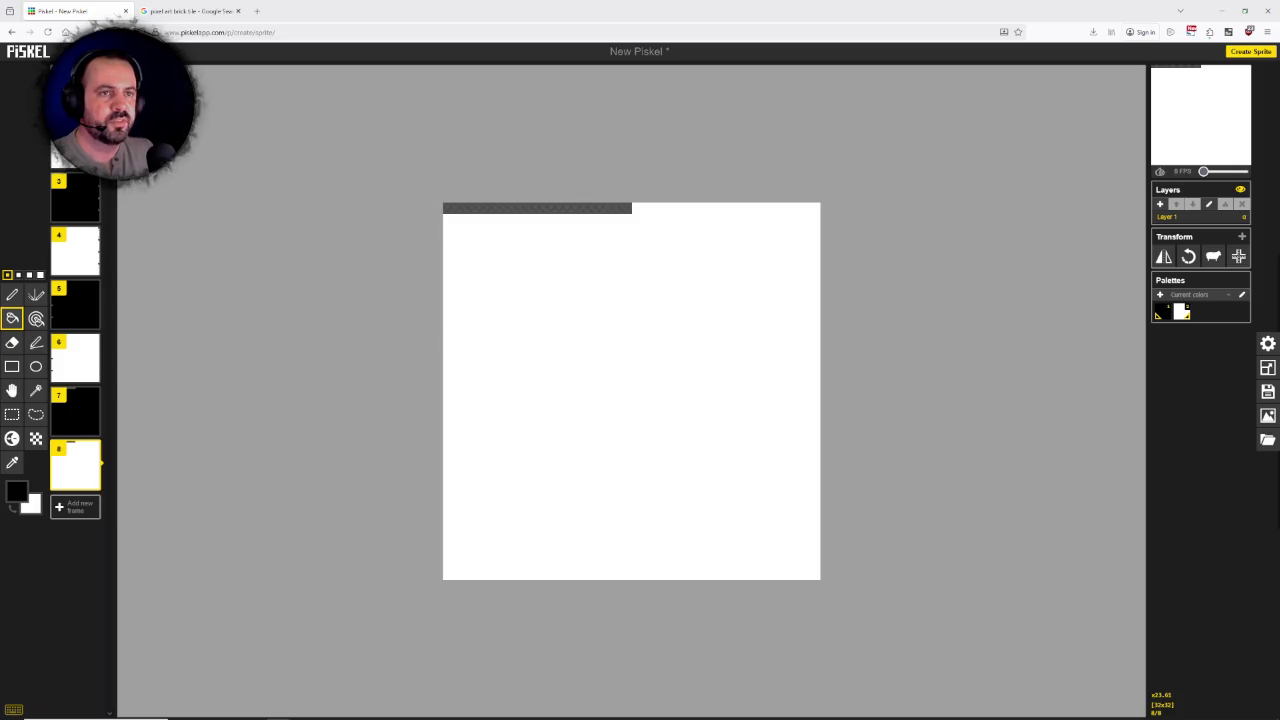
pyautogui.click(78, 200)
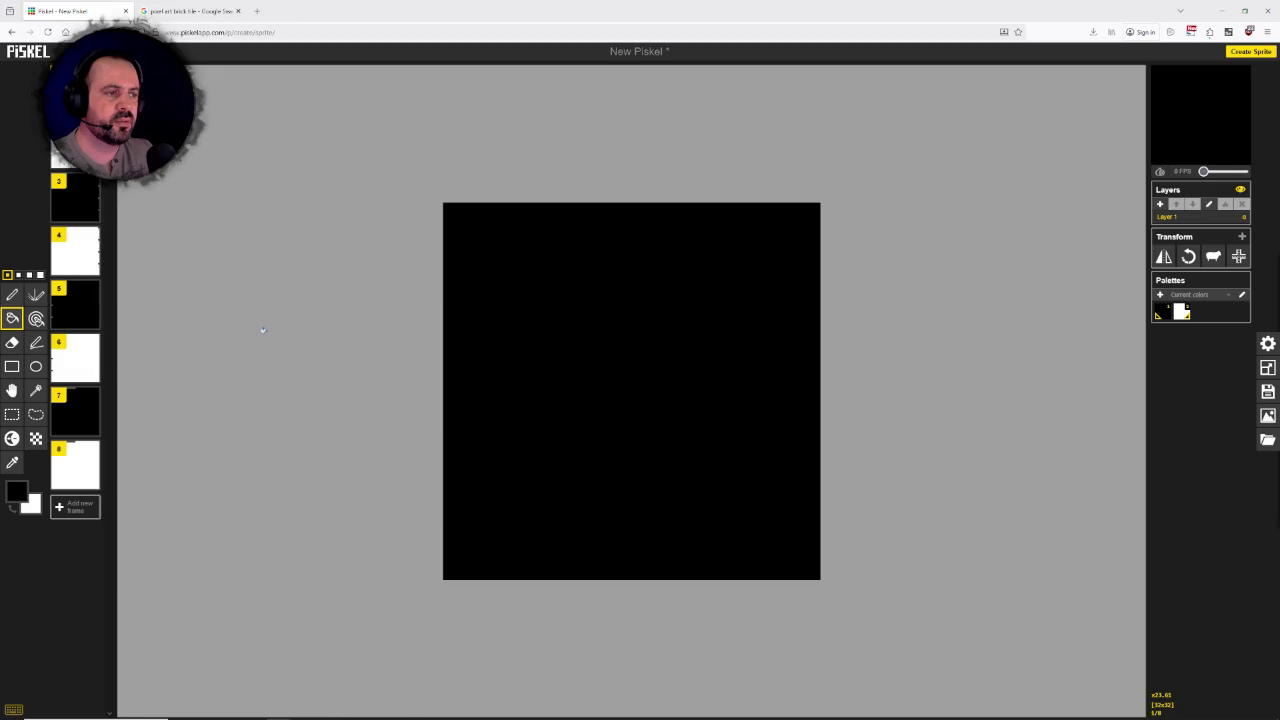
pyautogui.click(94, 512)
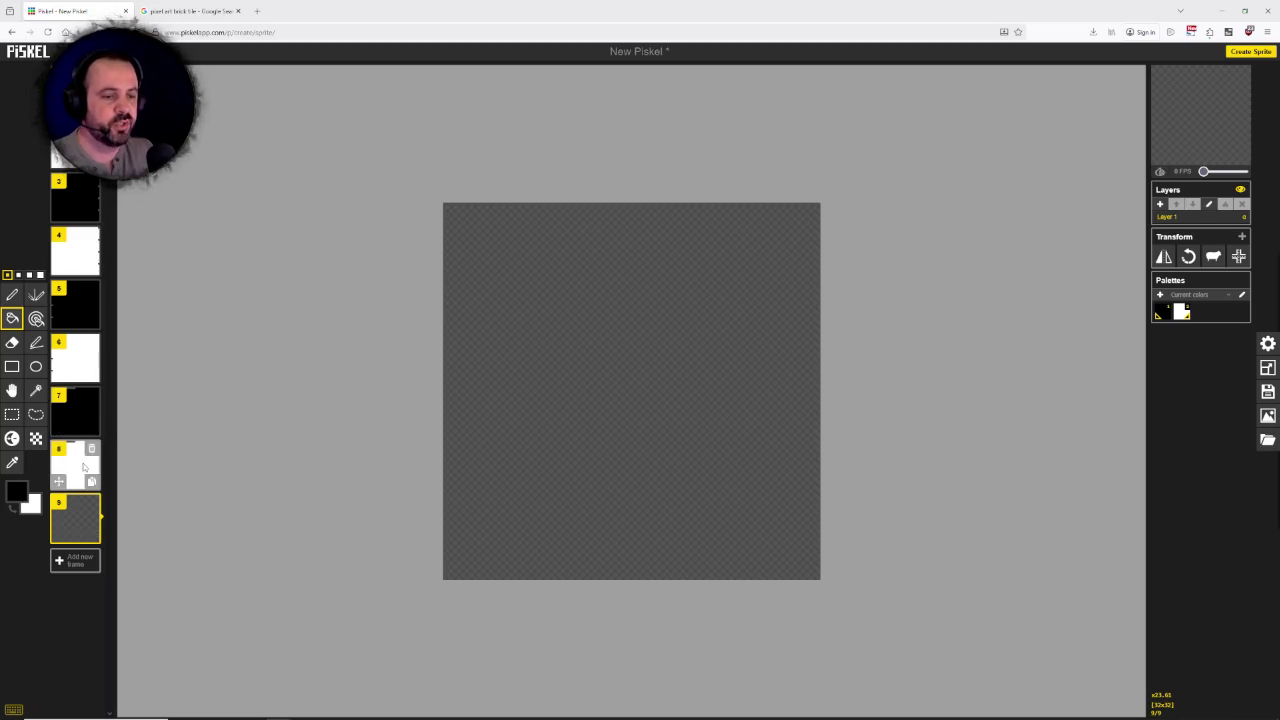
pyautogui.moveTo(75, 465)
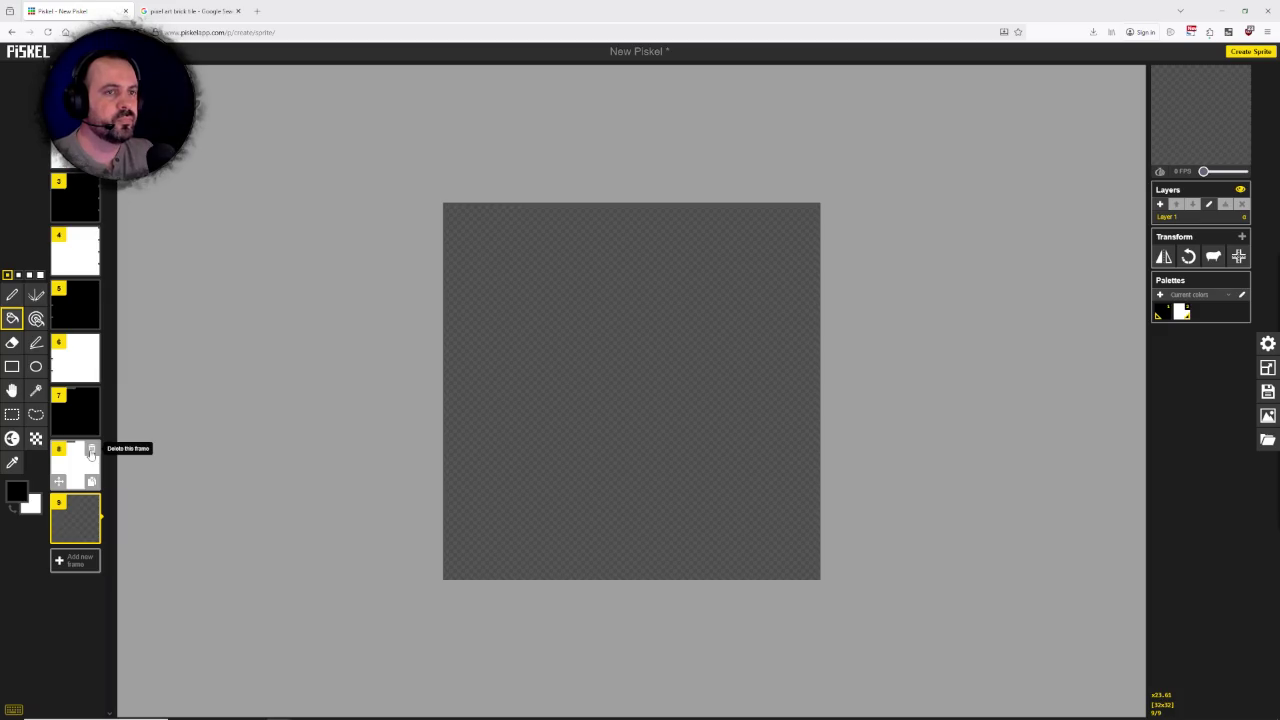
# Step: Flip between frames 1 and 2 three times to compare them, then select frame 9
pyautogui.click(90, 90)
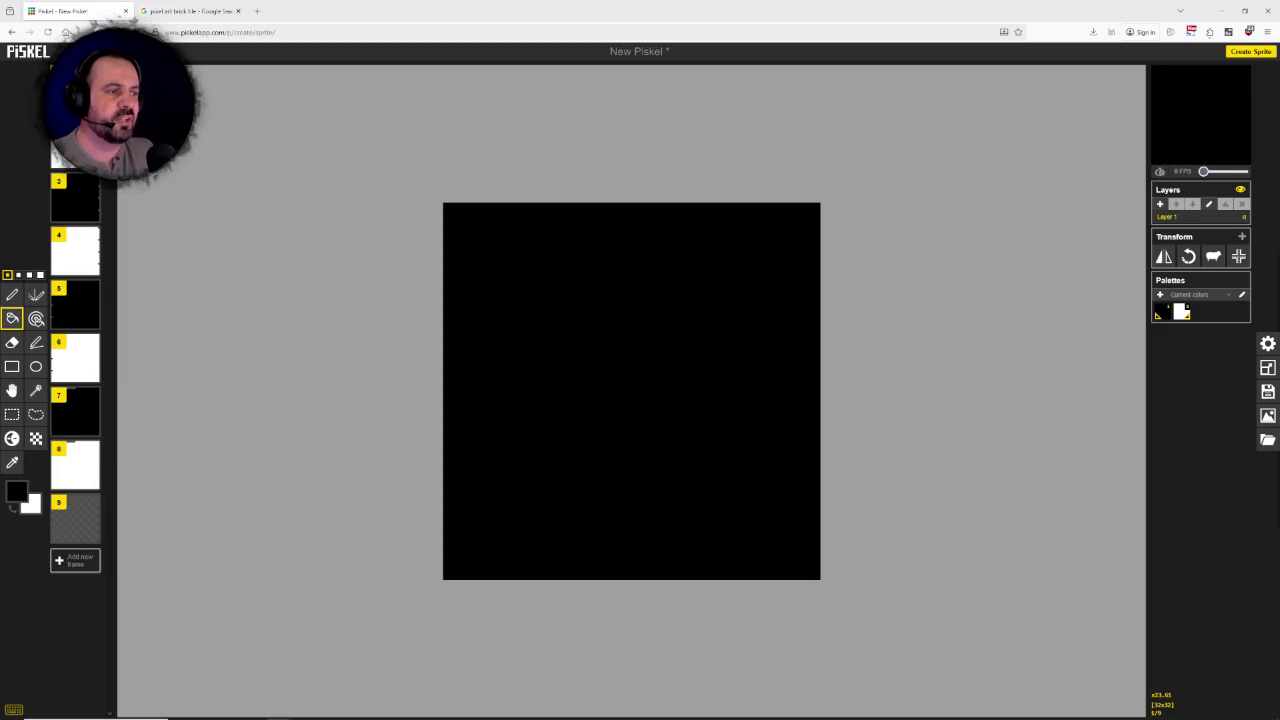
pyautogui.click(76, 150)
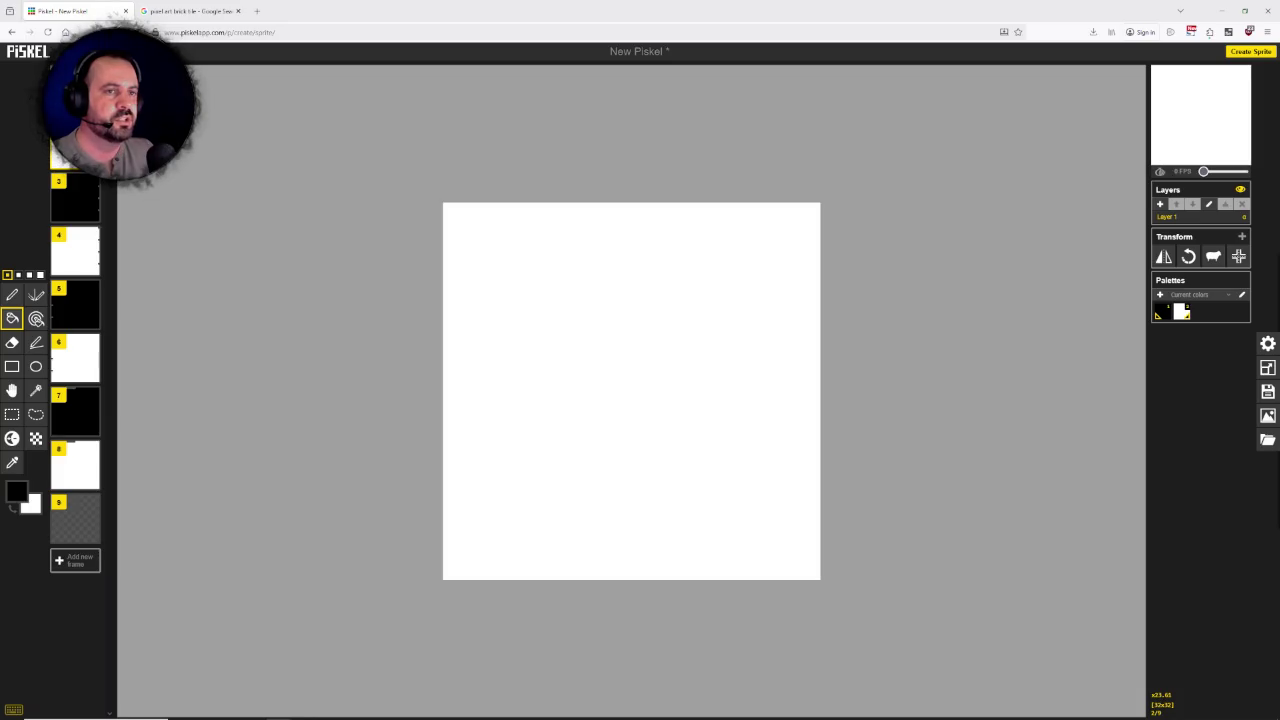
pyautogui.click(75, 95)
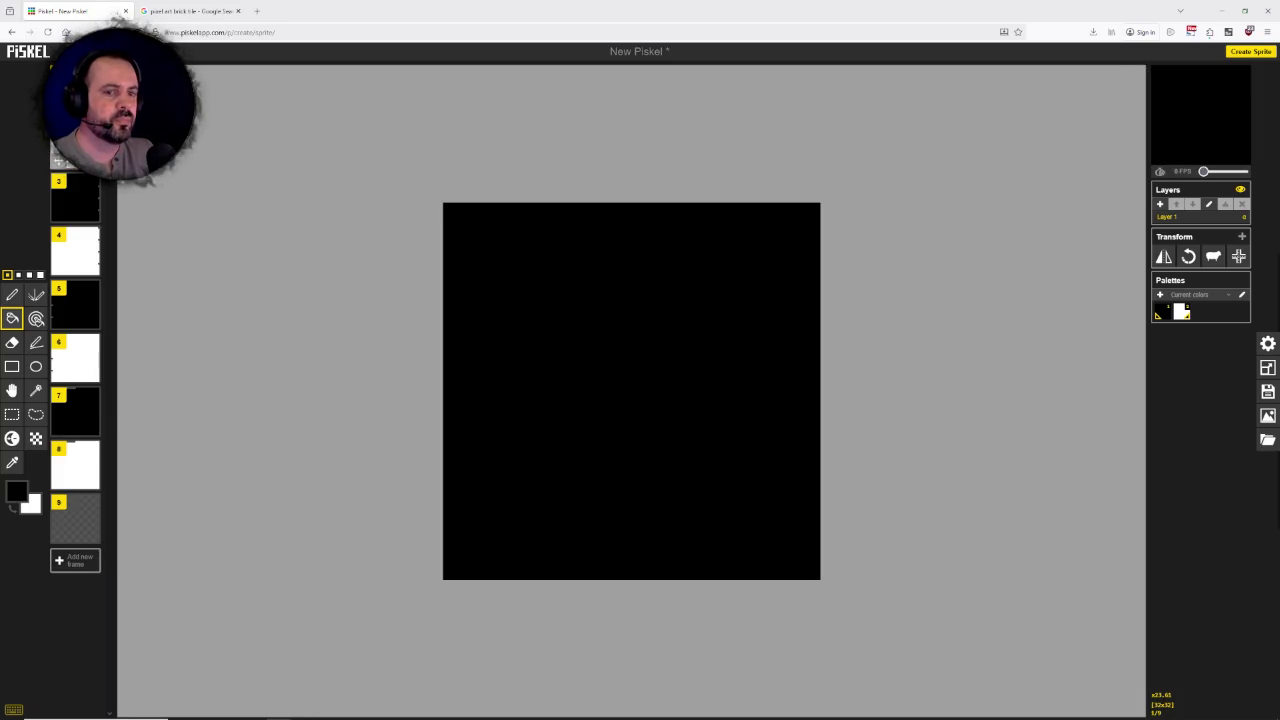
pyautogui.click(76, 150)
pyautogui.click(75, 95)
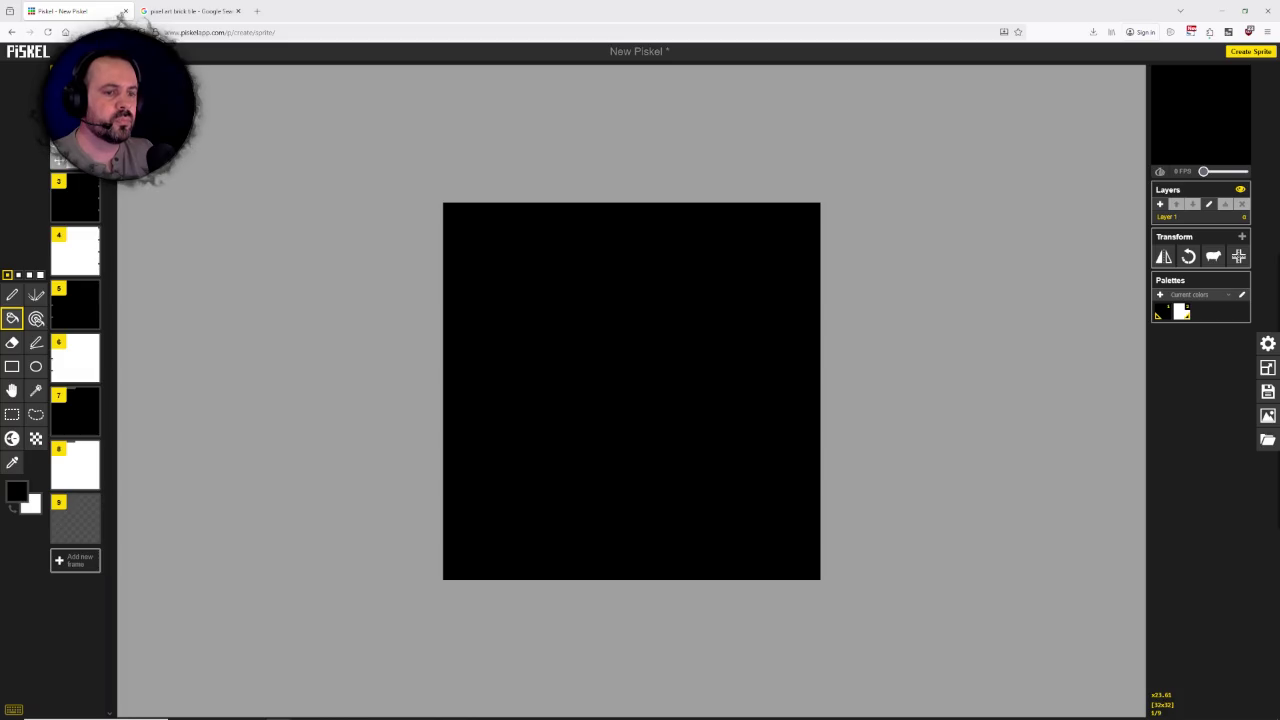
pyautogui.click(76, 150)
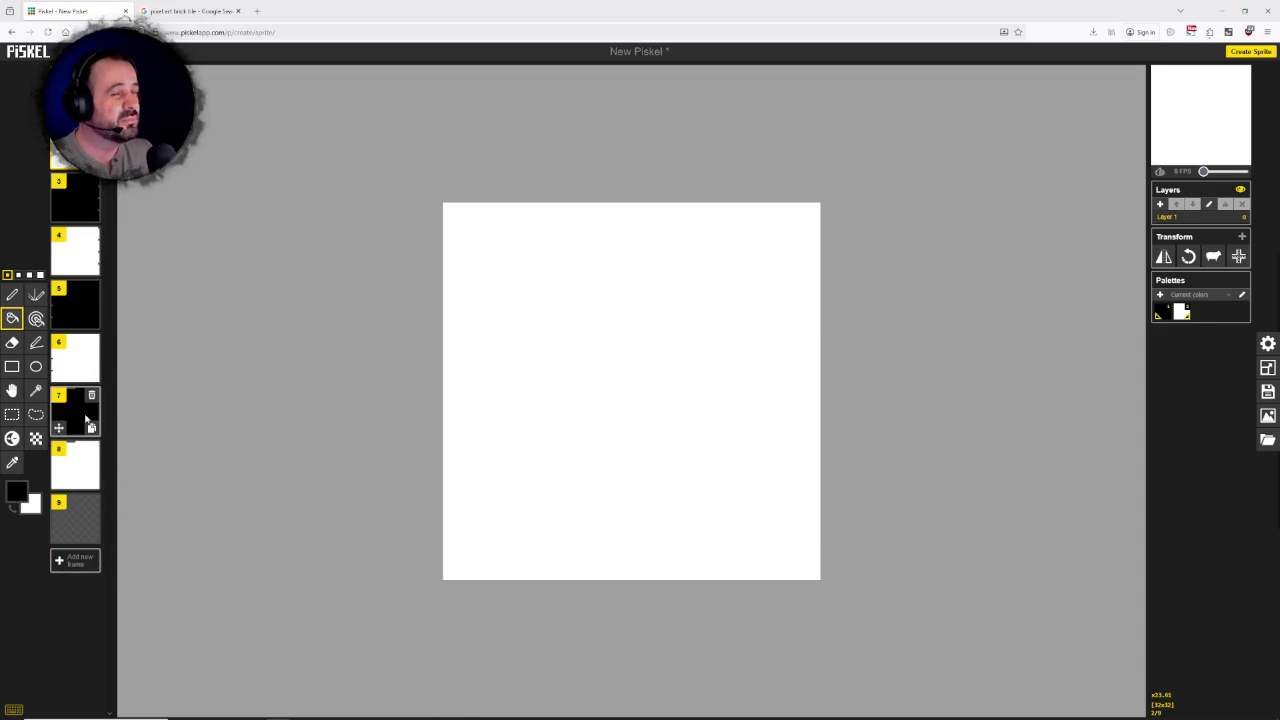
pyautogui.moveTo(76, 518)
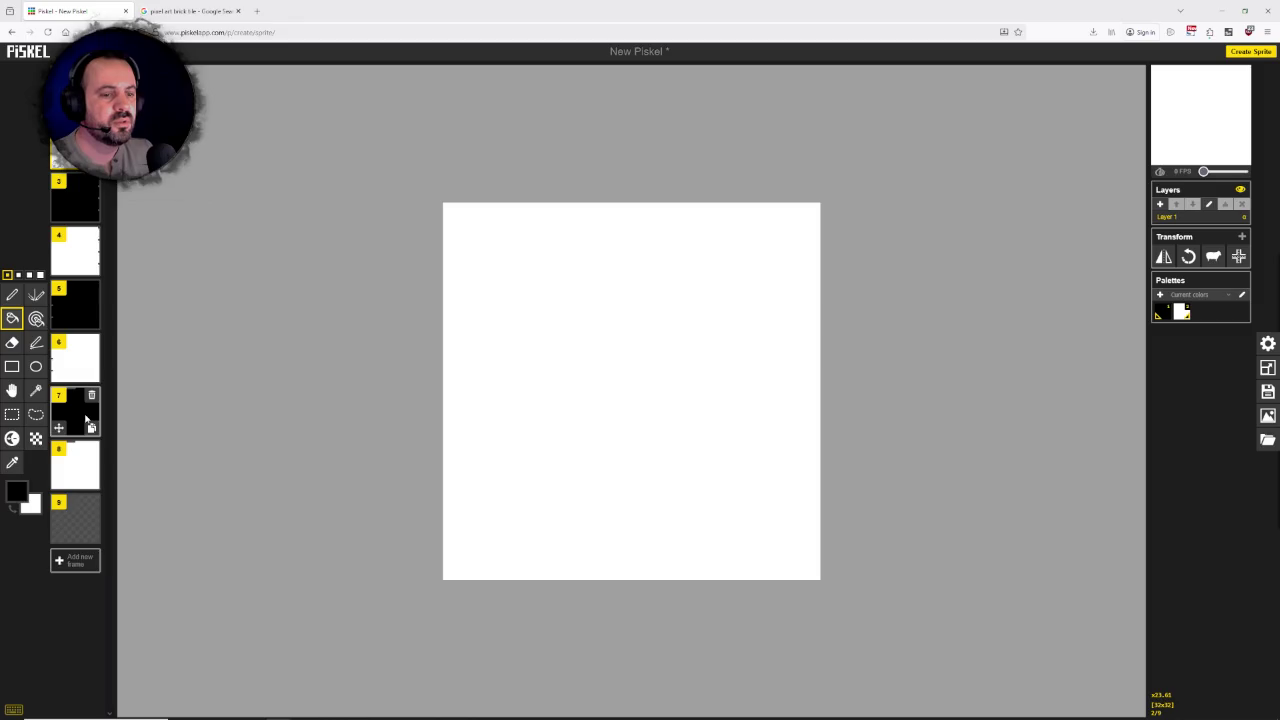
pyautogui.click(78, 518)
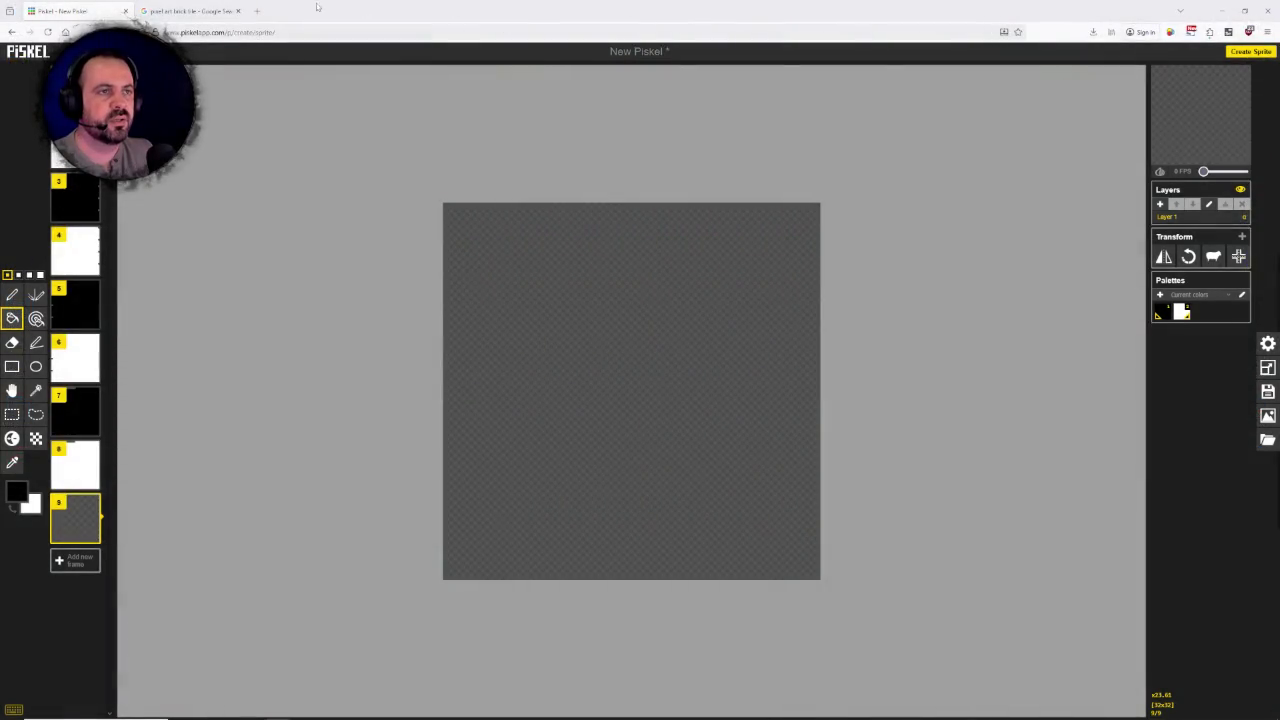
# Step: Search Google Images for 'dungeon ceiling' in a new tab
pyautogui.click(195, 10)
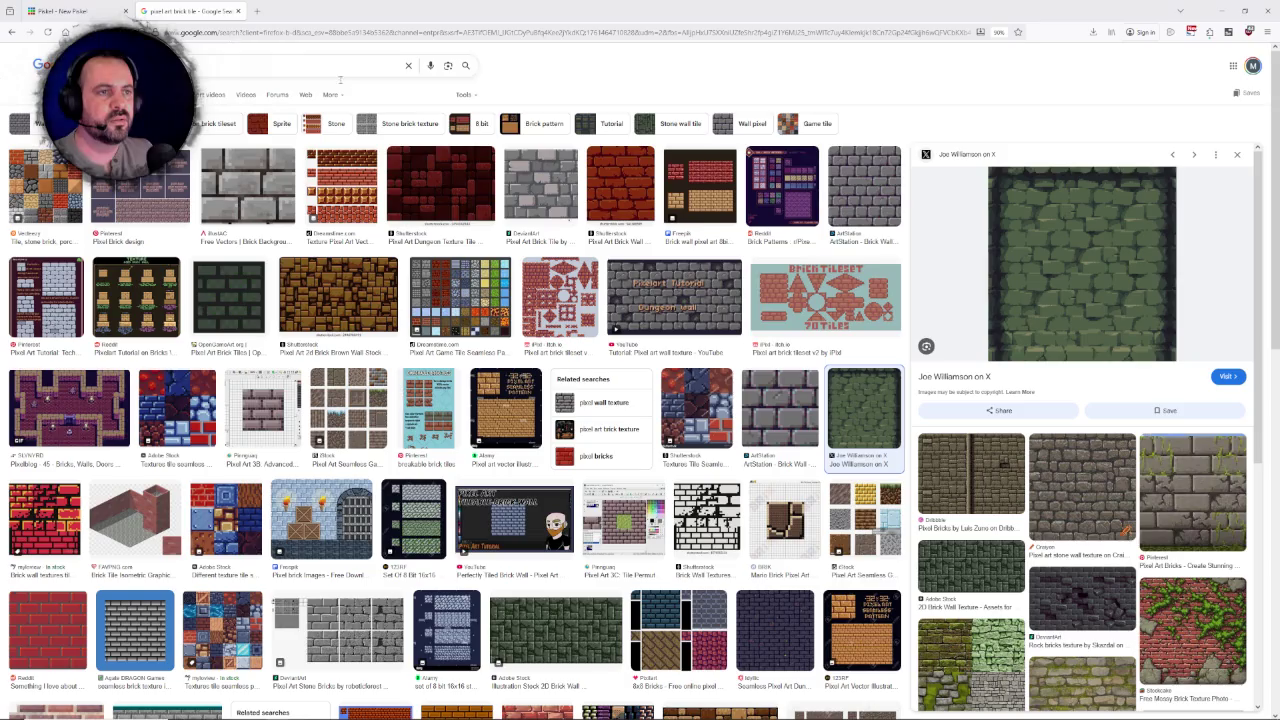
pyautogui.click(257, 10)
pyautogui.write('gung')
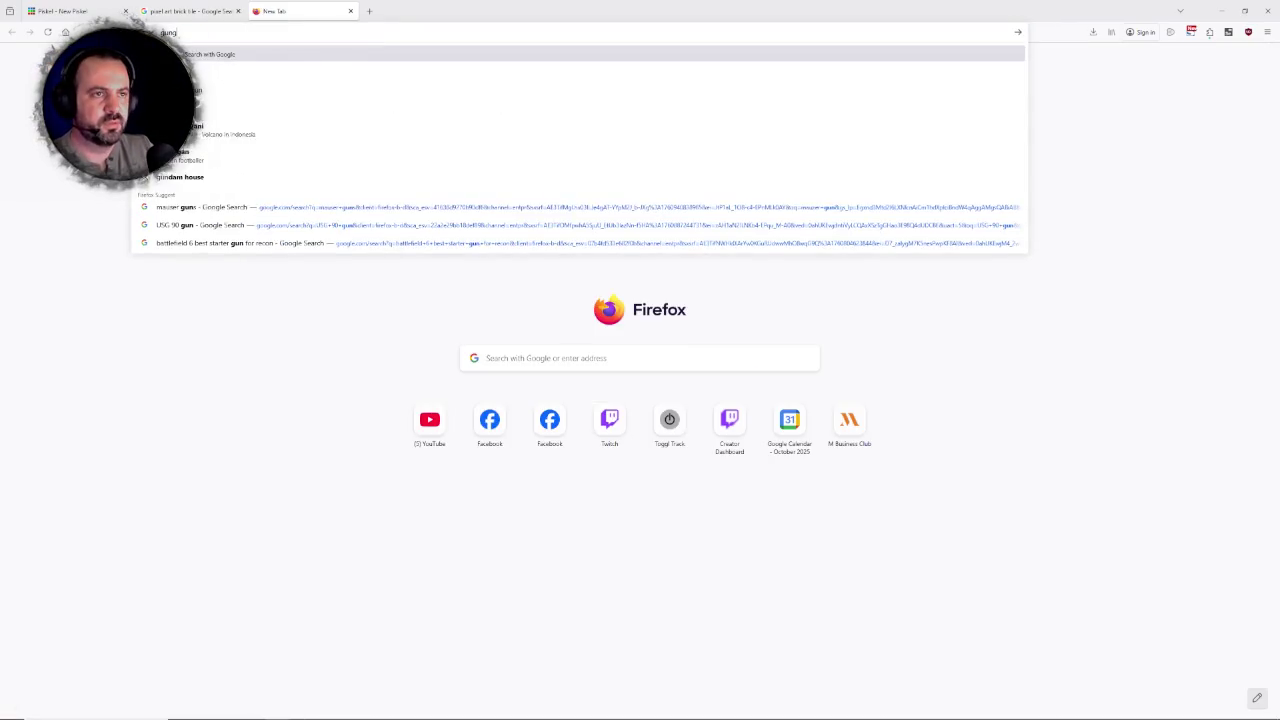
pyautogui.press('BackSpace')
pyautogui.press('BackSpace')
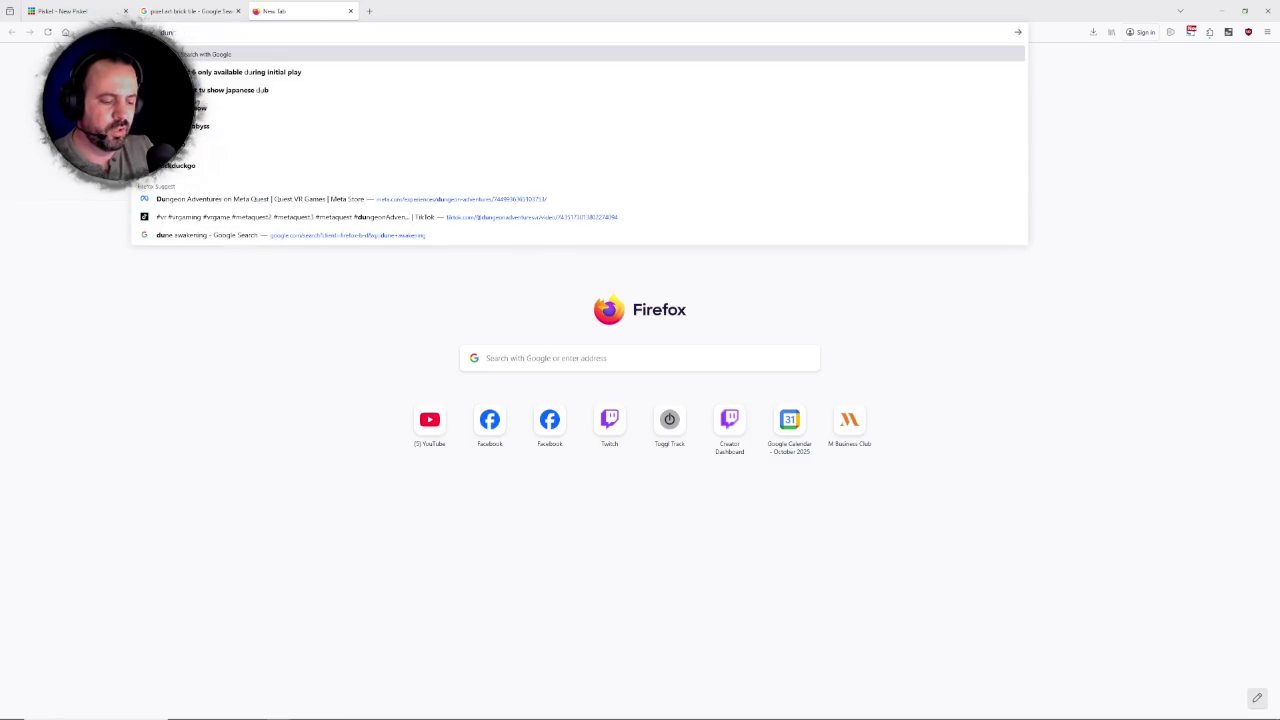
pyautogui.write('dungeon d')
pyautogui.write('ing')
pyautogui.press('Return')
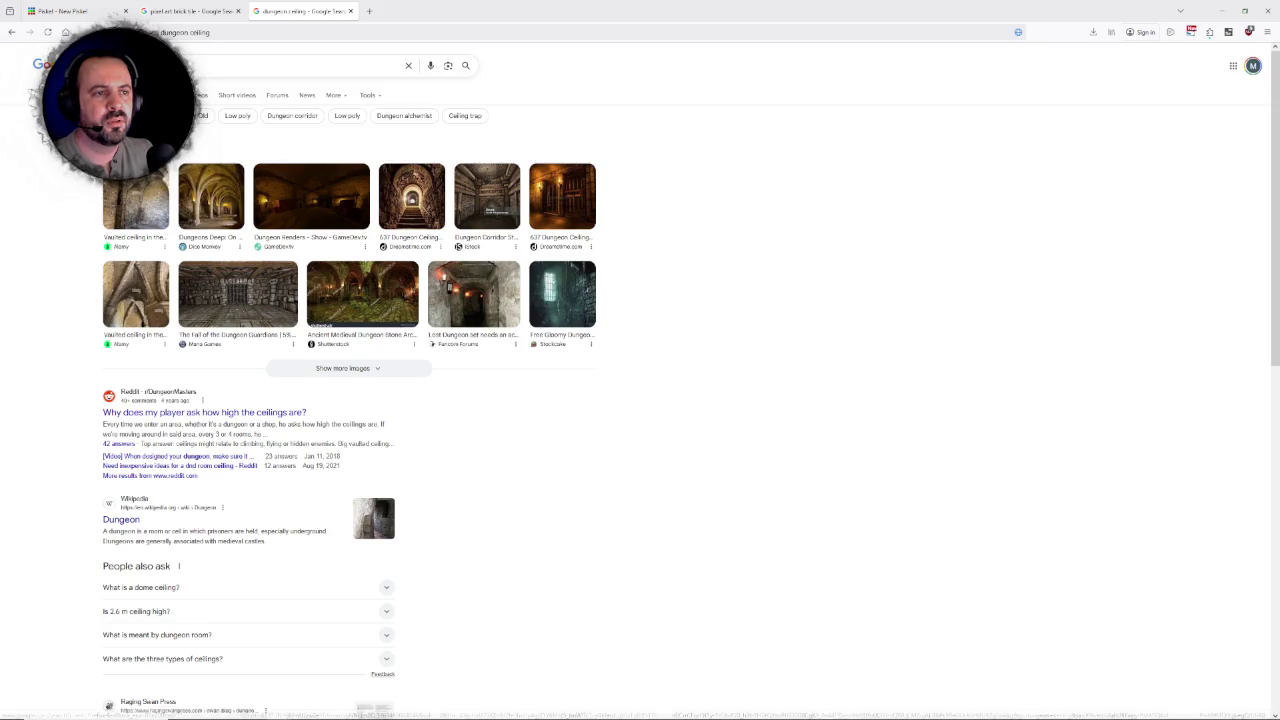
pyautogui.click(172, 95)
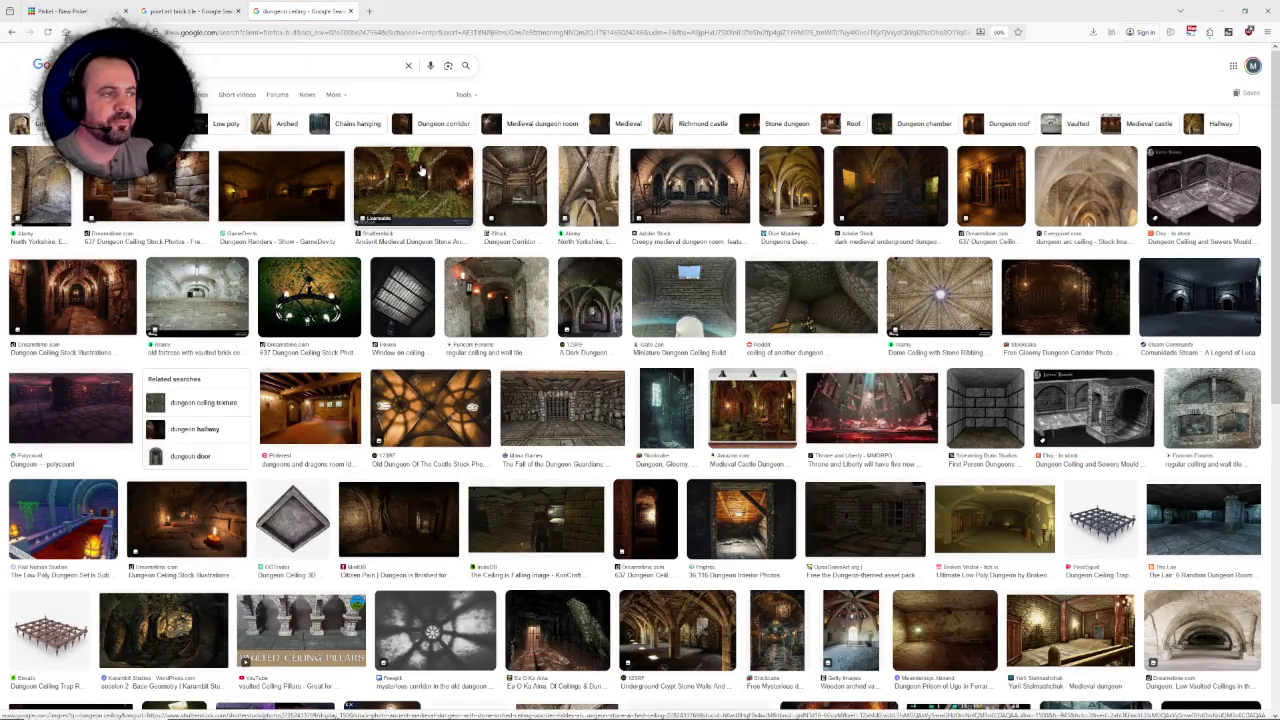
# Step: Preview the dungeon corridor, renders and vaulted ceiling pictures, then return to Piskel
pyautogui.click(511, 172)
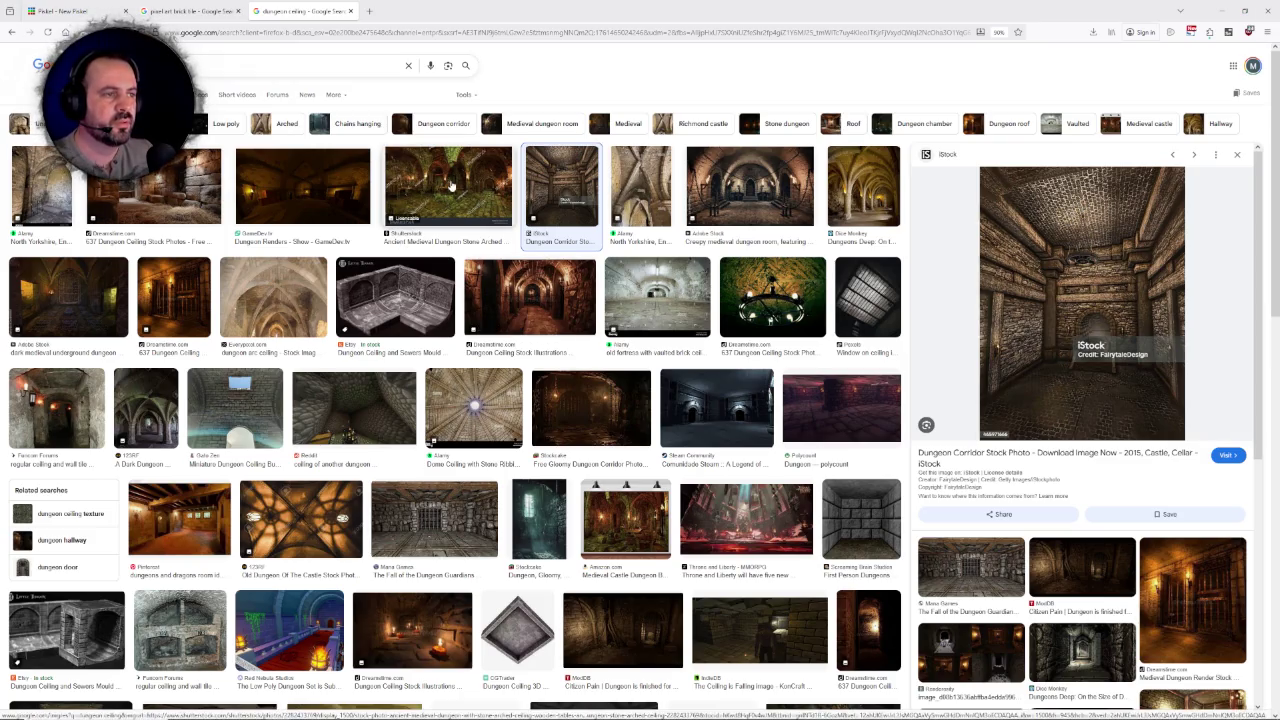
pyautogui.click(320, 183)
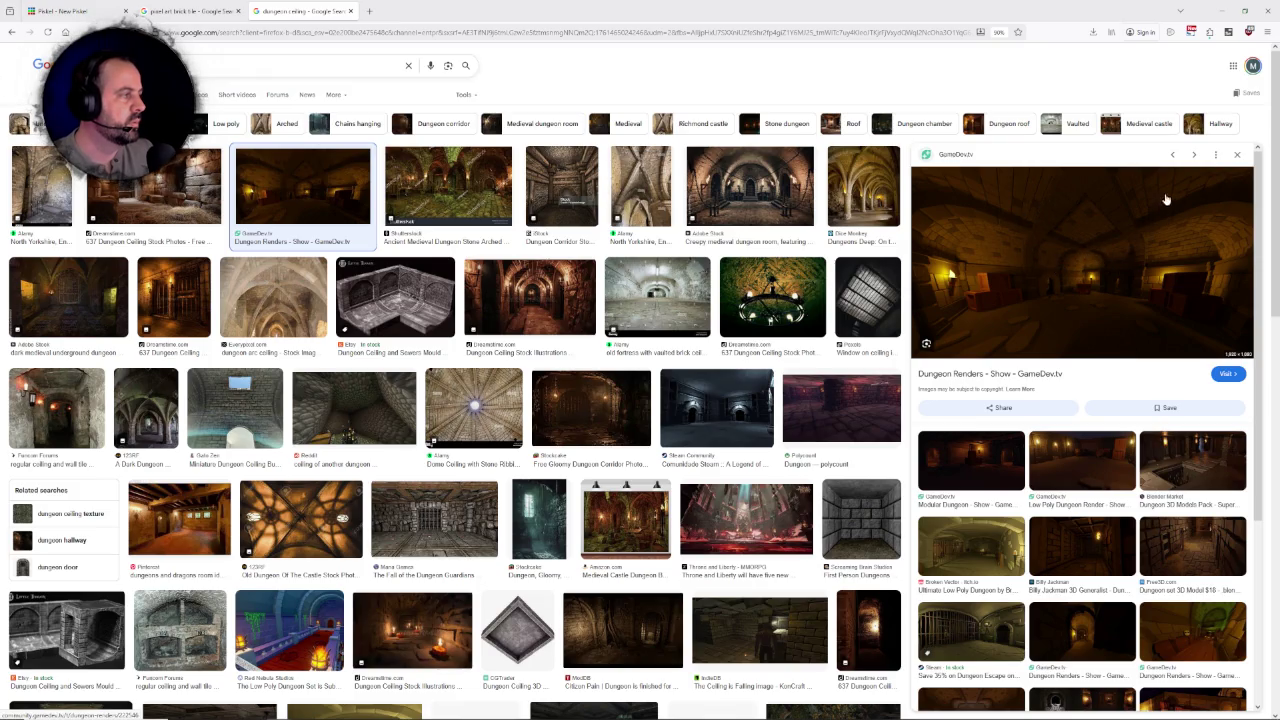
pyautogui.click(55, 190)
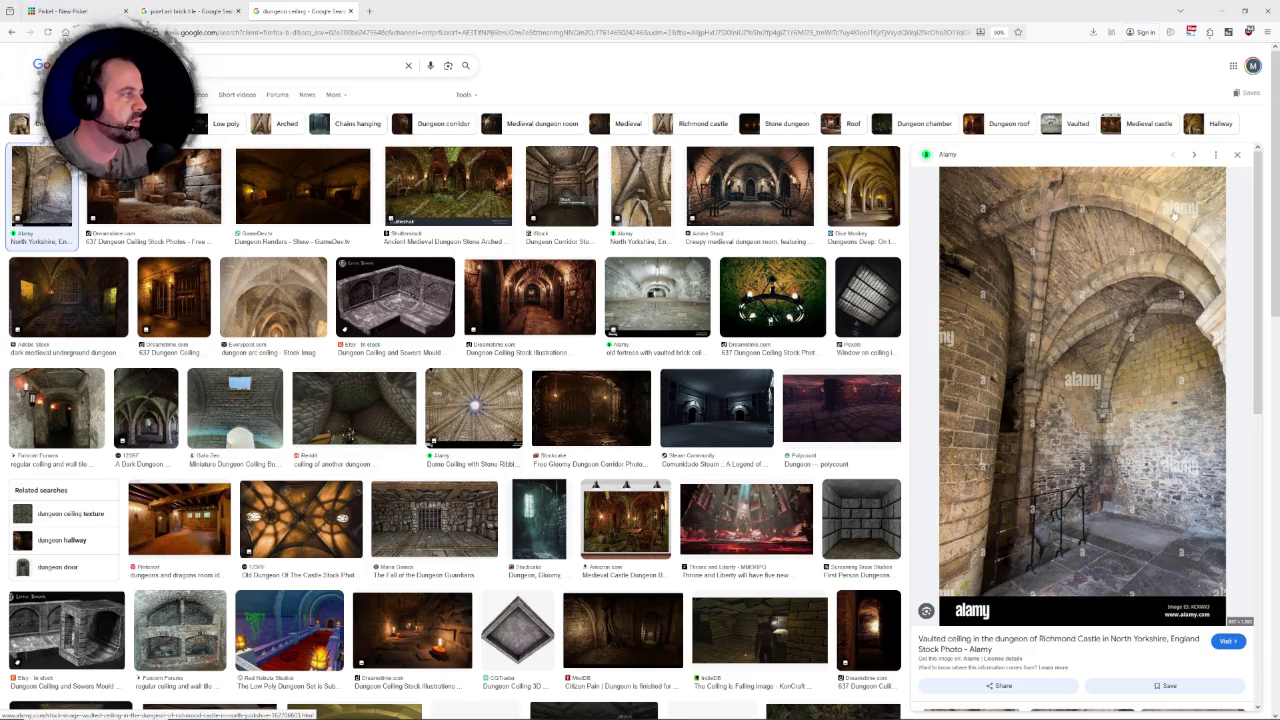
pyautogui.click(60, 11)
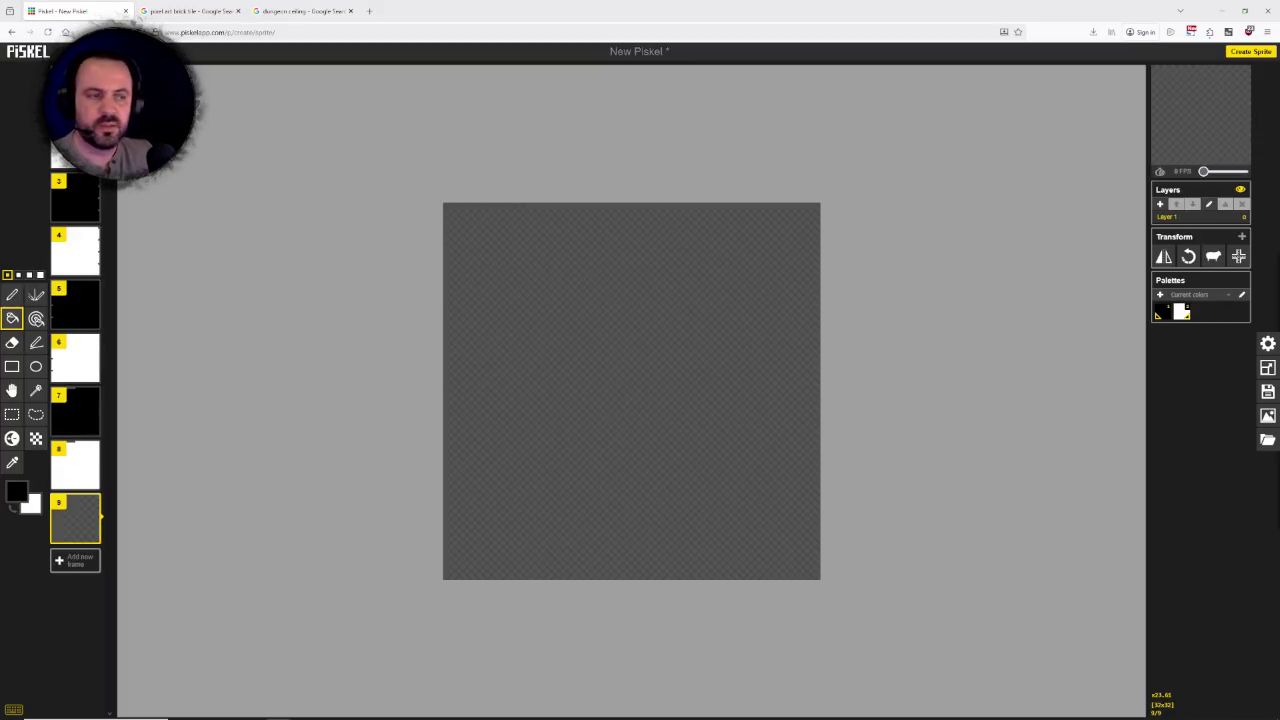
pyautogui.moveTo(75, 465)
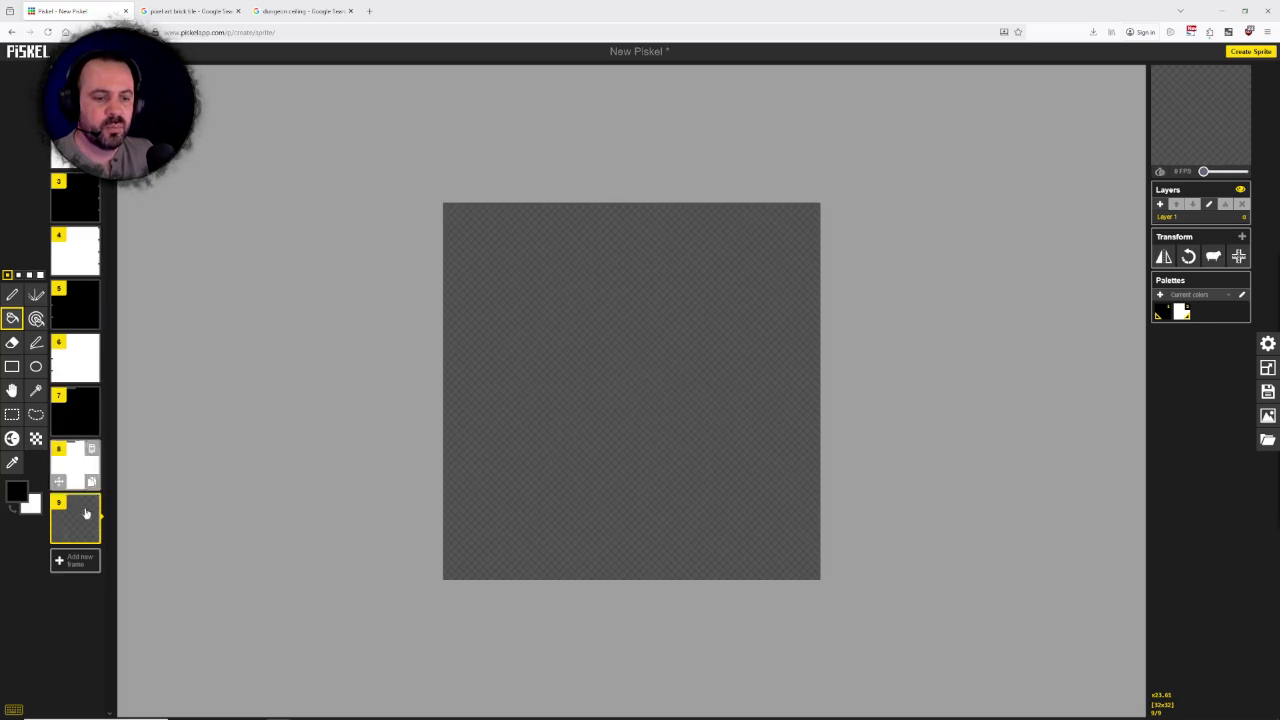
# Step: Delete the empty ninth frame, then undo an accidental frame 5 deletion and frame move
pyautogui.click(91, 502)
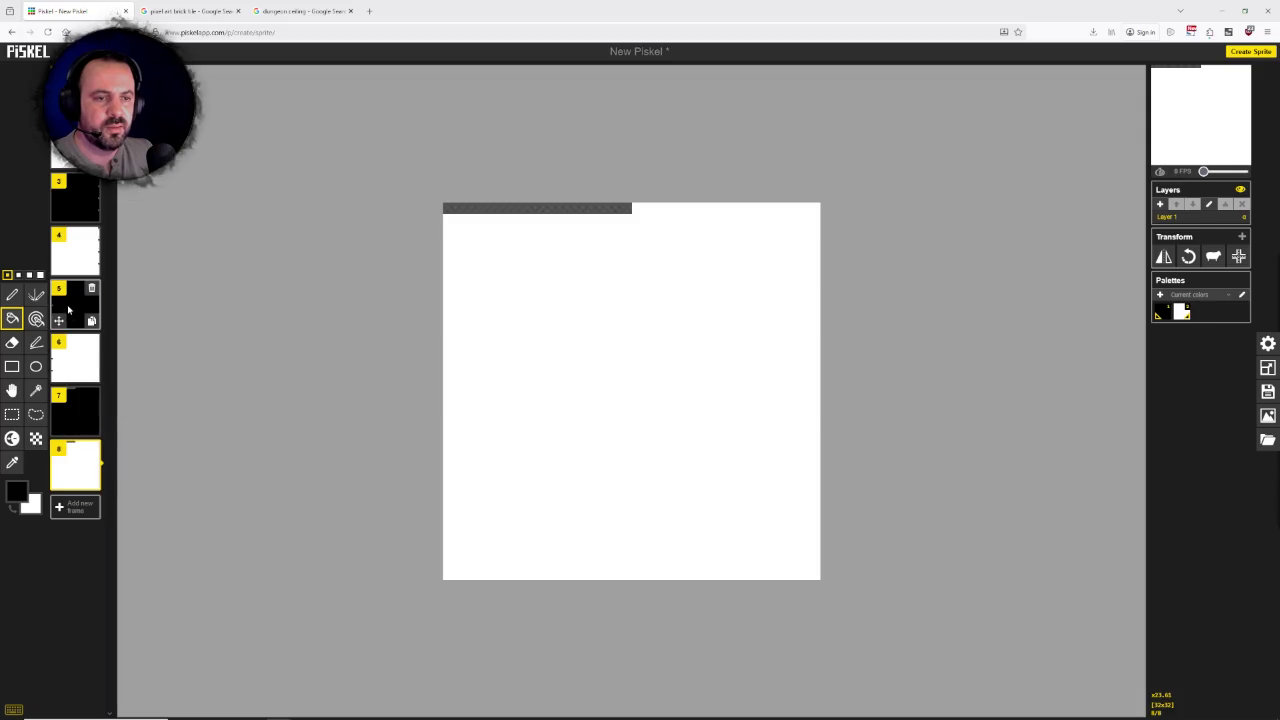
pyautogui.click(87, 298)
pyautogui.click(91, 291)
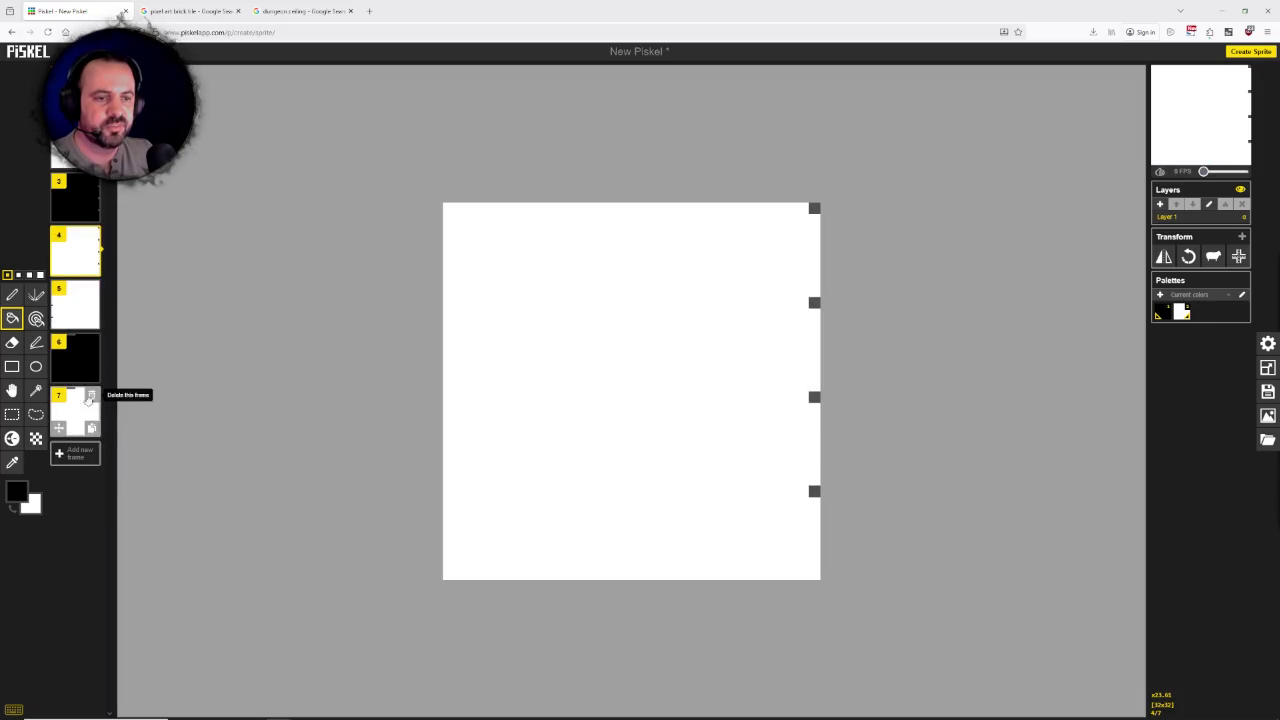
pyautogui.moveTo(59, 373)
pyautogui.mouseDown()
pyautogui.moveTo(73, 449)
pyautogui.moveTo(167, 418)
pyautogui.mouseUp()
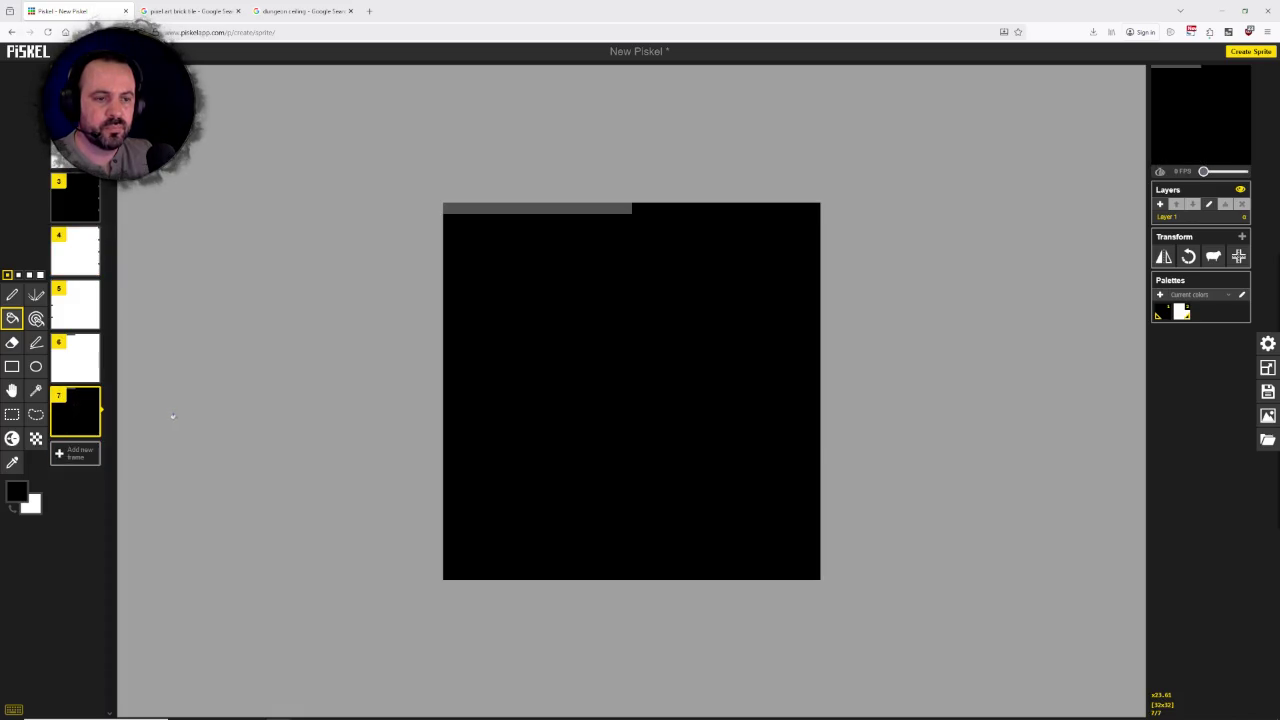
pyautogui.hotkey('ctrl', 'z')
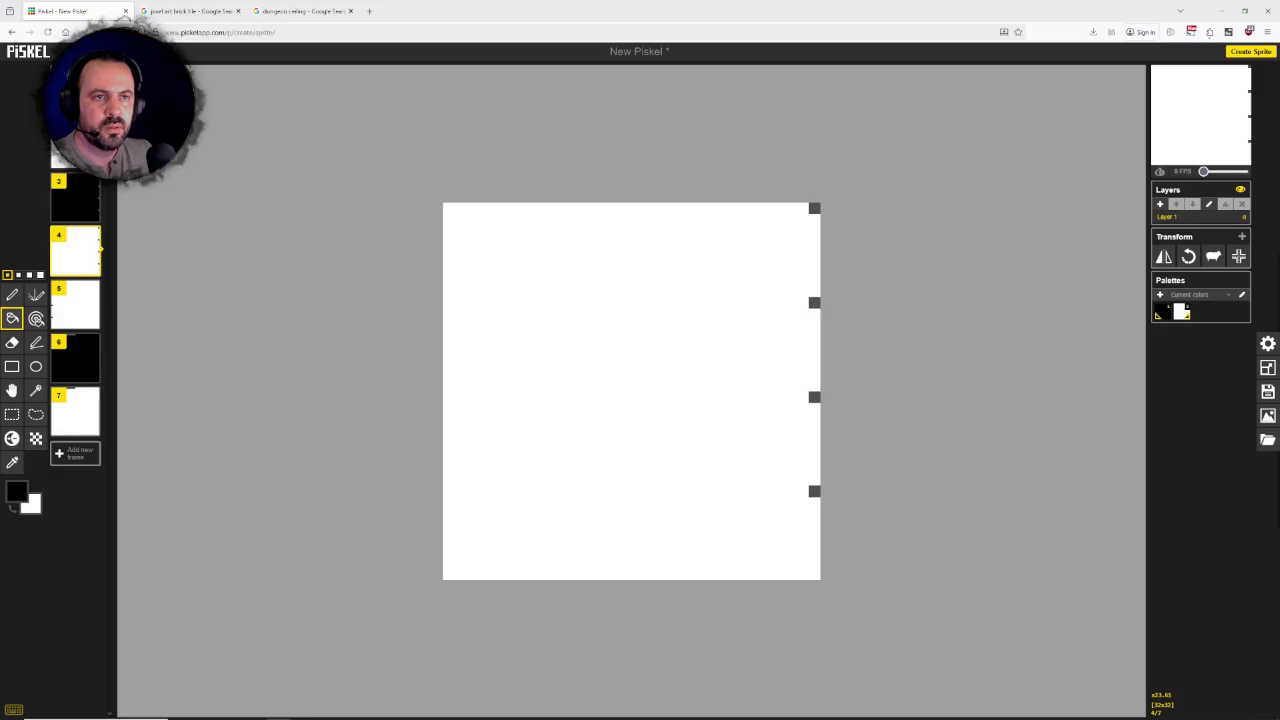
pyautogui.moveTo(75, 197)
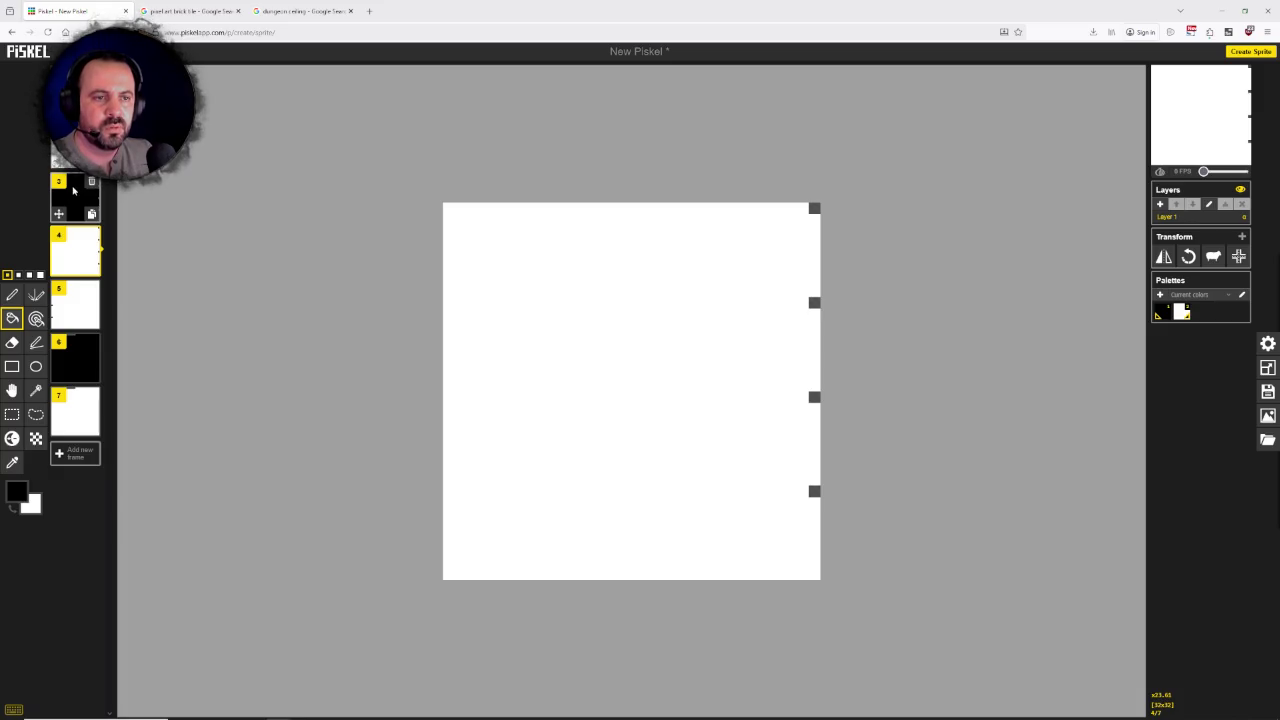
pyautogui.hotkey('ctrl', 'v')
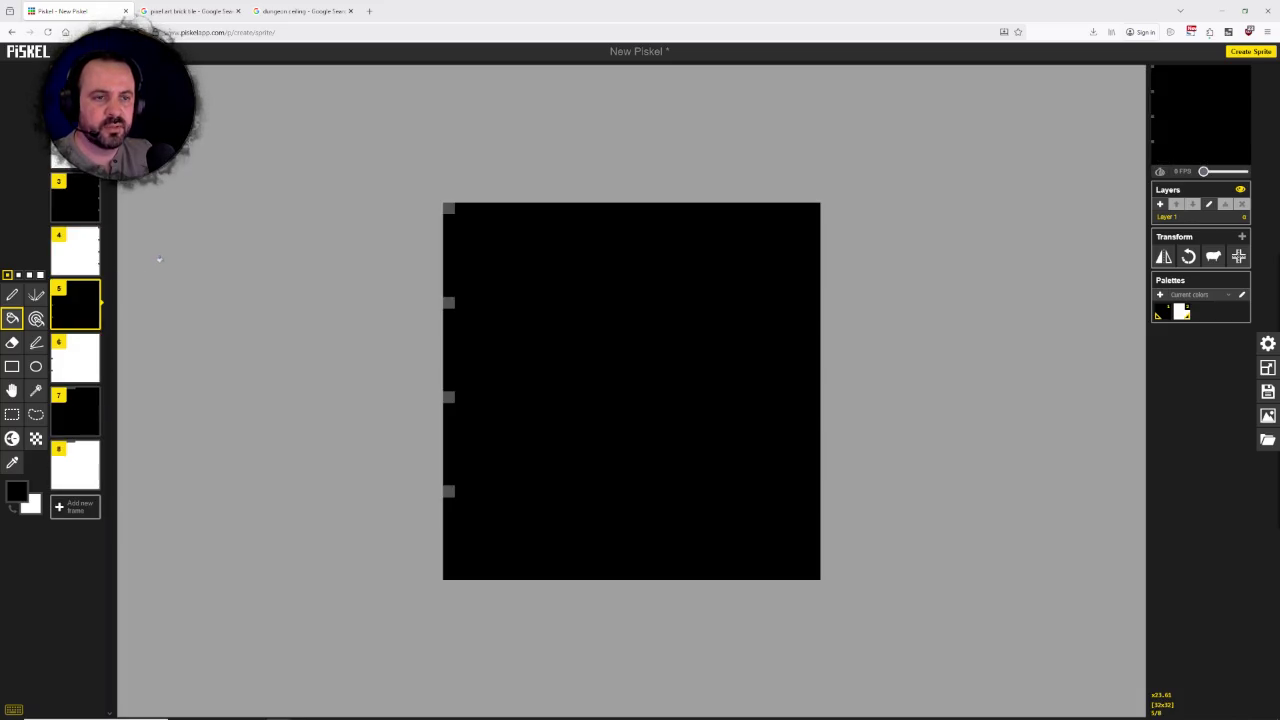
pyautogui.moveTo(75, 305)
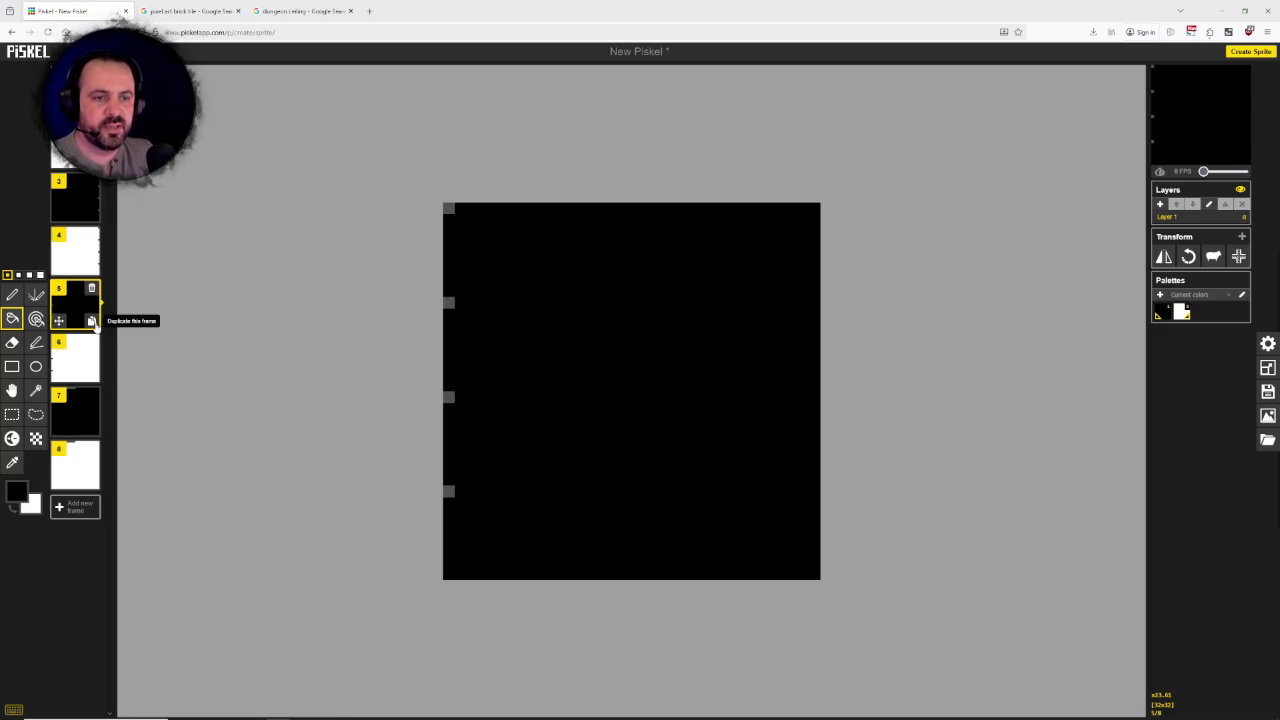
# Step: Duplicate black frame 5, move the copy to the end and rotate it so its gaps face the bottom
pyautogui.click(92, 321)
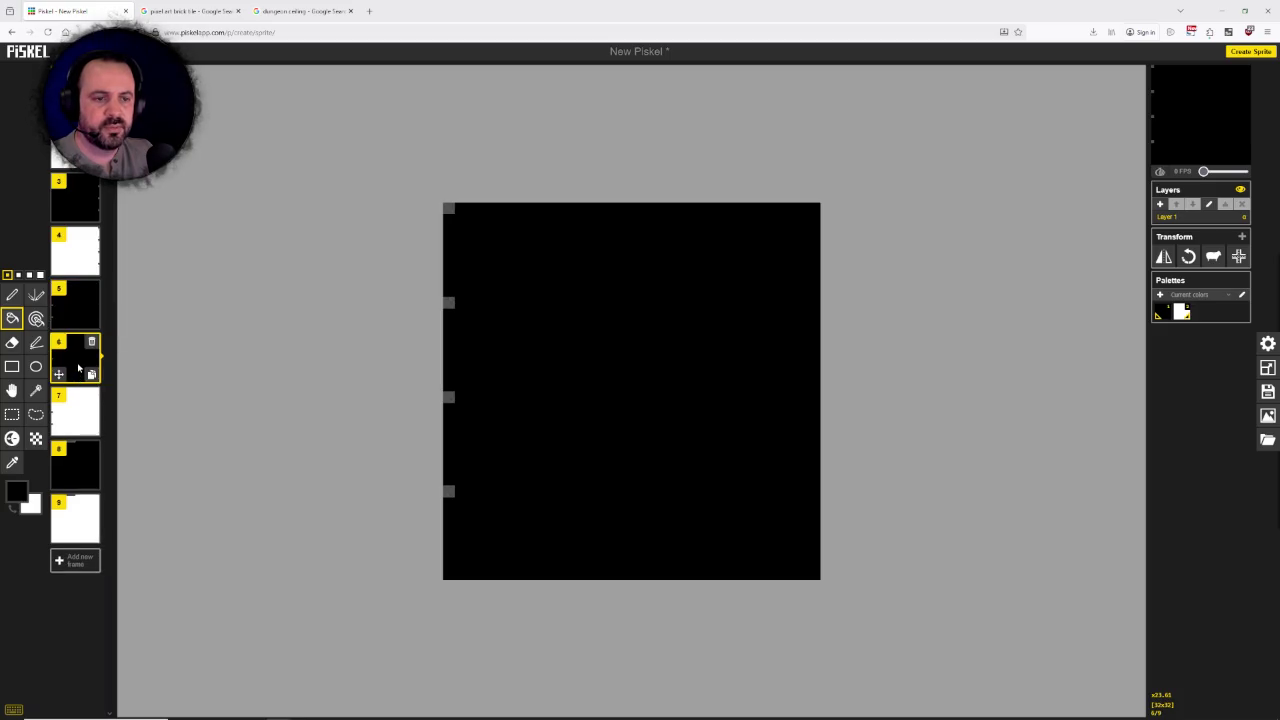
pyautogui.moveTo(75, 358); pyautogui.dragTo(75, 520)
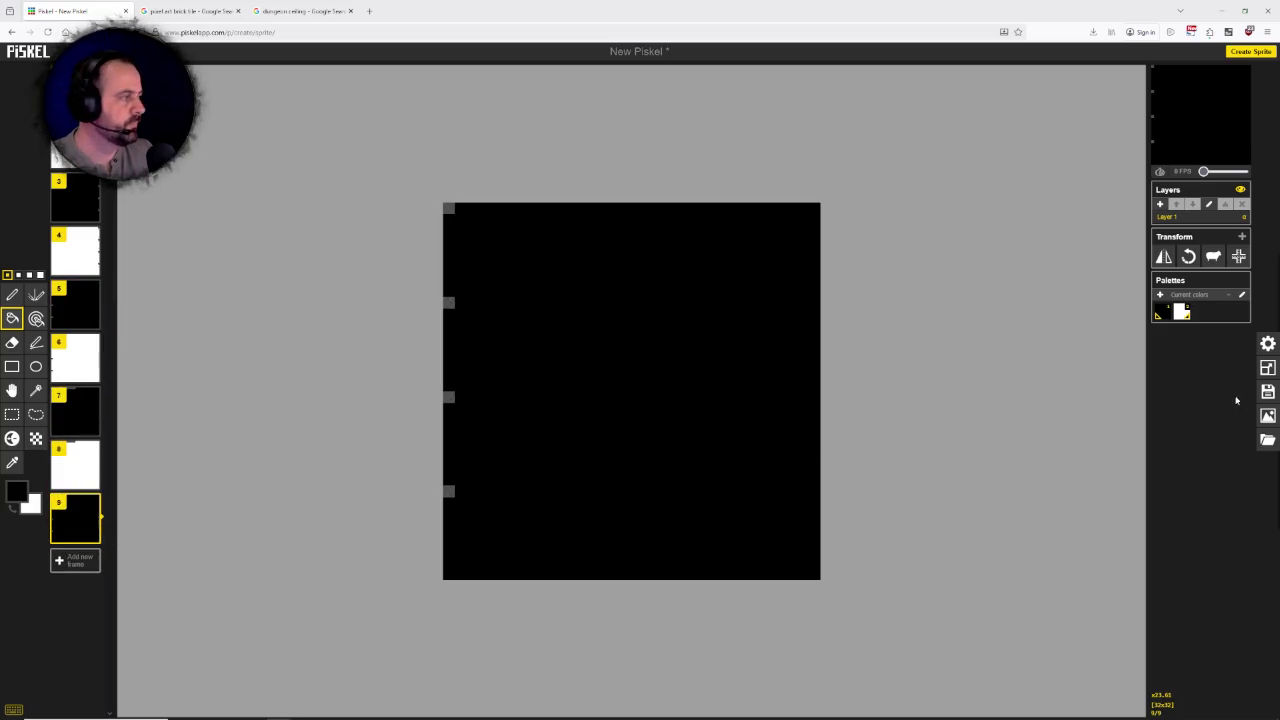
pyautogui.click(1189, 258)
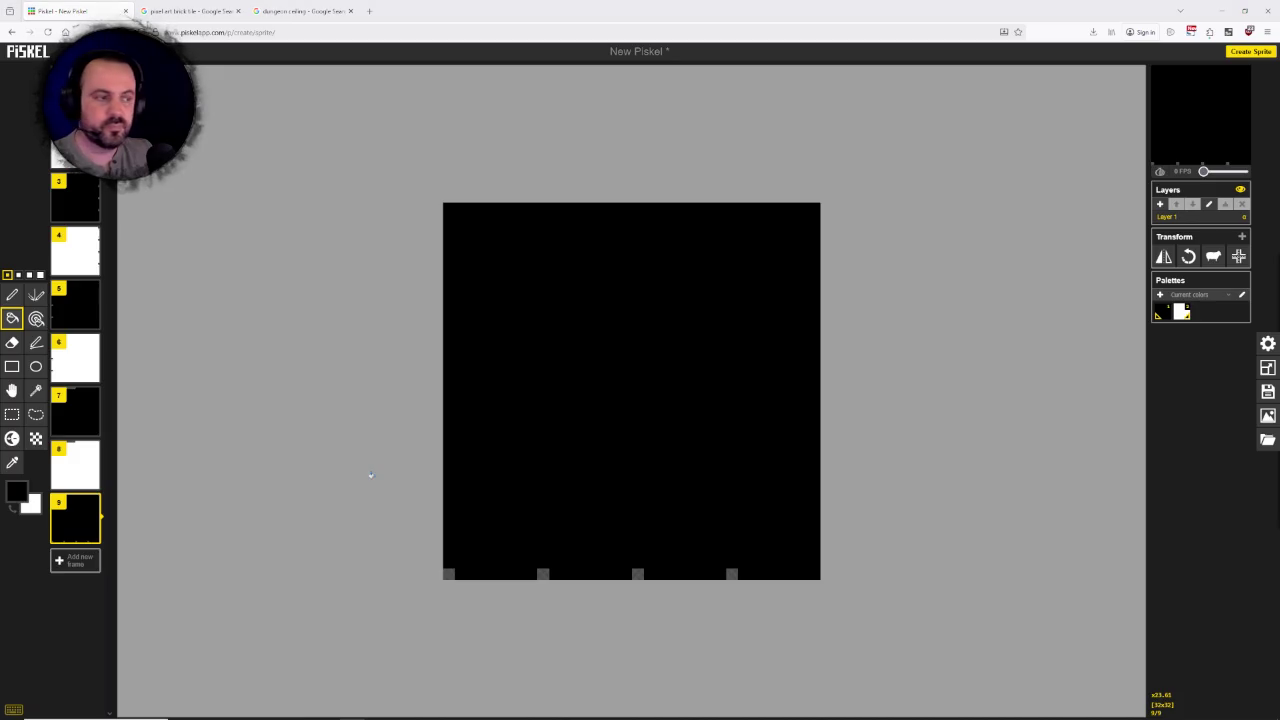
# Step: Erase four evenly spaced bottom-row pixels between the gaps, then add an empty tenth frame
pyautogui.click(12, 294)
pyautogui.click(12, 342)
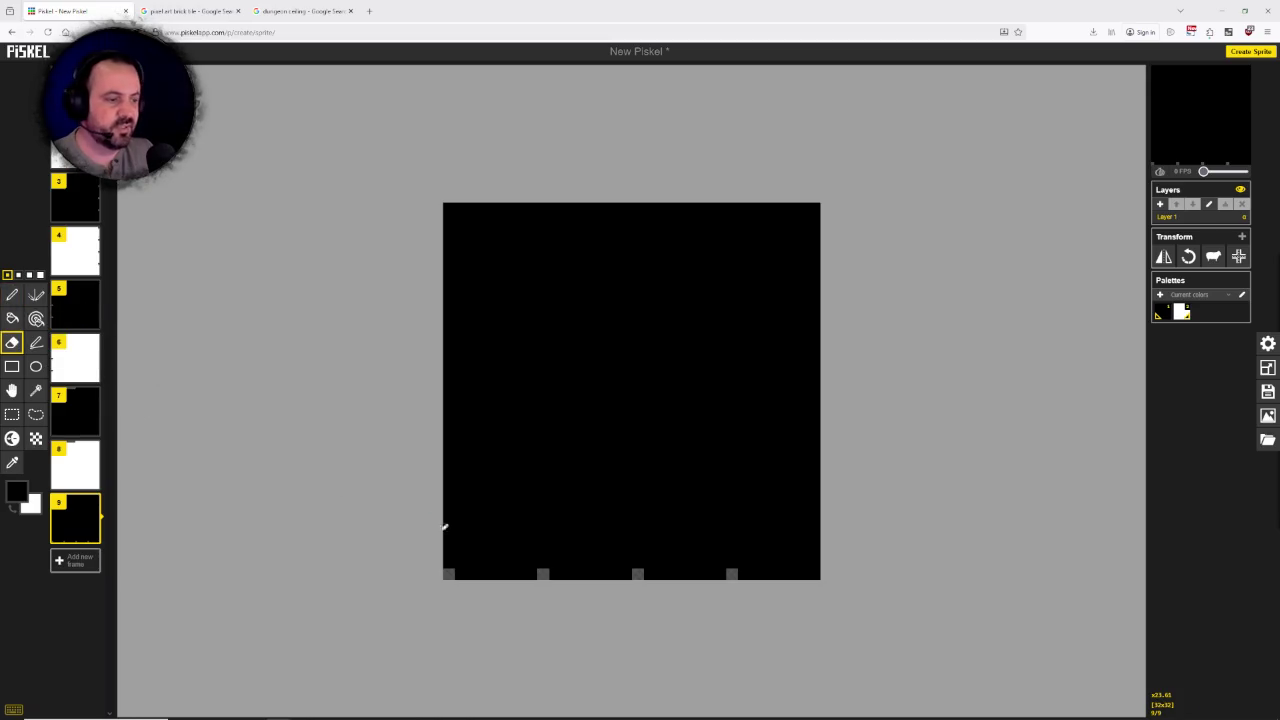
pyautogui.click(496, 573)
pyautogui.click(590, 573)
pyautogui.click(684, 573)
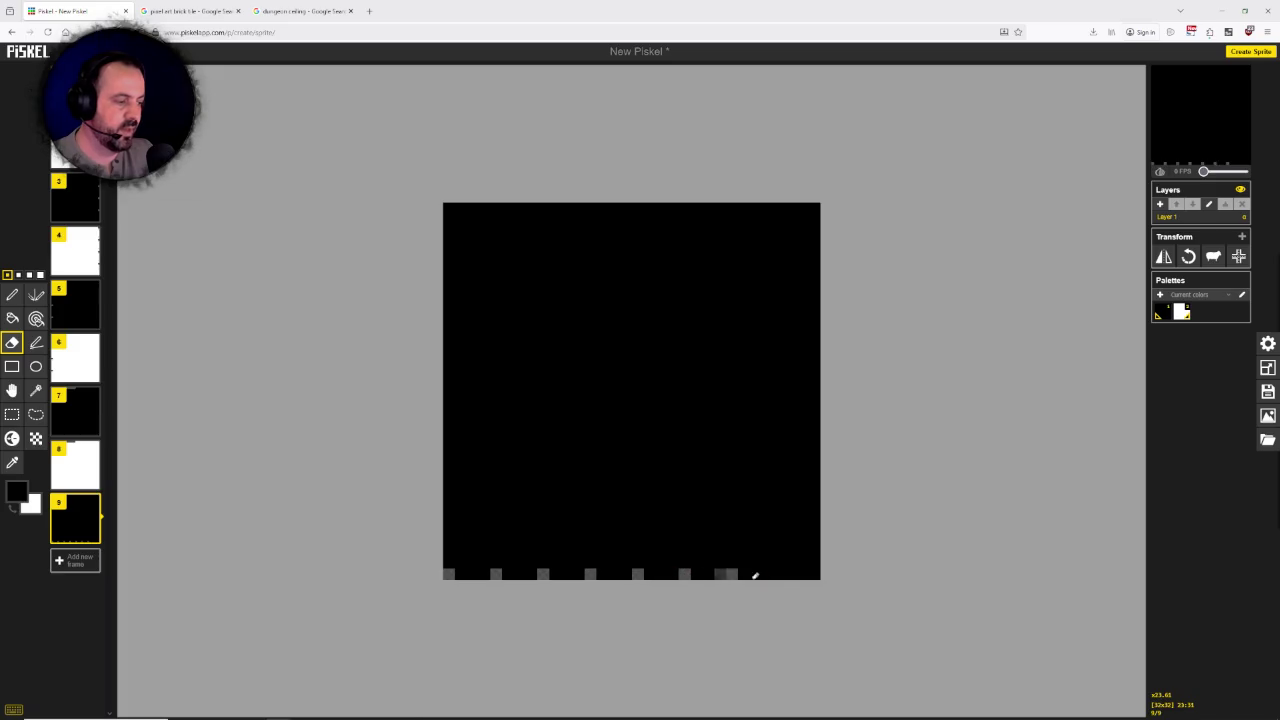
pyautogui.click(779, 573)
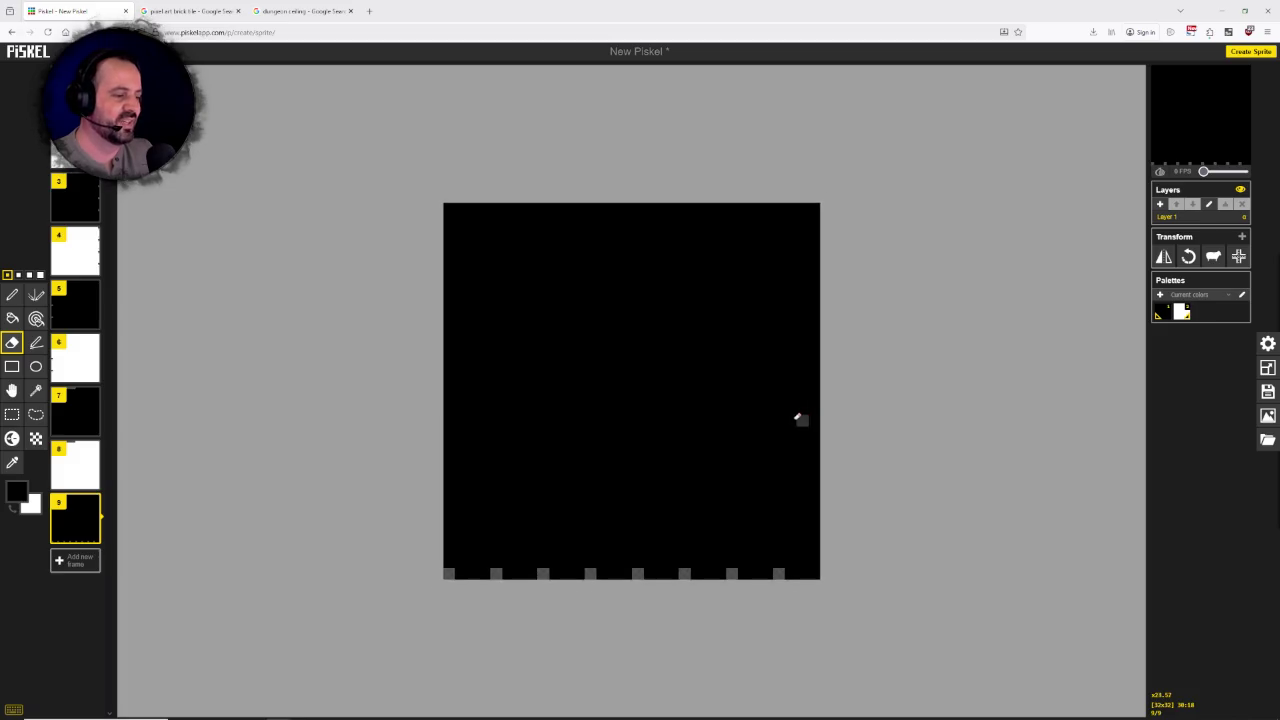
pyautogui.scroll(-1, 795, 418)
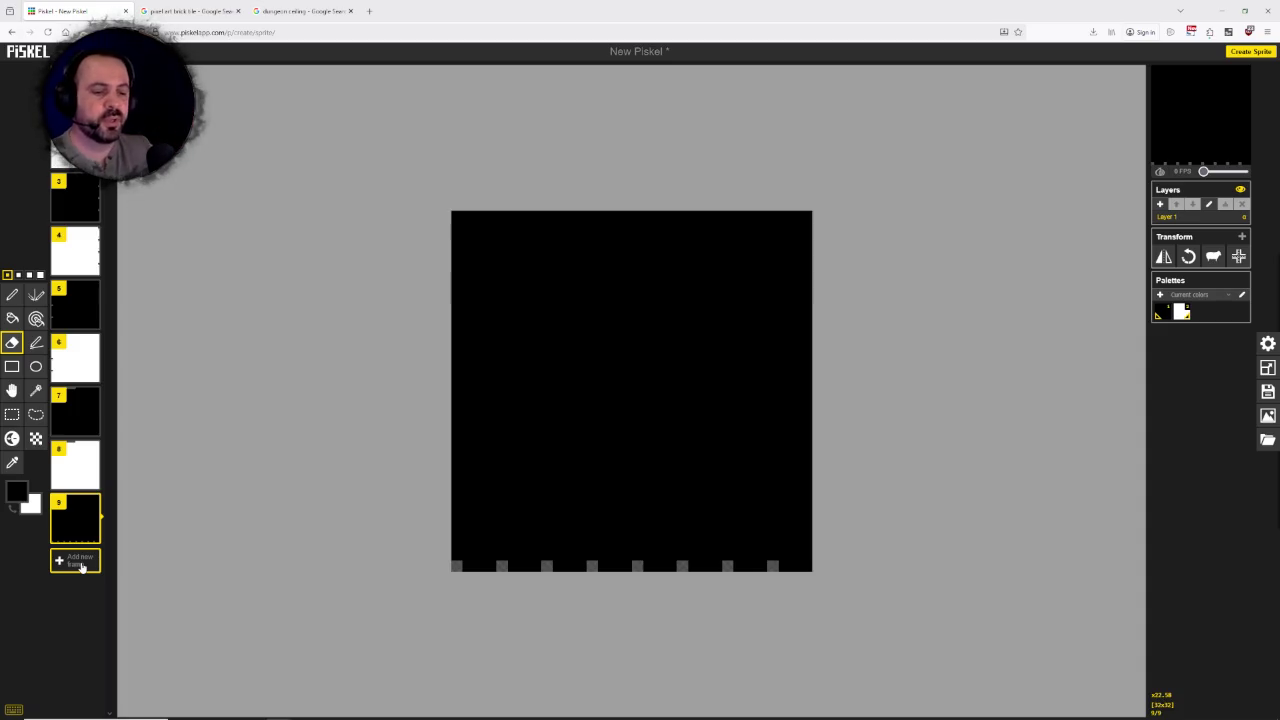
pyautogui.click(80, 563)
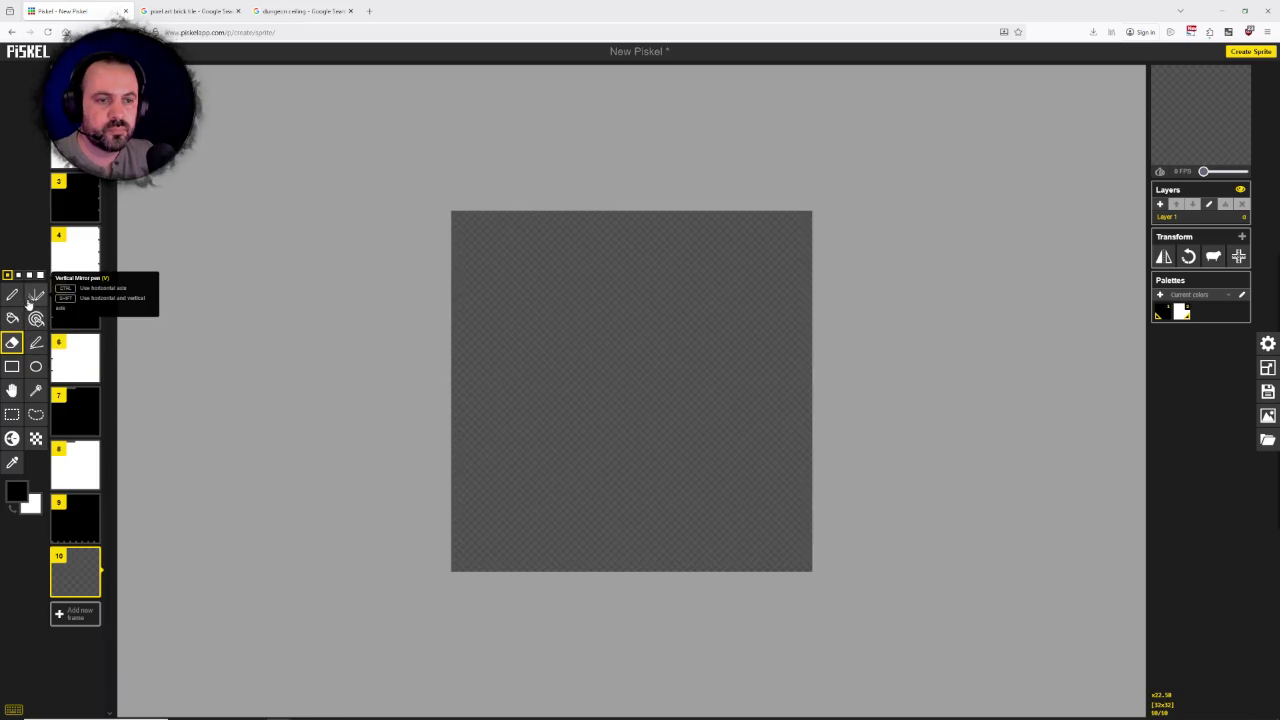
# Step: Bucket-fill the whole of frame 10 with black
pyautogui.click(18, 492)
pyautogui.click(505, 338)
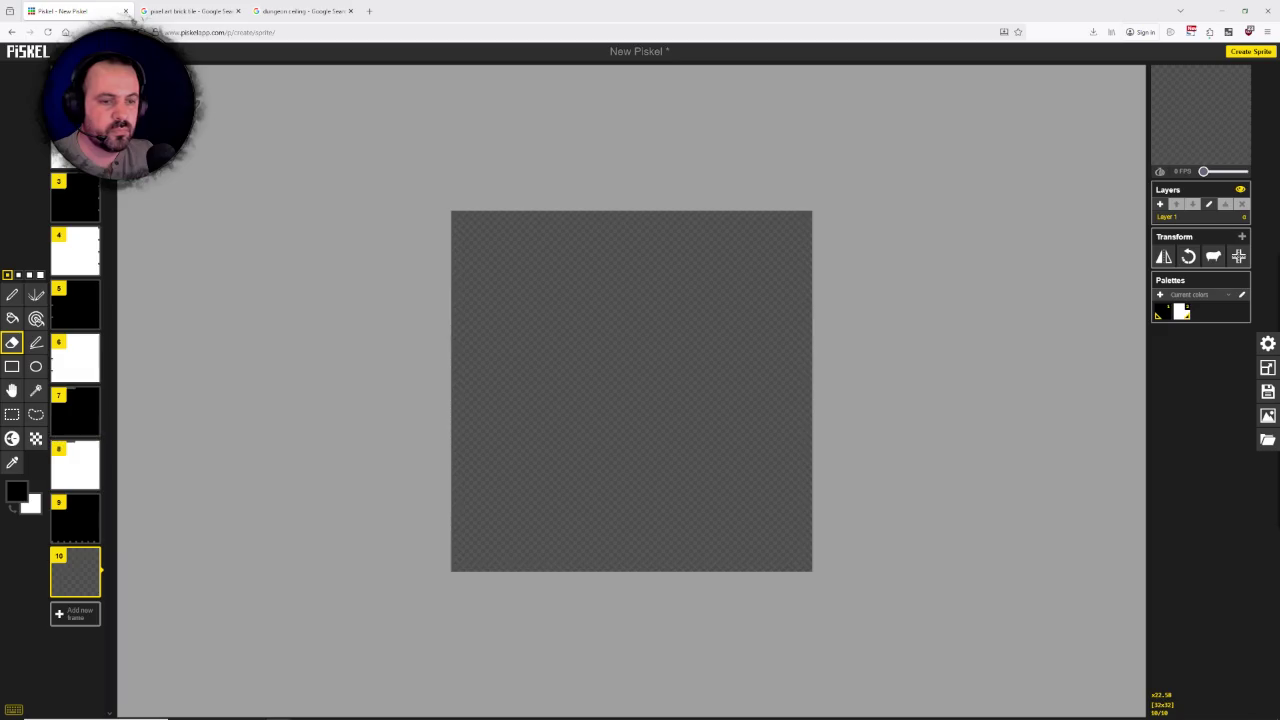
pyautogui.click(12, 318)
pyautogui.click(577, 334)
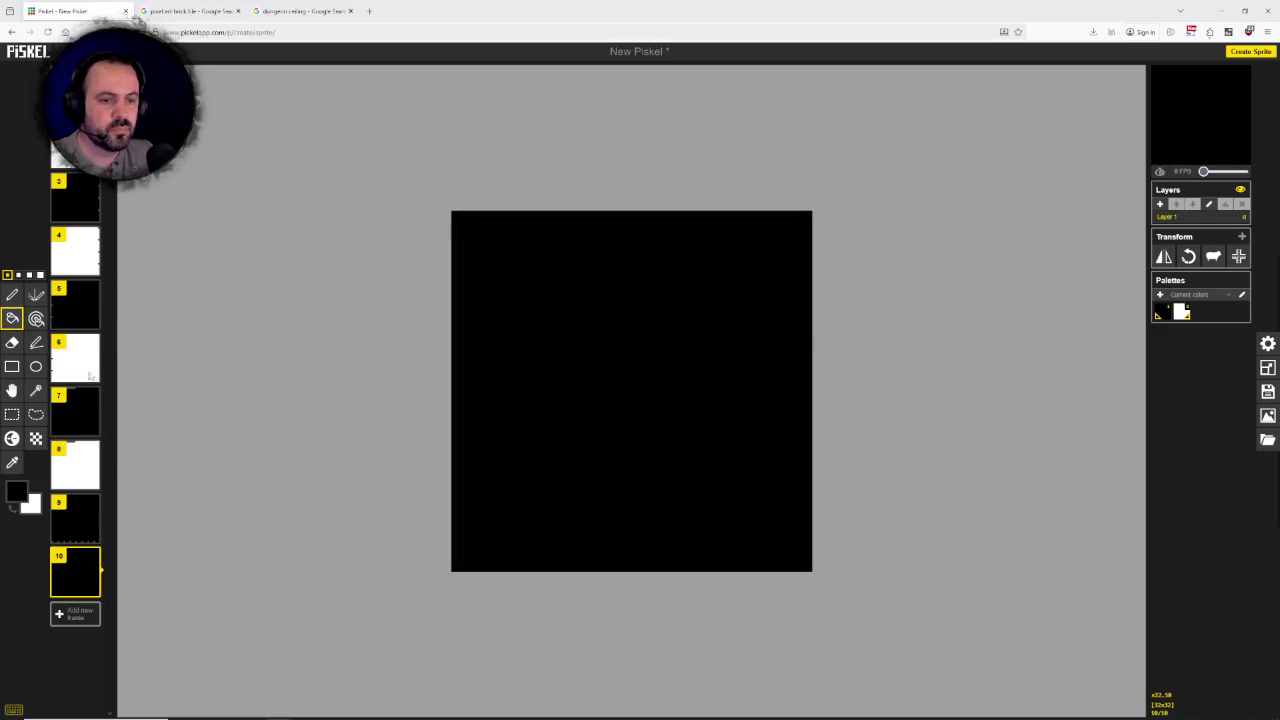
# Step: Draw two white diagonal lines from the top corners meeting at the bottom to form a V
pyautogui.click(12, 507)
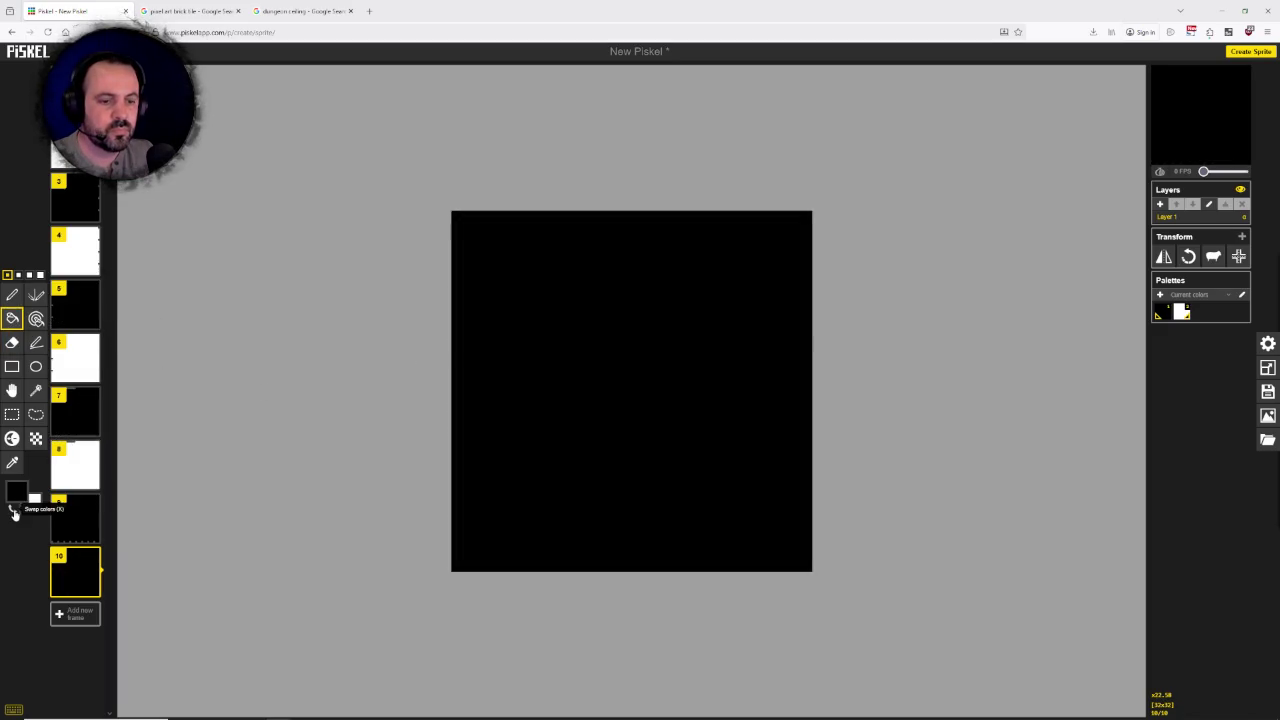
pyautogui.click(36, 343)
pyautogui.moveTo(456, 216)
pyautogui.mouseDown()
pyautogui.moveTo(684, 499)
pyautogui.moveTo(625, 561)
pyautogui.mouseUp()
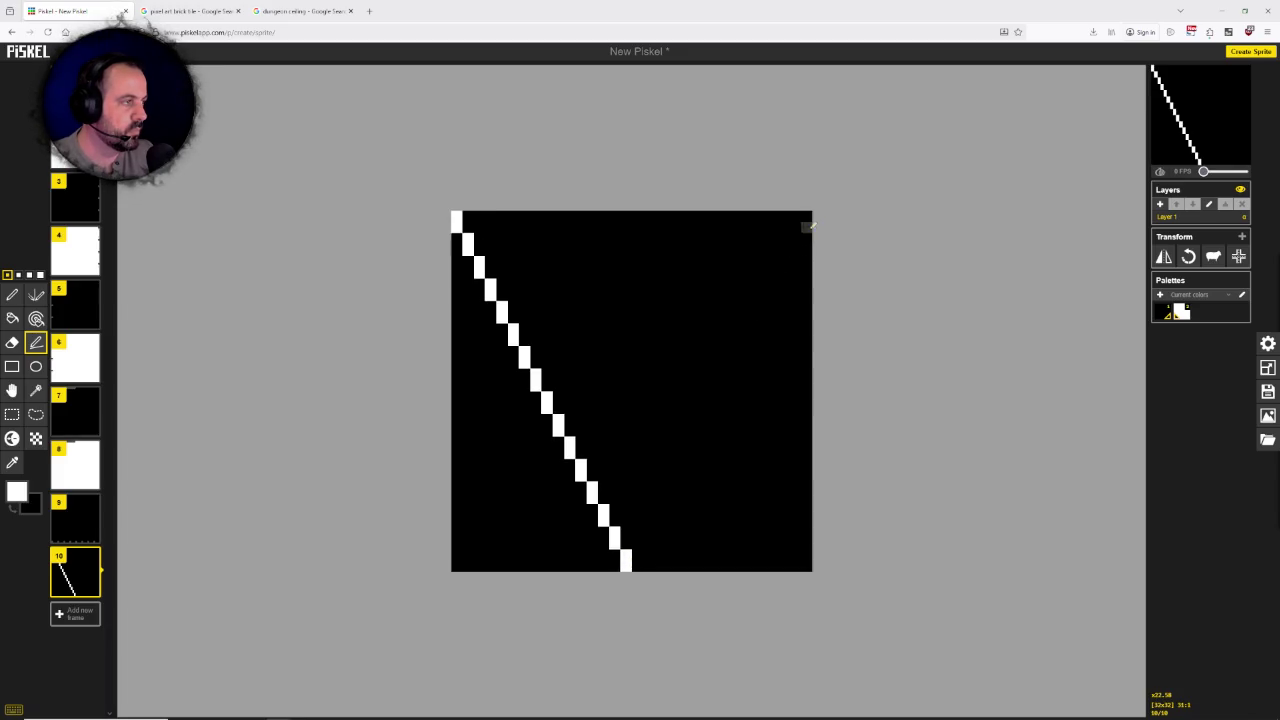
pyautogui.moveTo(806, 216); pyautogui.dragTo(642, 563)
# Step: Fill only the inside of the V with white, then duplicate frame 9
pyautogui.click(36, 318)
pyautogui.click(627, 302)
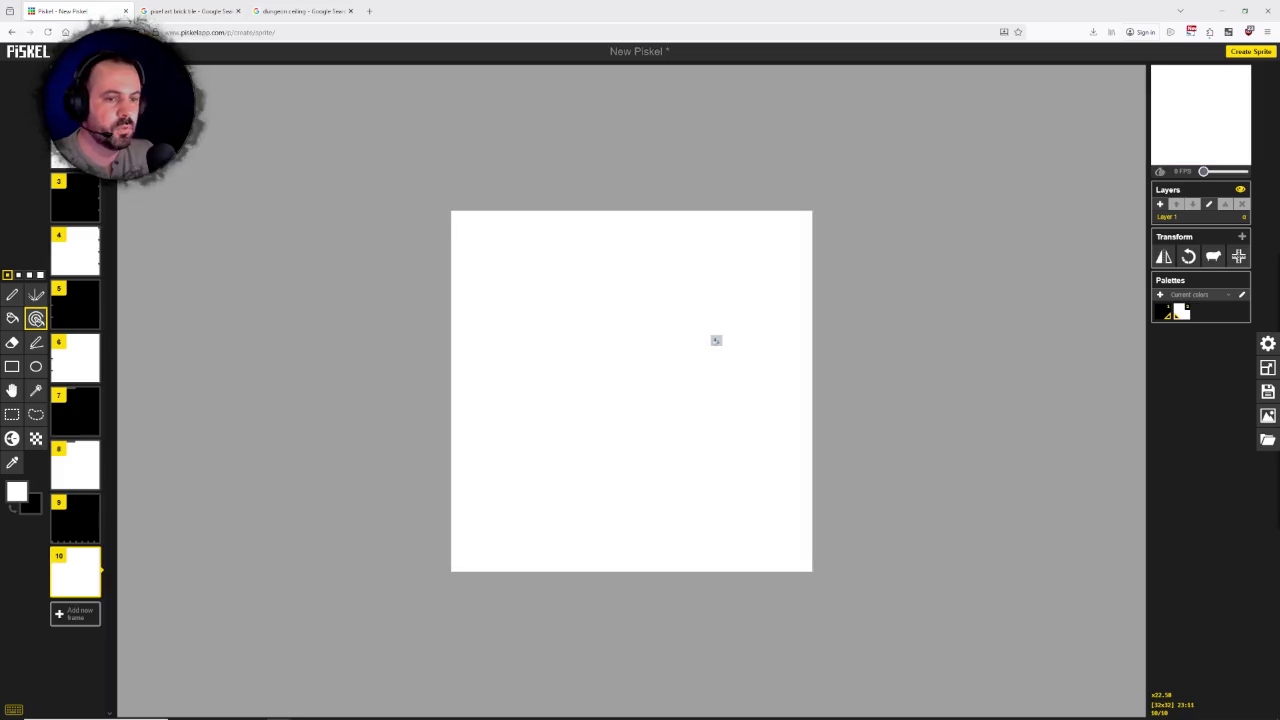
pyautogui.hotkey('ctrl', 'z')
pyautogui.click(12, 318)
pyautogui.click(580, 317)
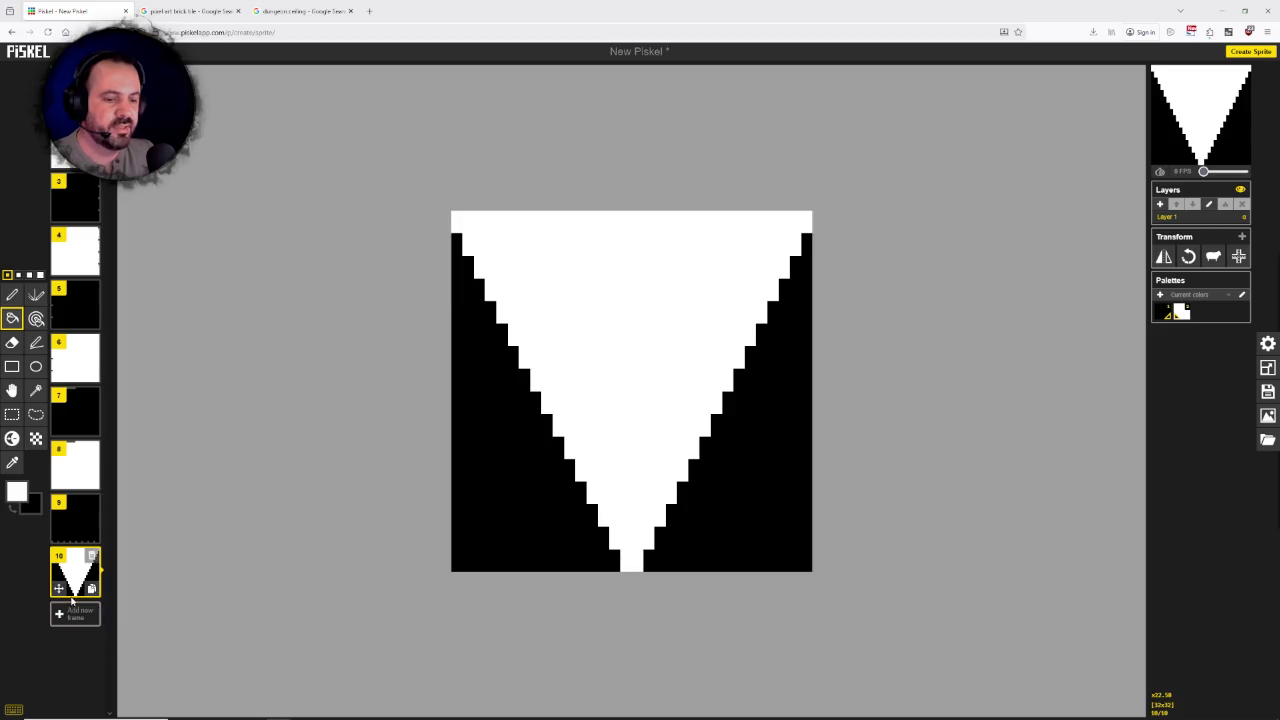
pyautogui.moveTo(91, 589)
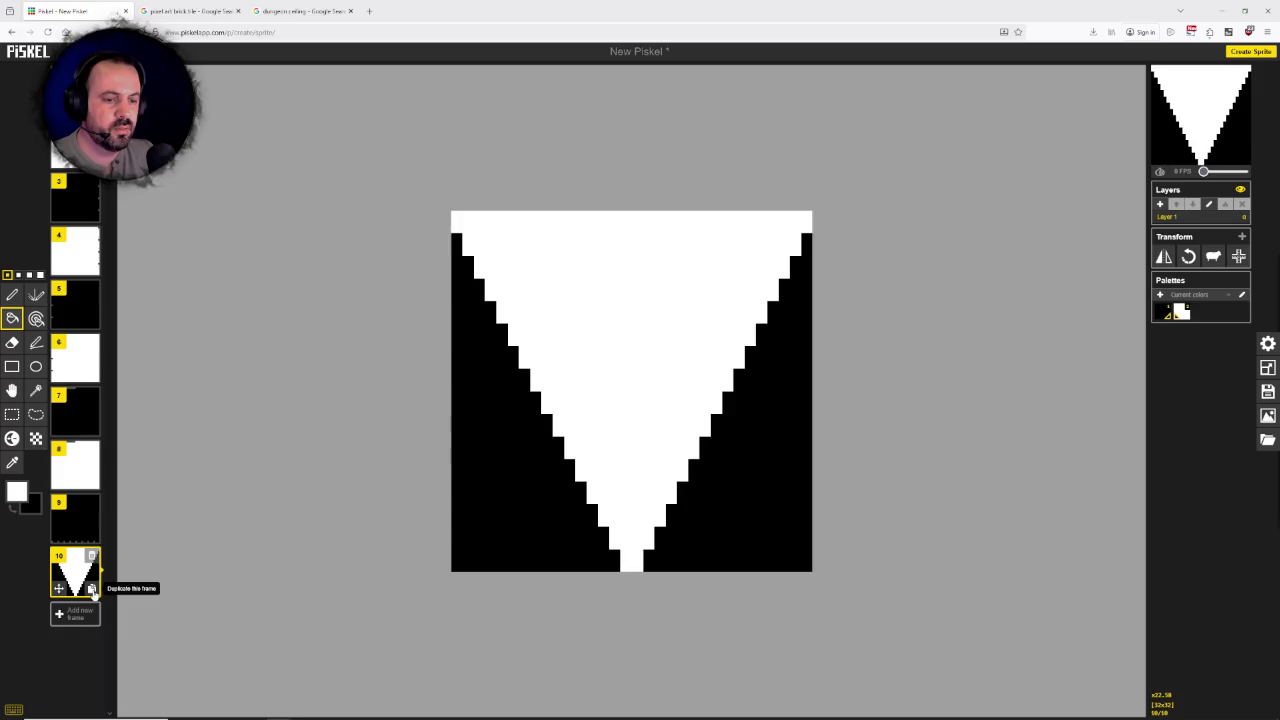
pyautogui.click(91, 535)
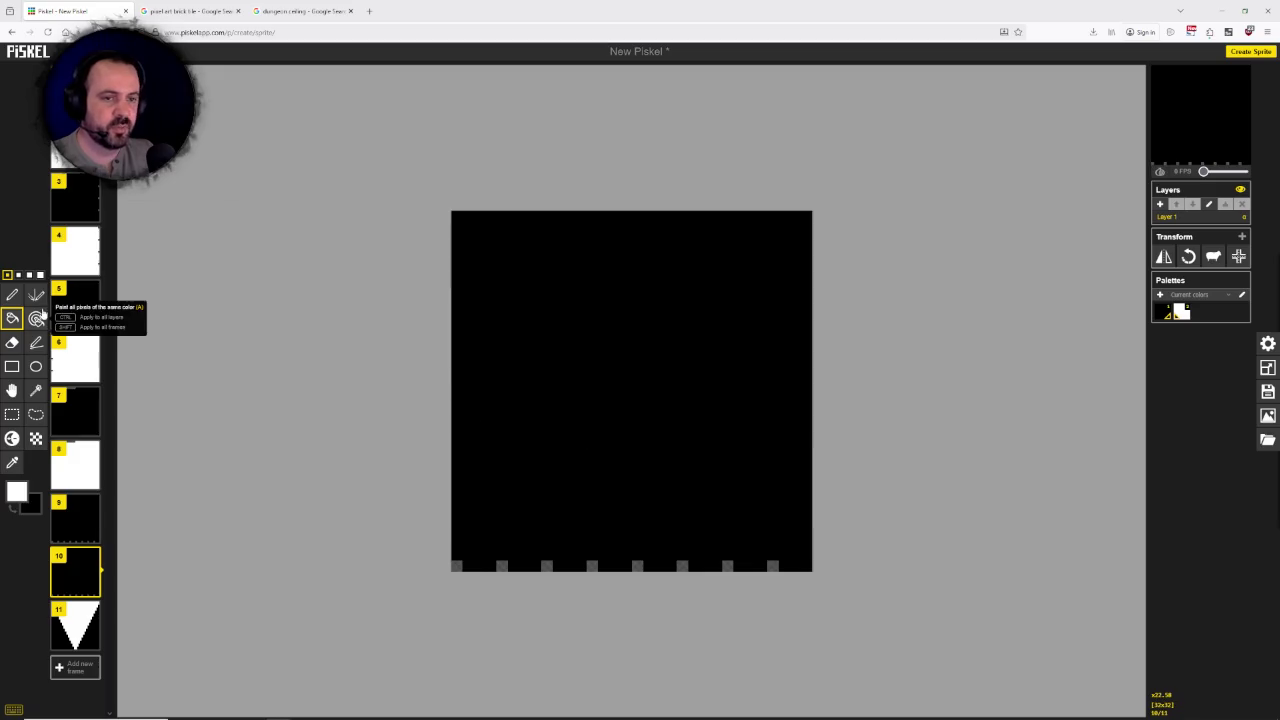
# Step: Fill the new frame entirely white and duplicate the white-triangle frame 11
pyautogui.click(531, 346)
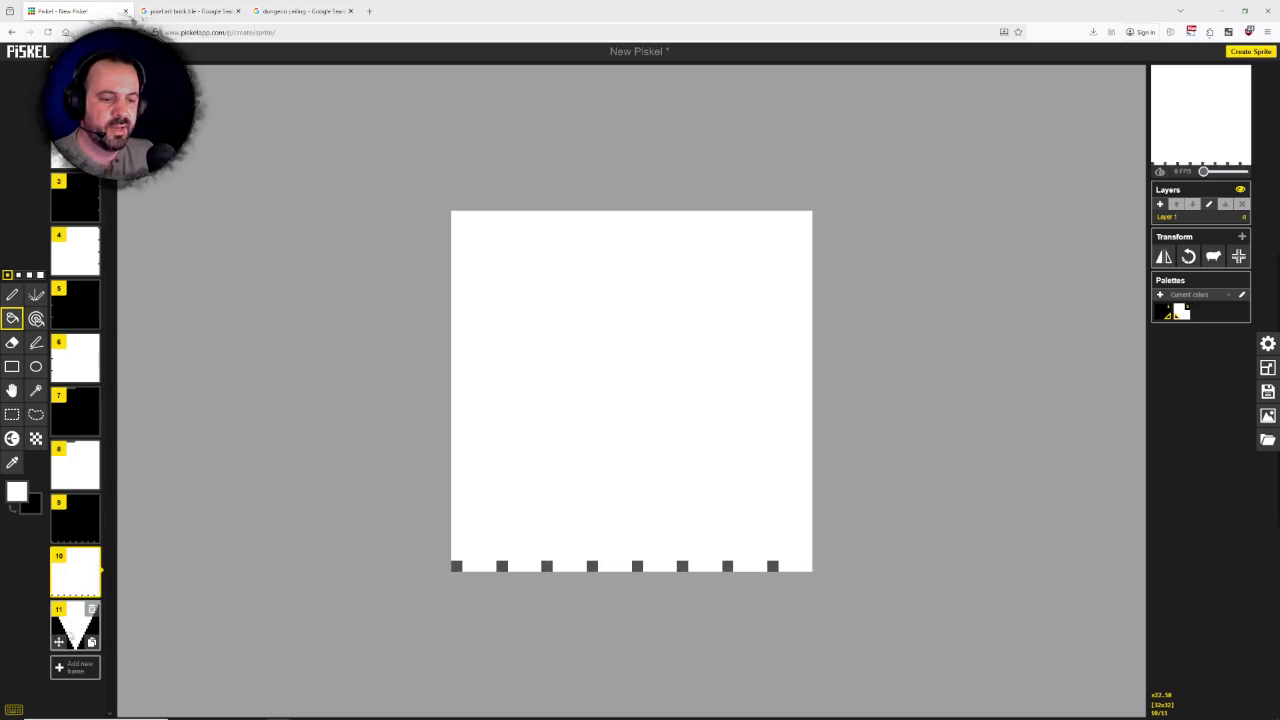
pyautogui.click(78, 625)
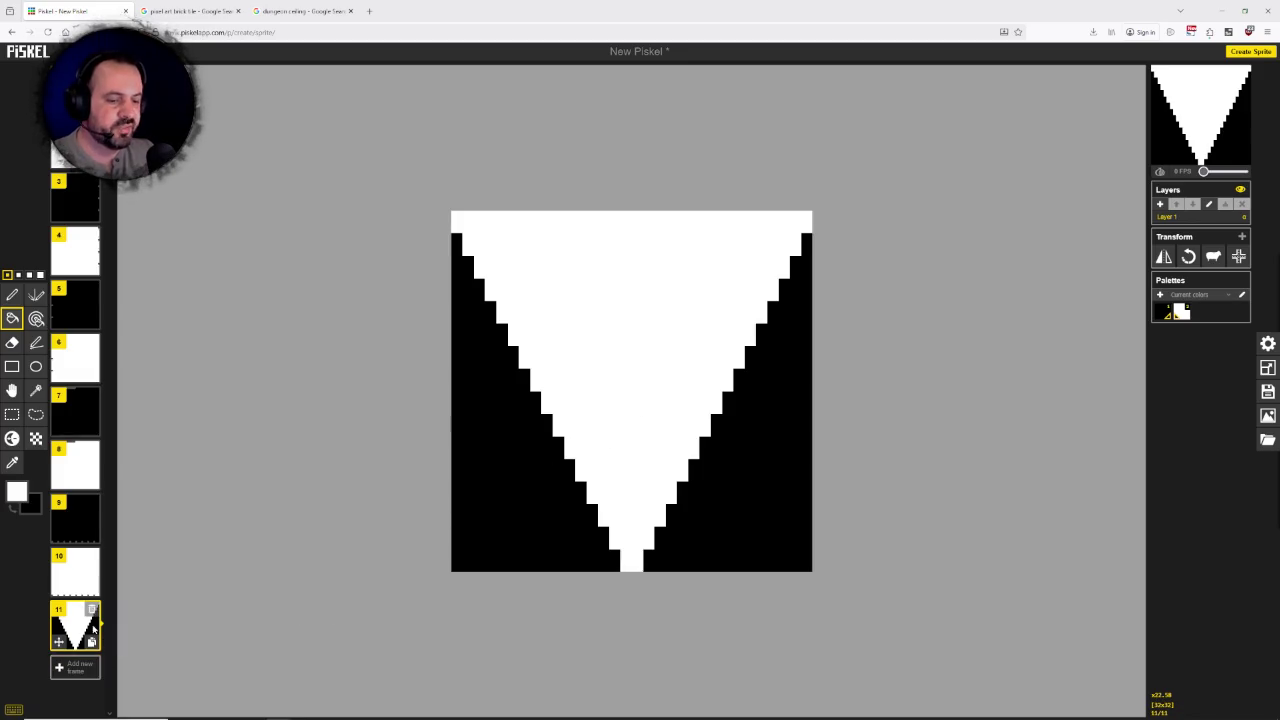
pyautogui.click(91, 642)
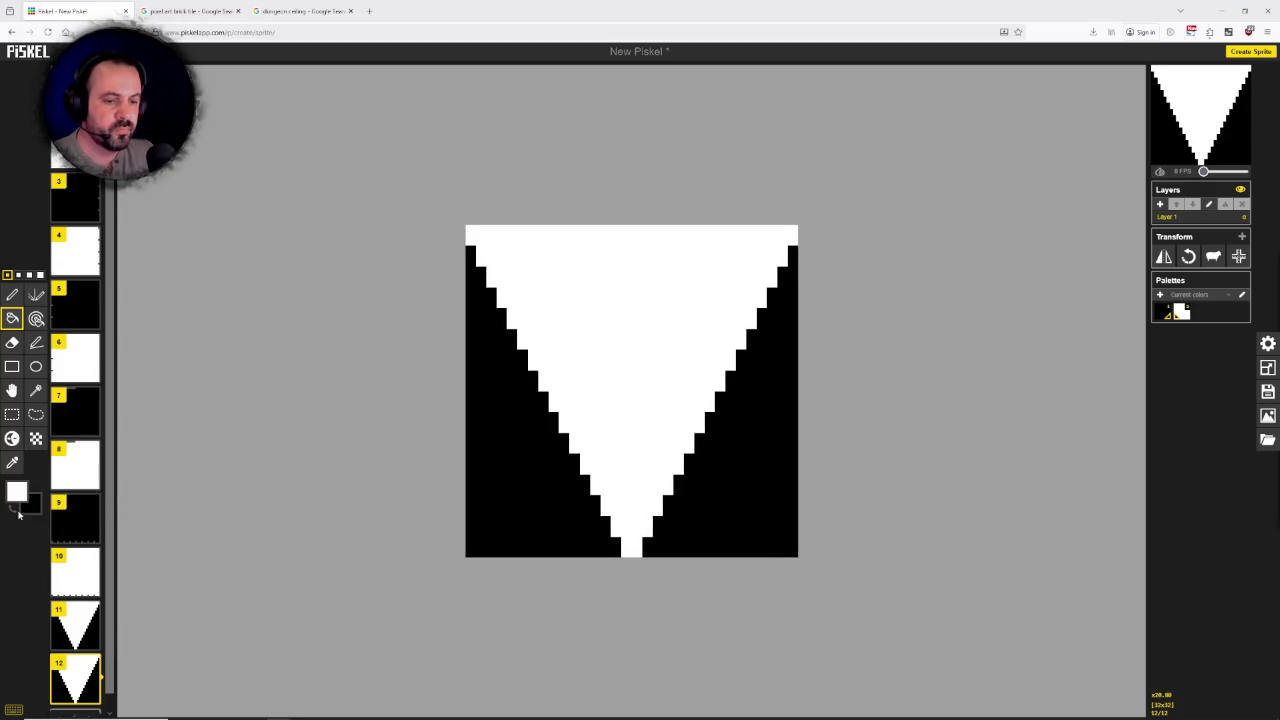
# Step: Fill the copied triangle red and its left and right black regions white
pyautogui.click(102, 545)
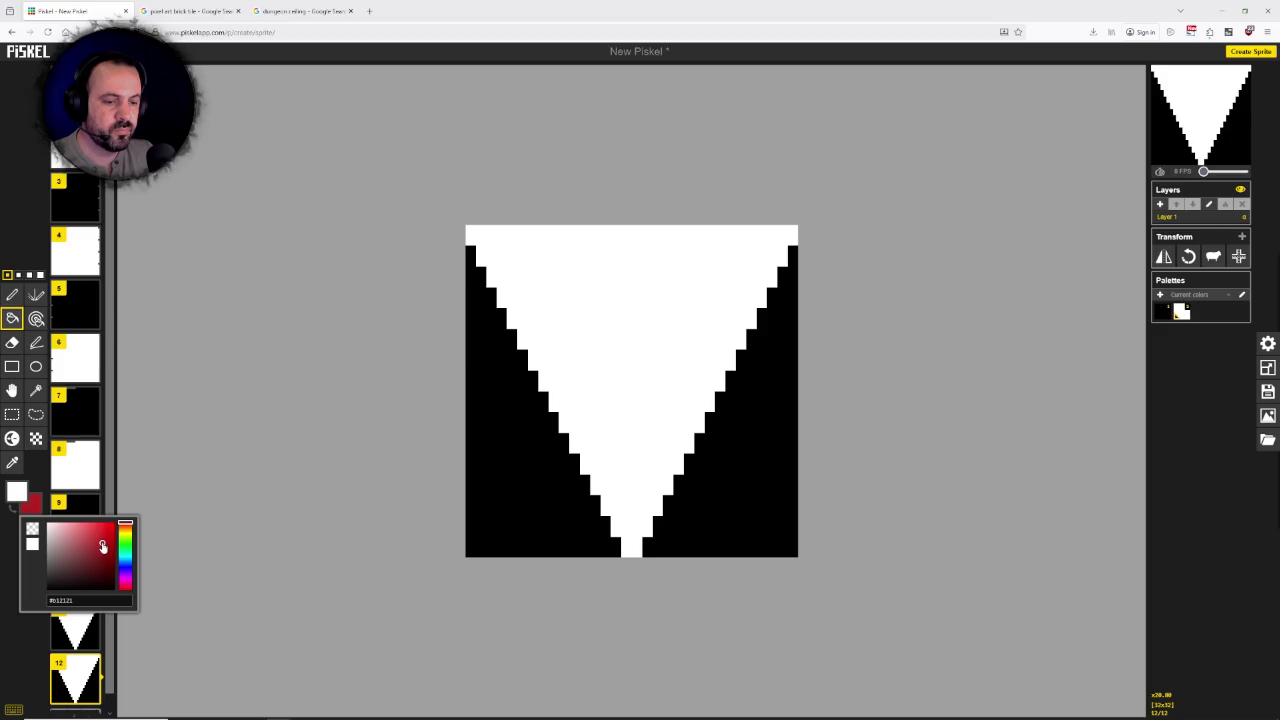
pyautogui.rightClick(620, 391)
pyautogui.click(502, 456)
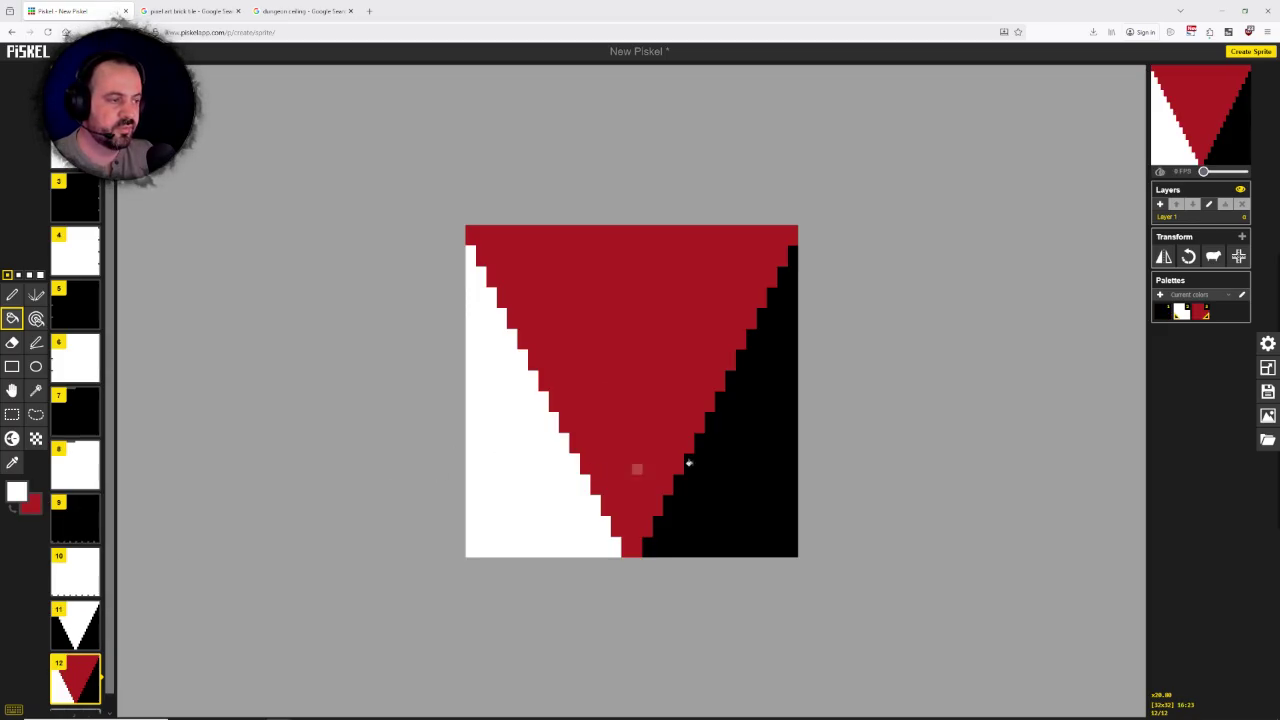
pyautogui.click(750, 452)
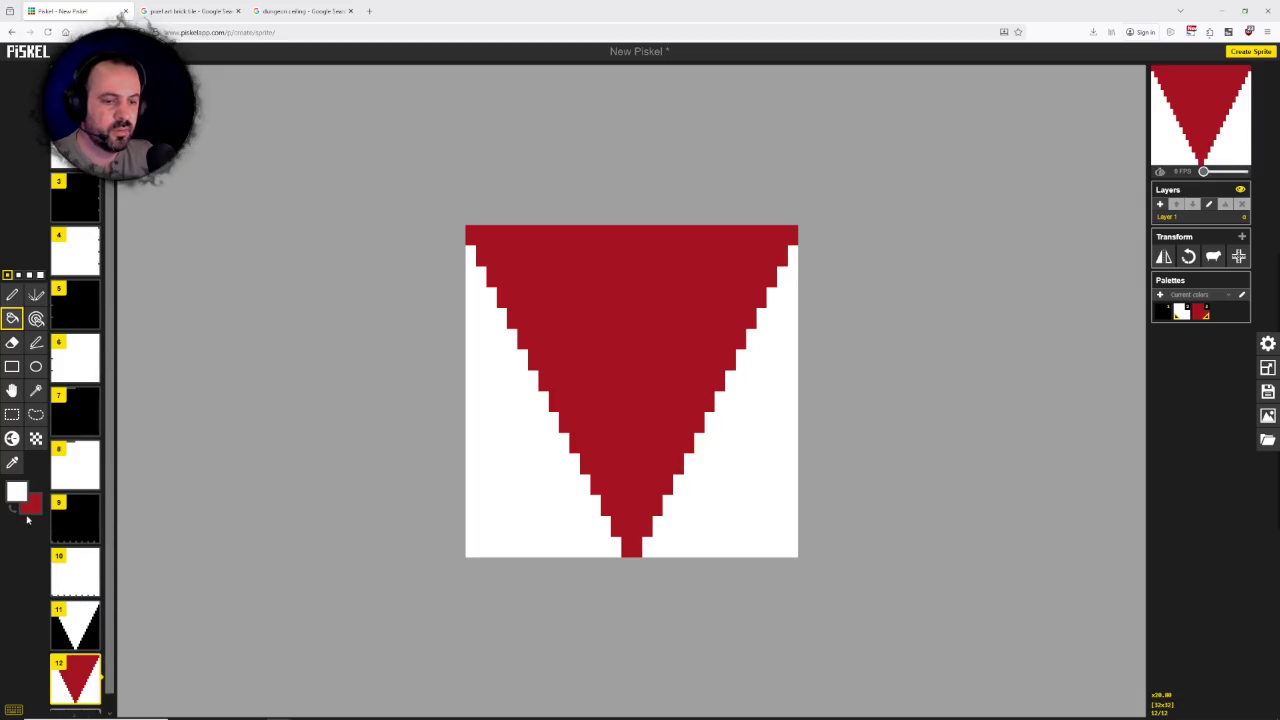
# Step: Recolour the red triangle black, then duplicate frame 11 again
pyautogui.click(35, 499)
pyautogui.click(62, 590)
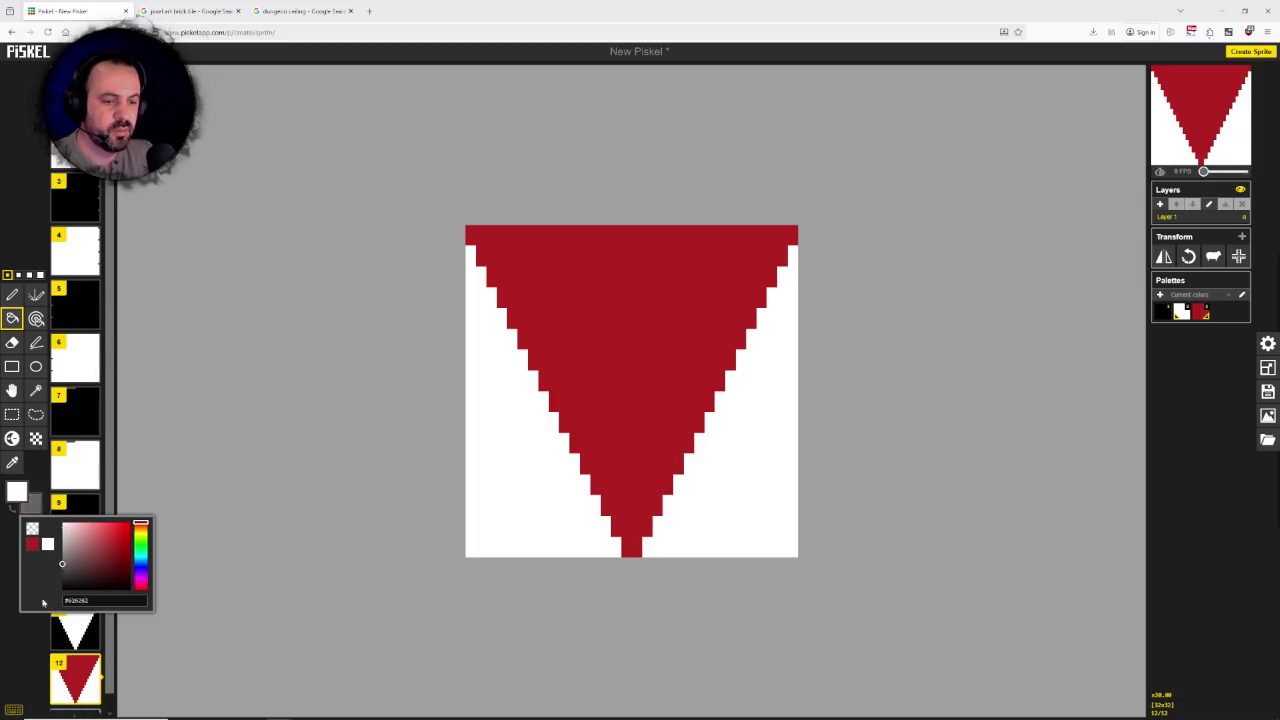
pyautogui.rightClick(626, 364)
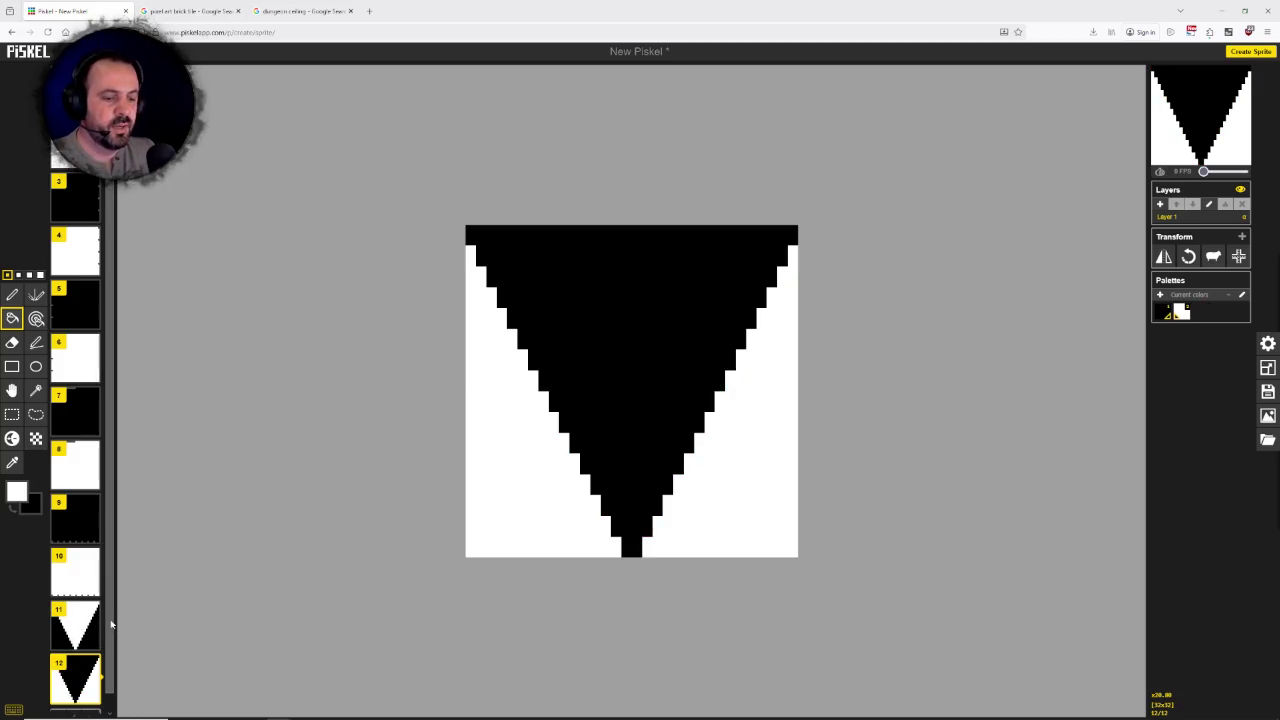
pyautogui.scroll(-1, 111, 672)
pyautogui.moveTo(75, 624)
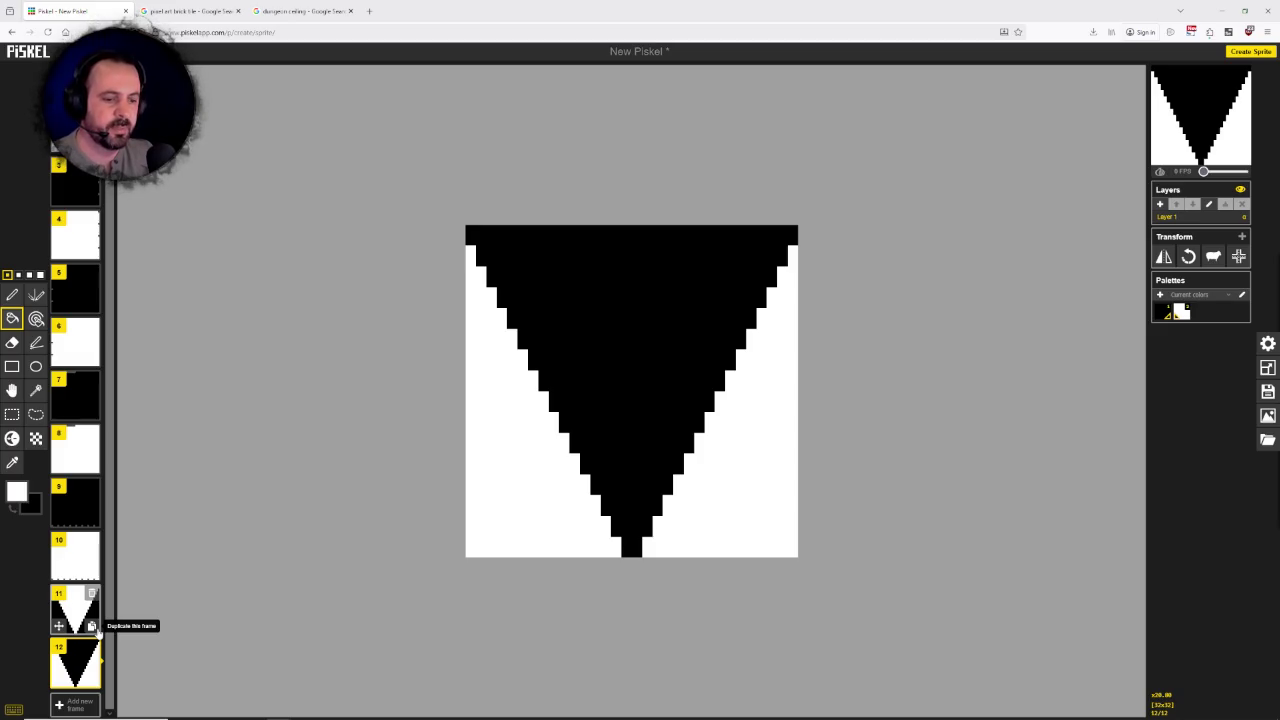
pyautogui.click(92, 626)
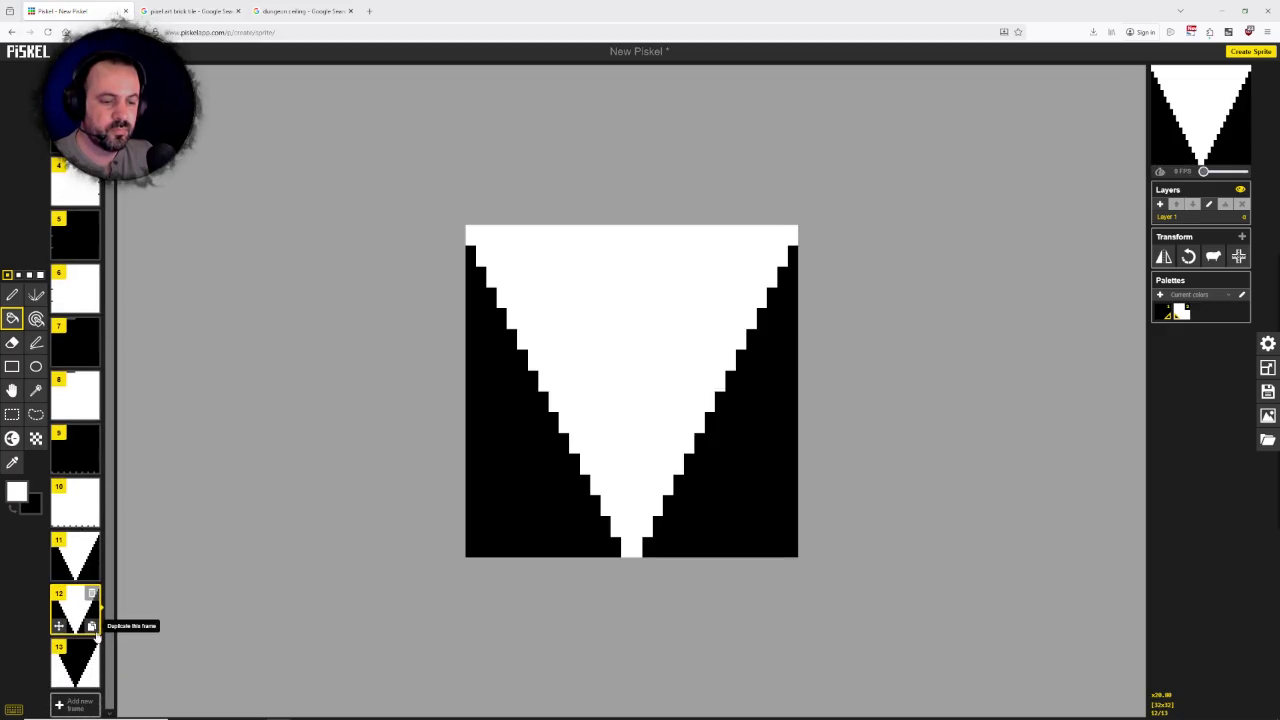
# Step: Move the white-triangle copy after the black one and rotate it twice to point up
pyautogui.moveTo(92, 626); pyautogui.dragTo(92, 665)
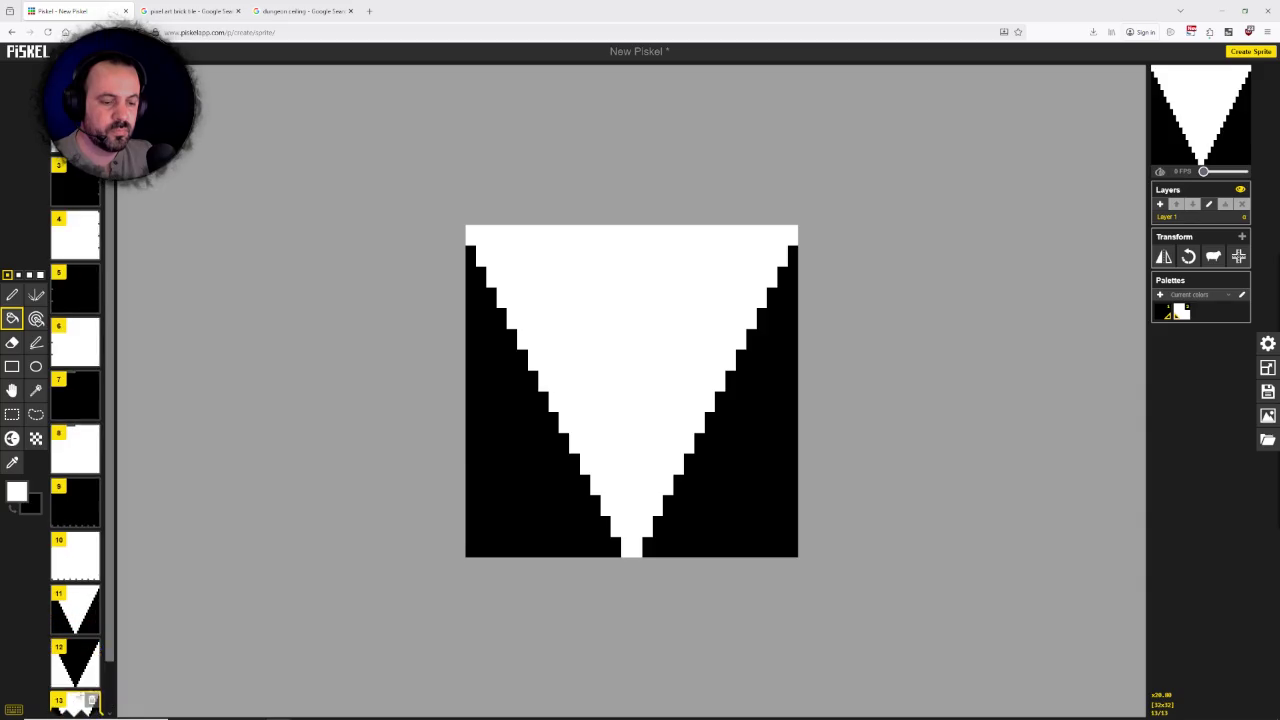
pyautogui.click(1189, 258)
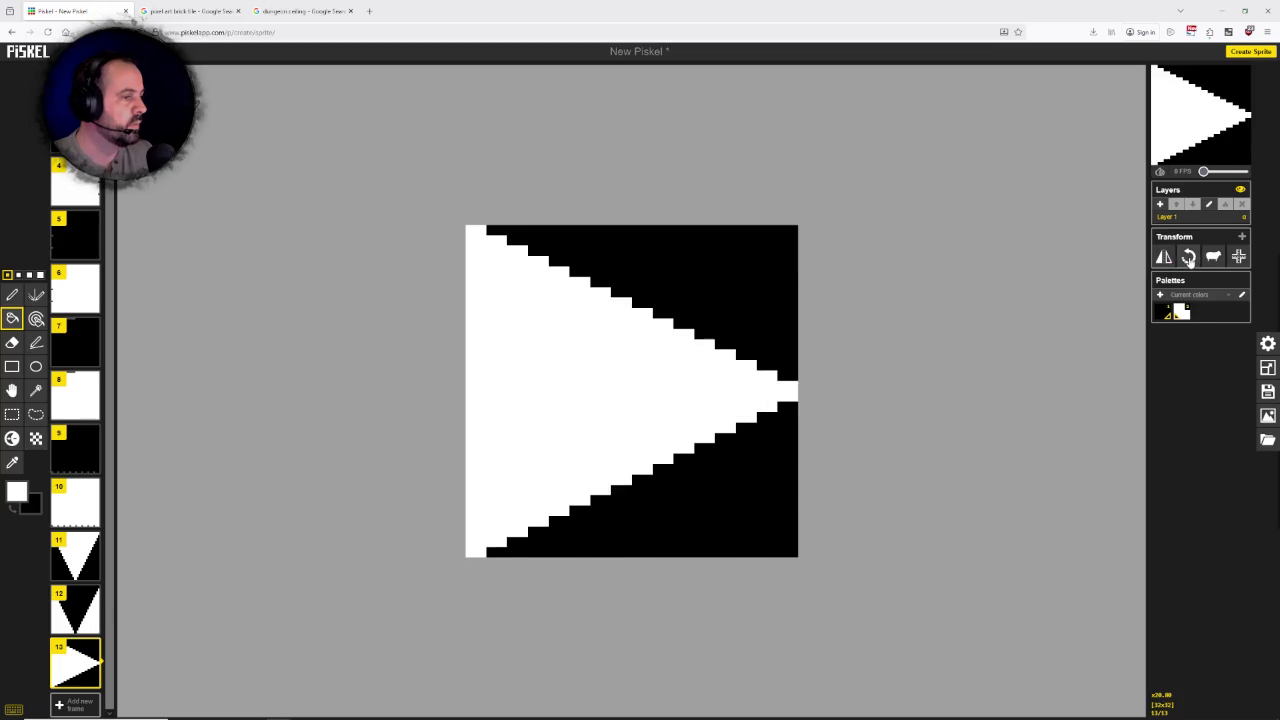
pyautogui.click(1189, 258)
pyautogui.moveTo(75, 610)
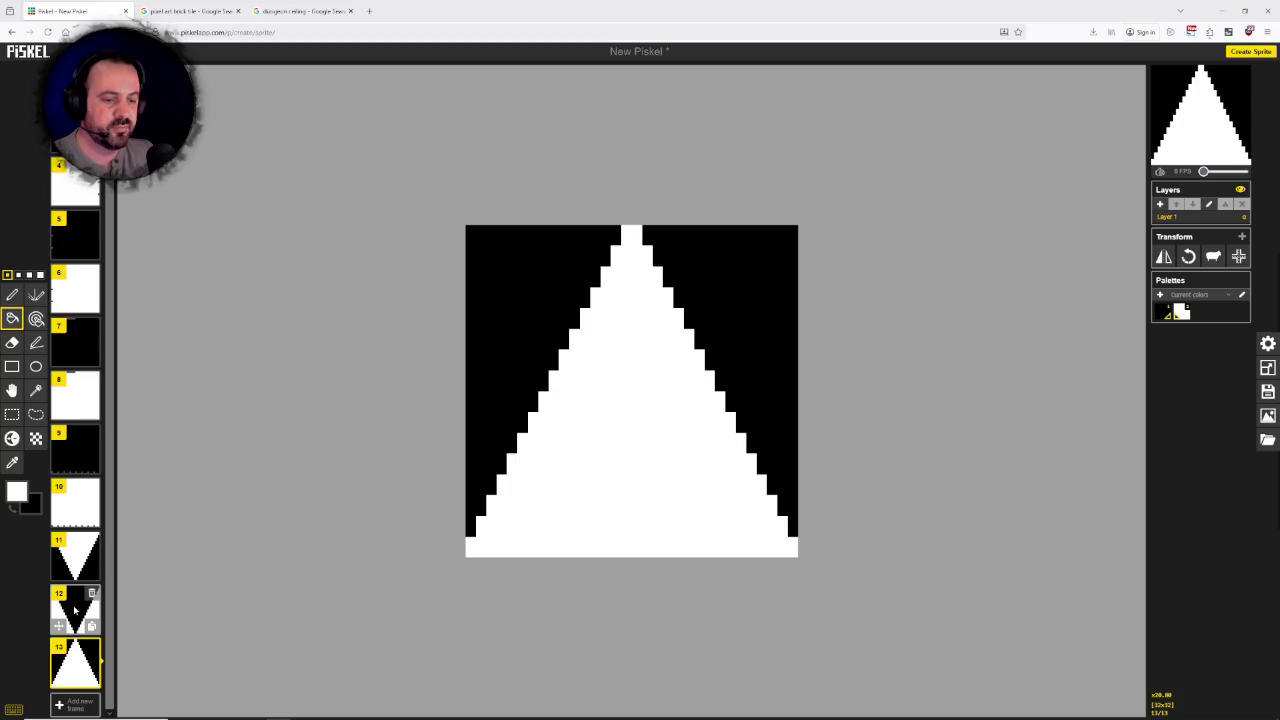
# Step: Duplicate black-triangle frame 12, move the copy to the end, rotate it twice upward, and add frame 15
pyautogui.click(74, 610)
pyautogui.click(92, 626)
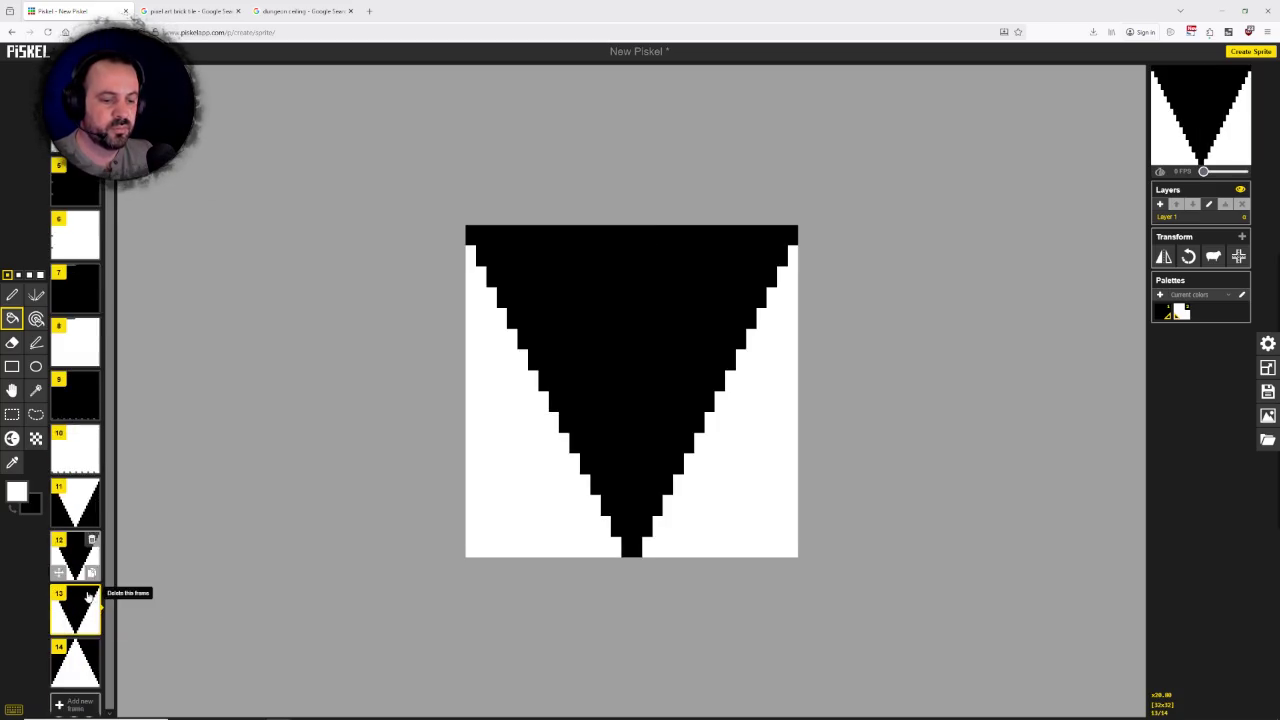
pyautogui.moveTo(88, 597)
pyautogui.mouseDown()
pyautogui.moveTo(80, 705)
pyautogui.moveTo(84, 690)
pyautogui.mouseUp()
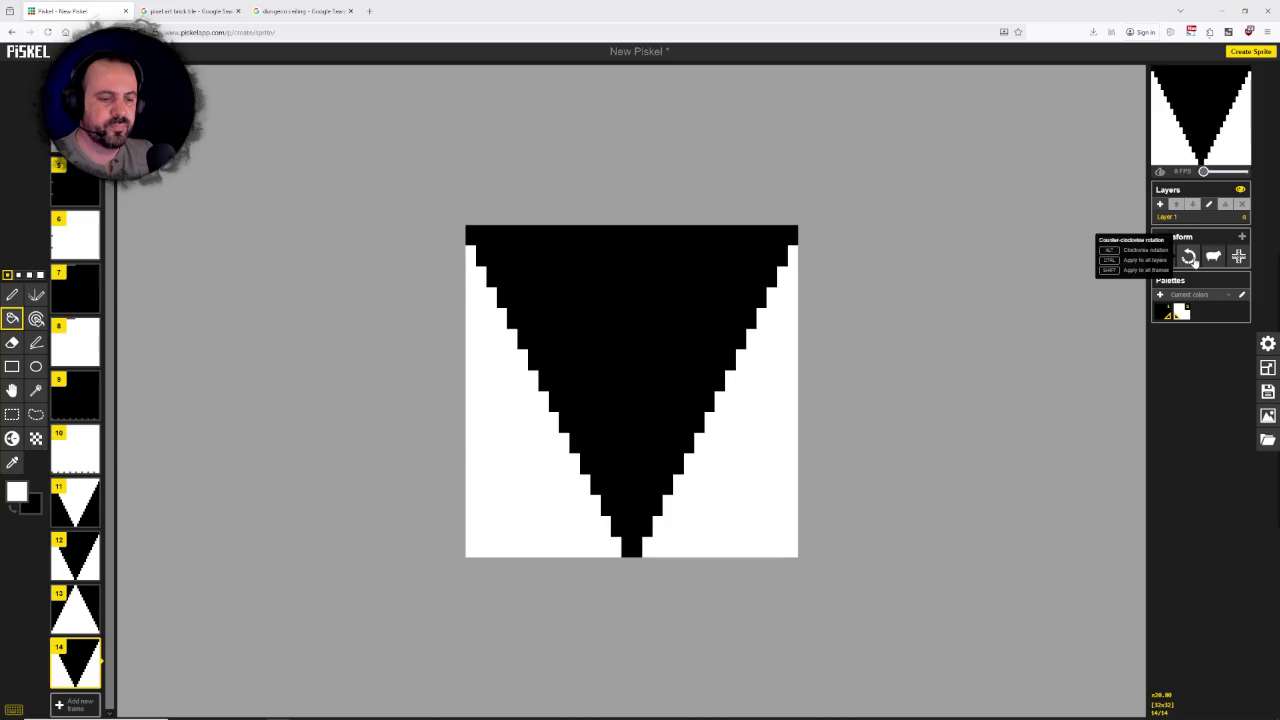
pyautogui.click(1189, 257)
pyautogui.click(1189, 257)
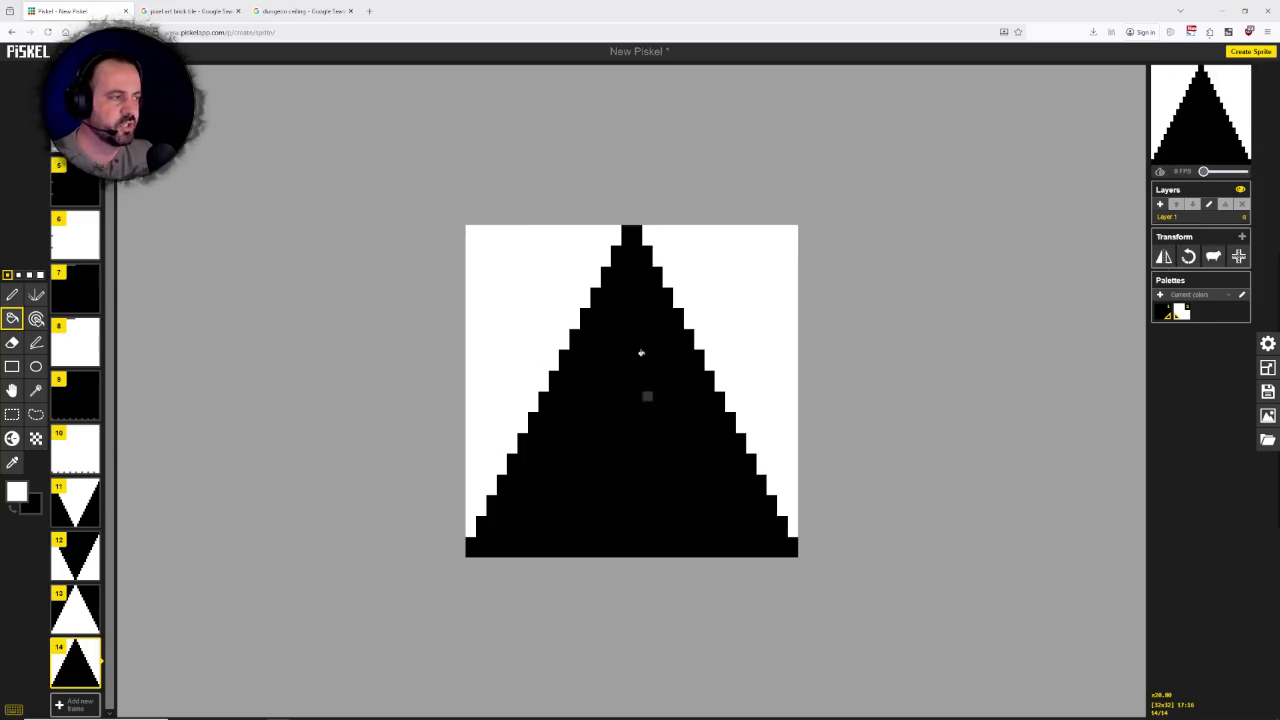
pyautogui.moveTo(76, 504)
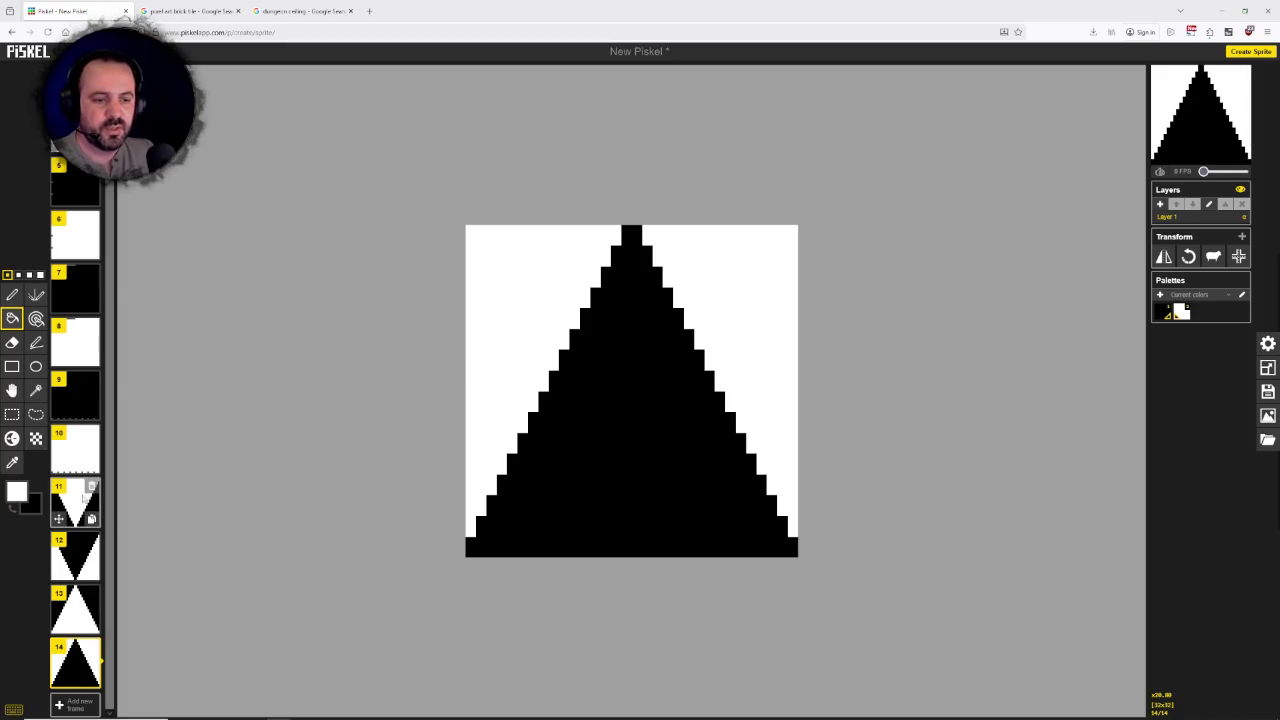
pyautogui.scroll(-1, 530, 465)
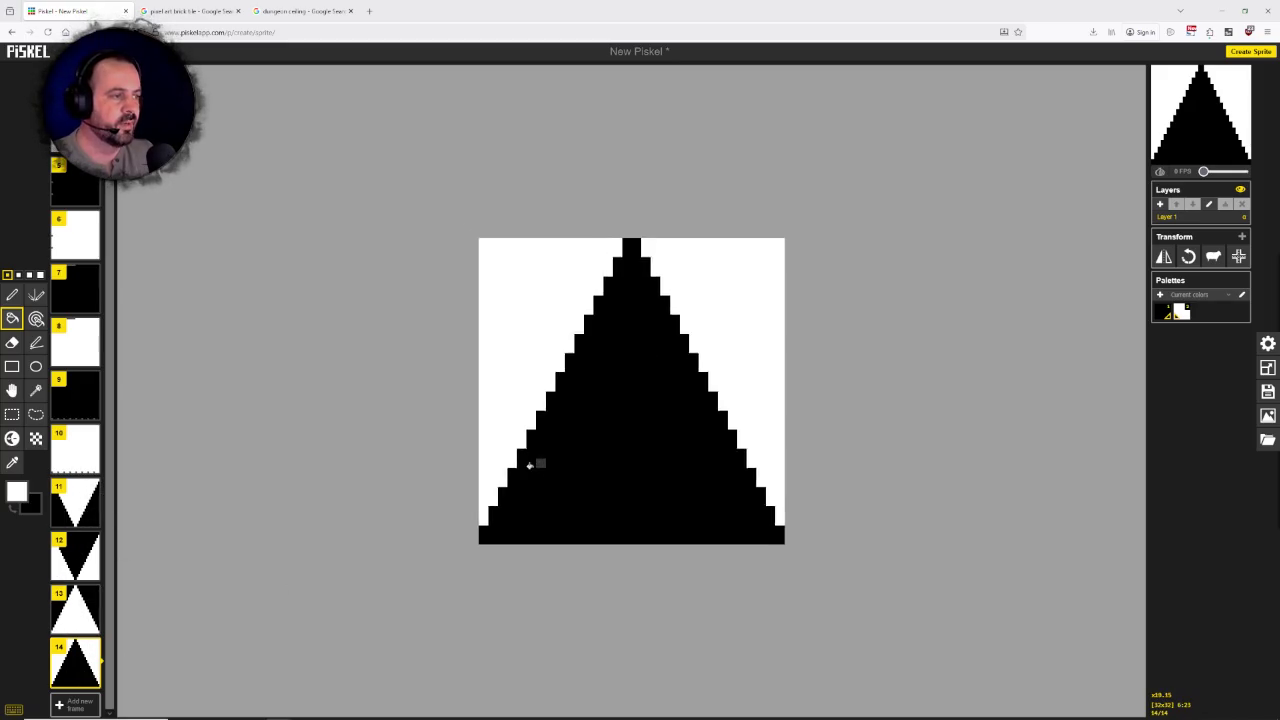
pyautogui.scroll(-2, 530, 466)
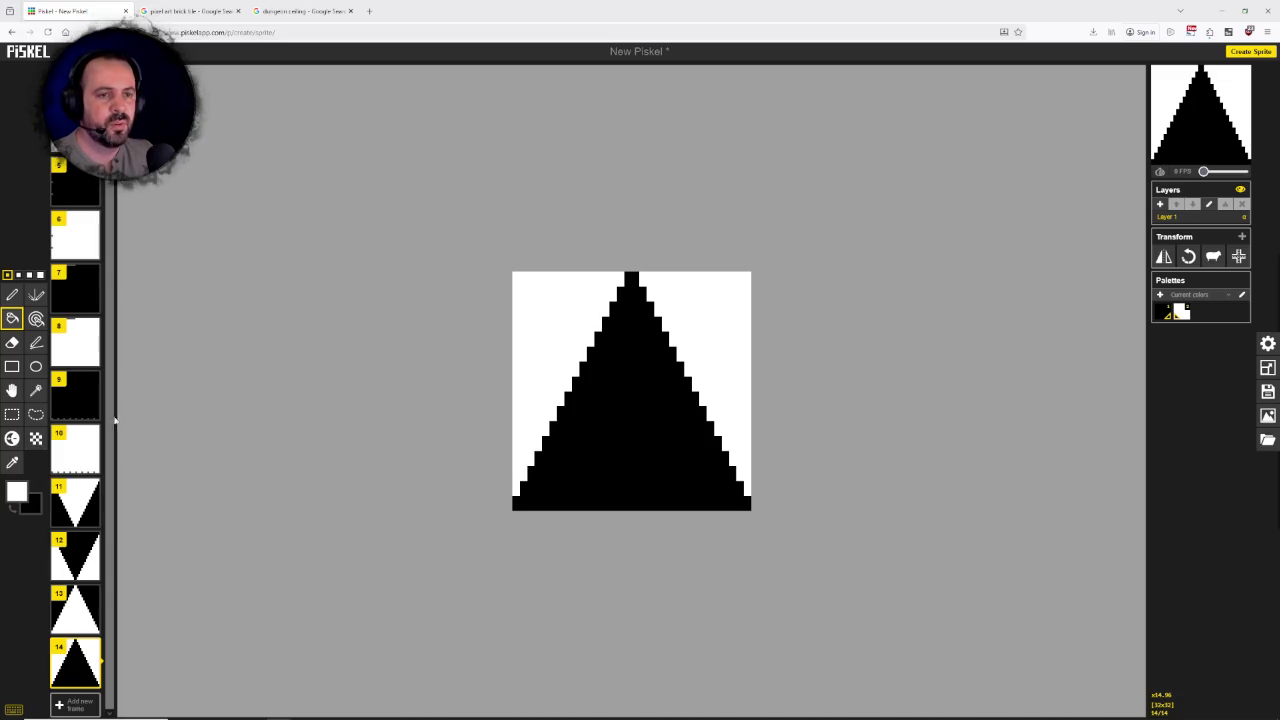
pyautogui.moveTo(76, 557)
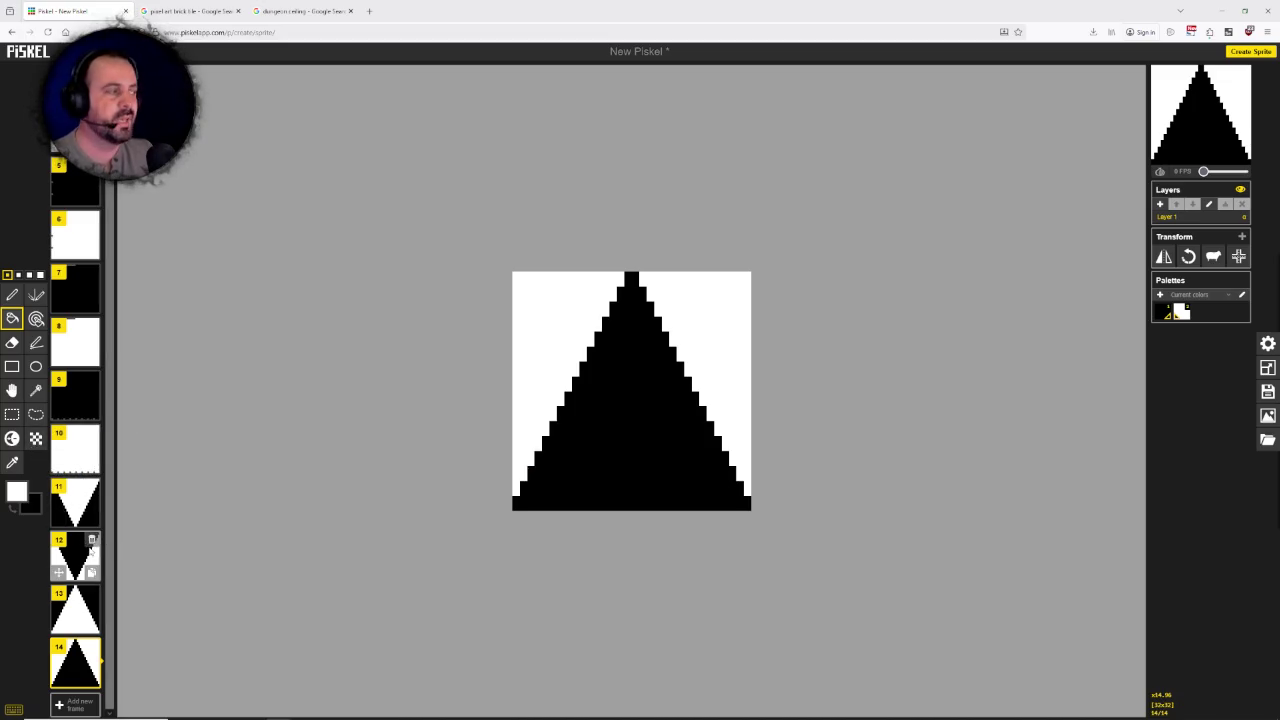
pyautogui.click(78, 704)
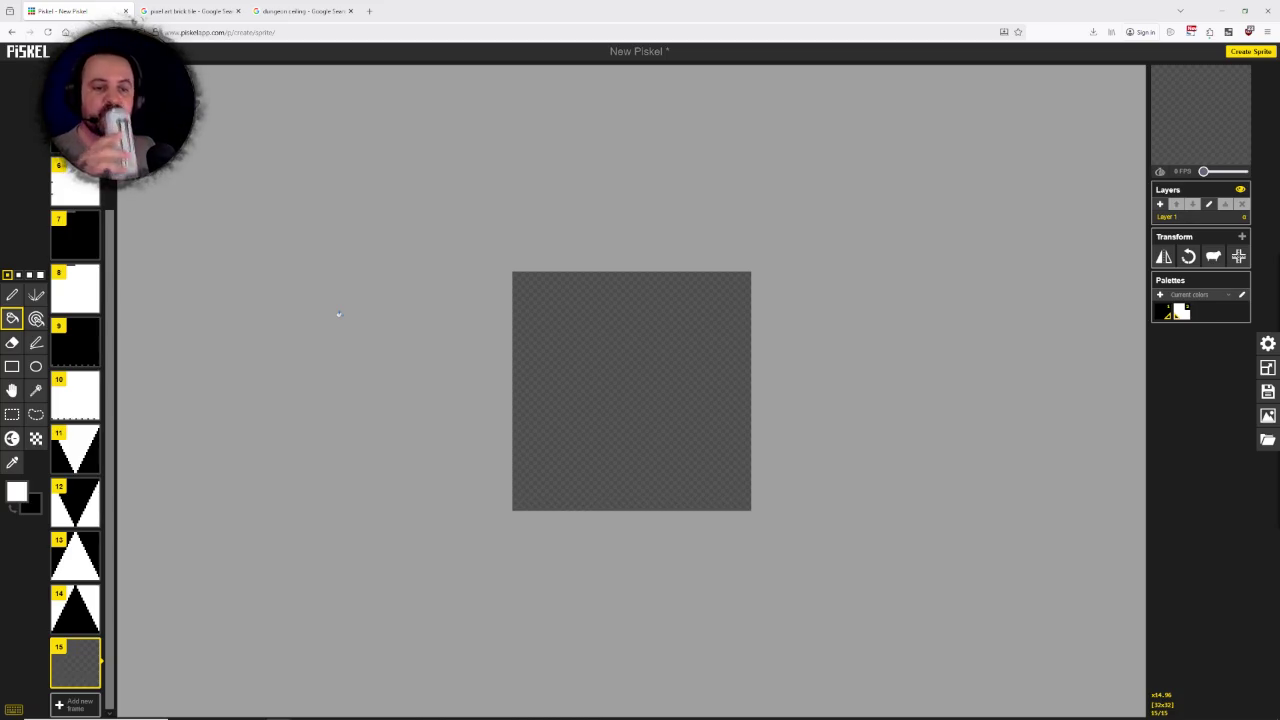
# Step: Fill the empty frame 15 solid black
pyautogui.click(12, 510)
pyautogui.click(12, 510)
pyautogui.click(12, 510)
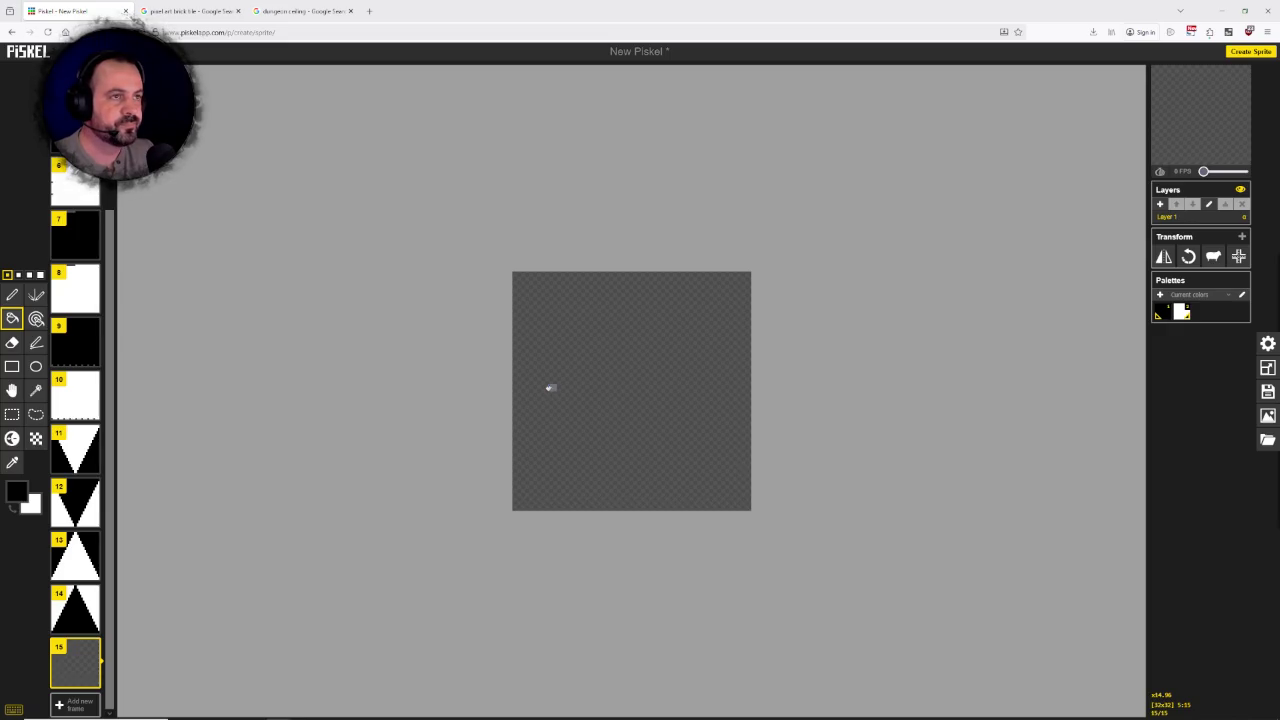
pyautogui.click(549, 388)
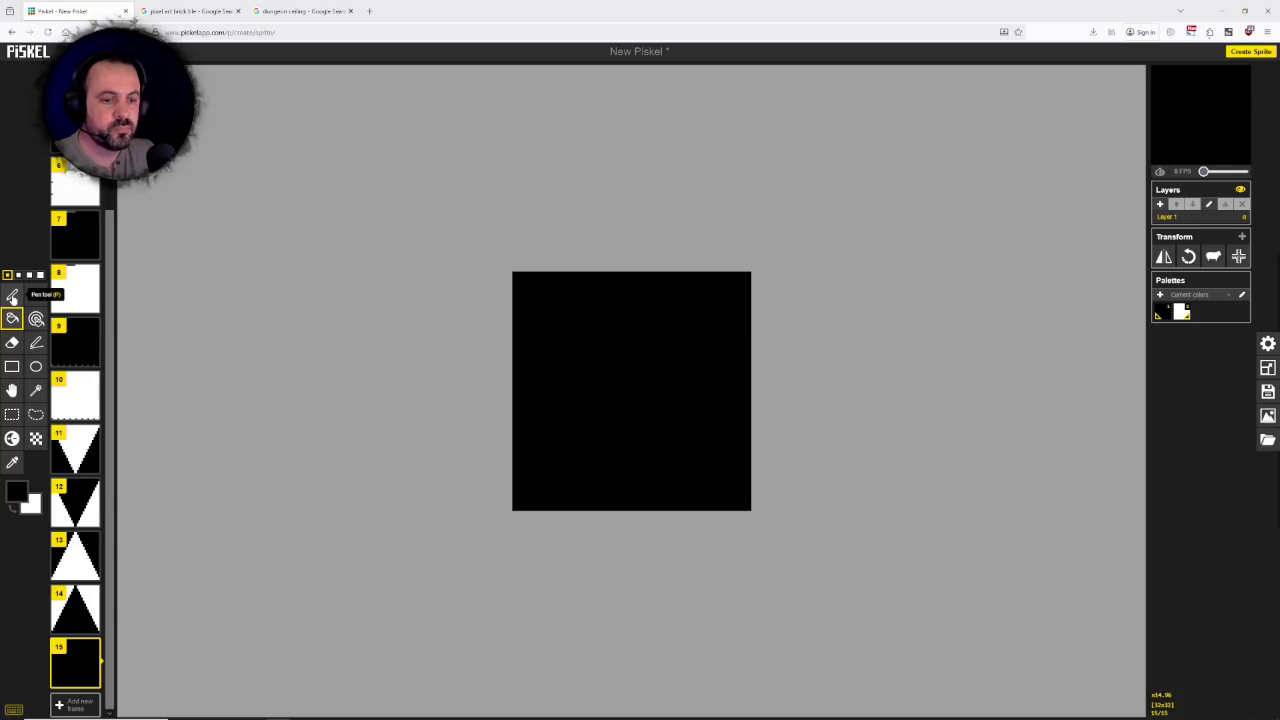
# Step: Draw a white pen line across the entire top row of frame 15
pyautogui.click(12, 296)
pyautogui.click(12, 508)
pyautogui.click(17, 497)
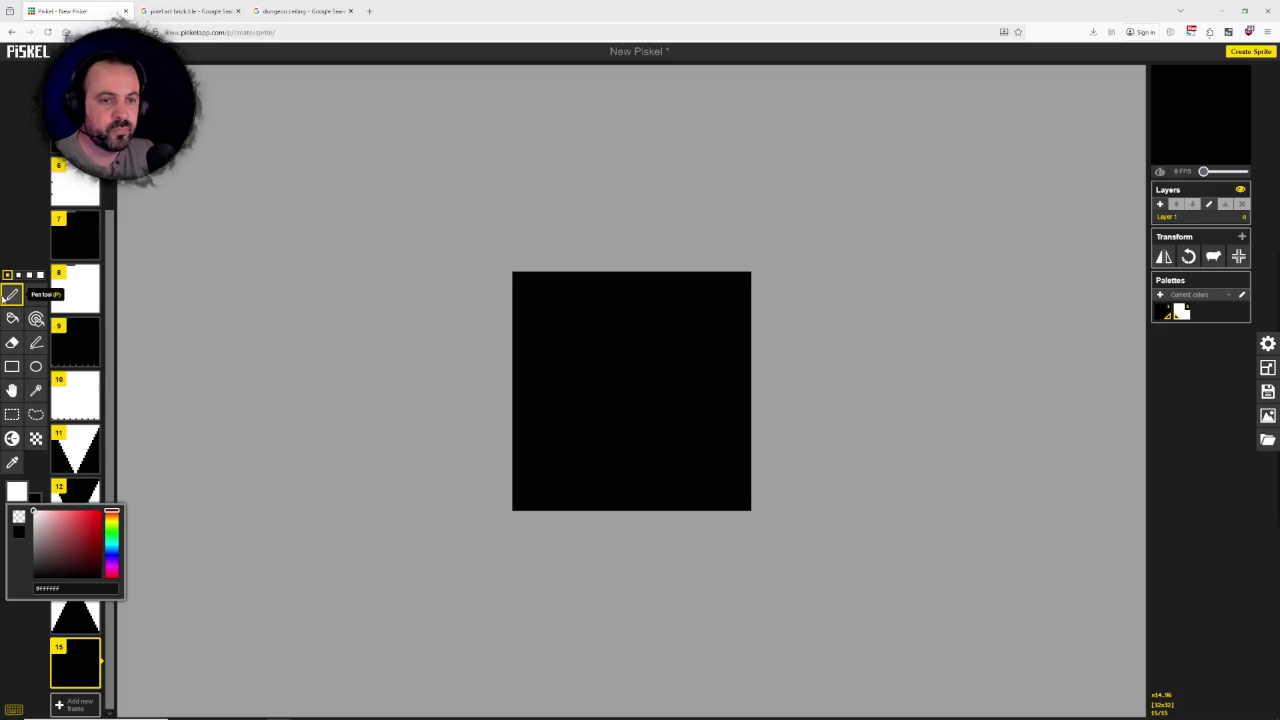
pyautogui.click(12, 296)
pyautogui.moveTo(529, 272); pyautogui.dragTo(752, 272)
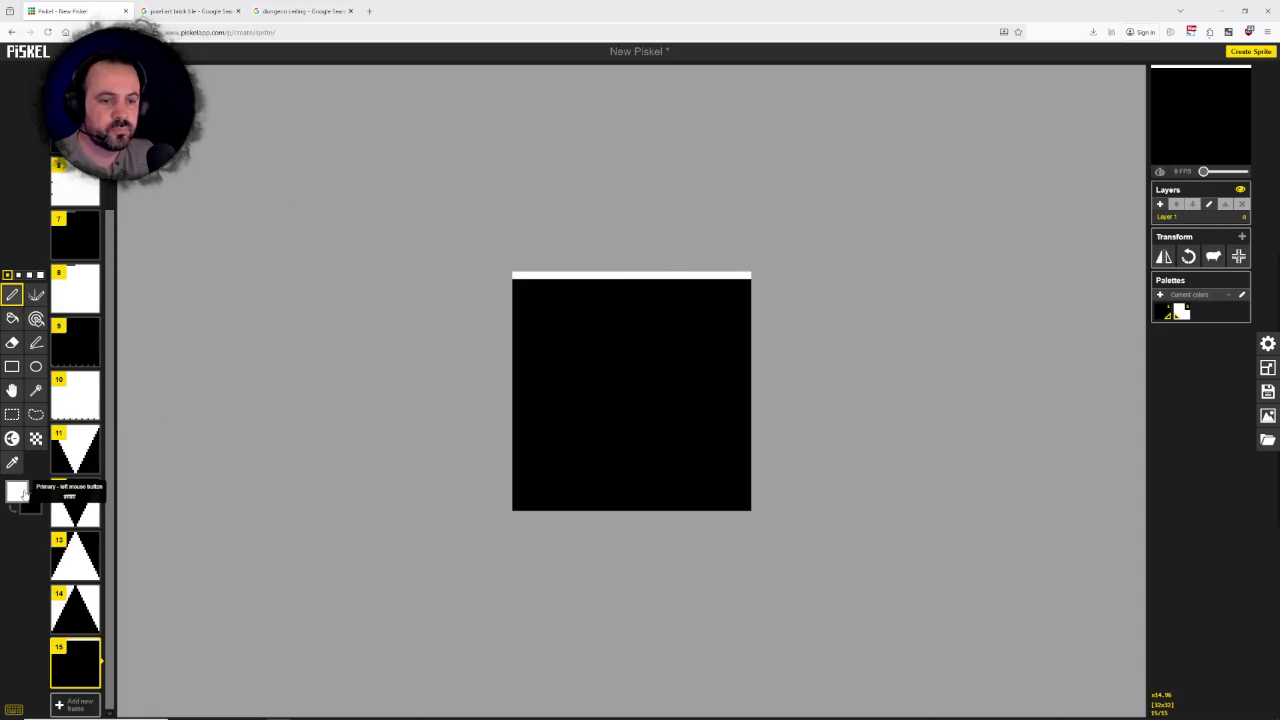
# Step: Draw light-grey lines across the rows just below the white top line
pyautogui.click(17, 491)
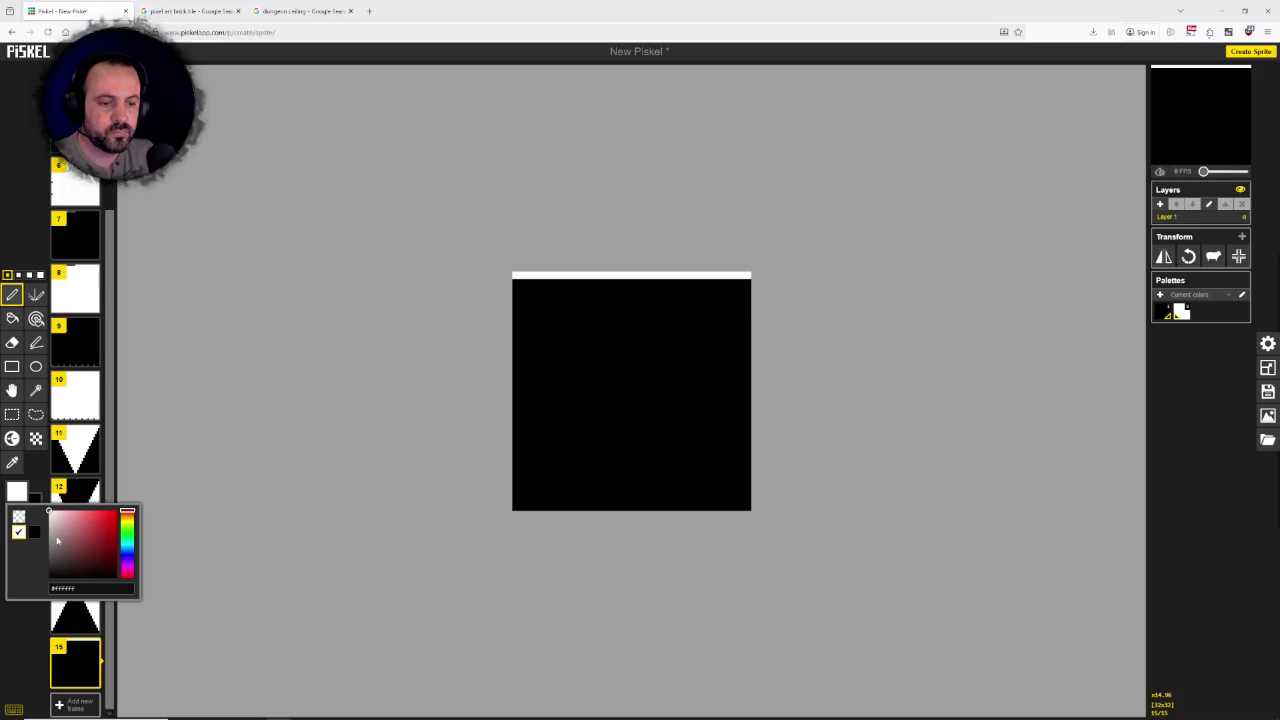
pyautogui.click(90, 588)
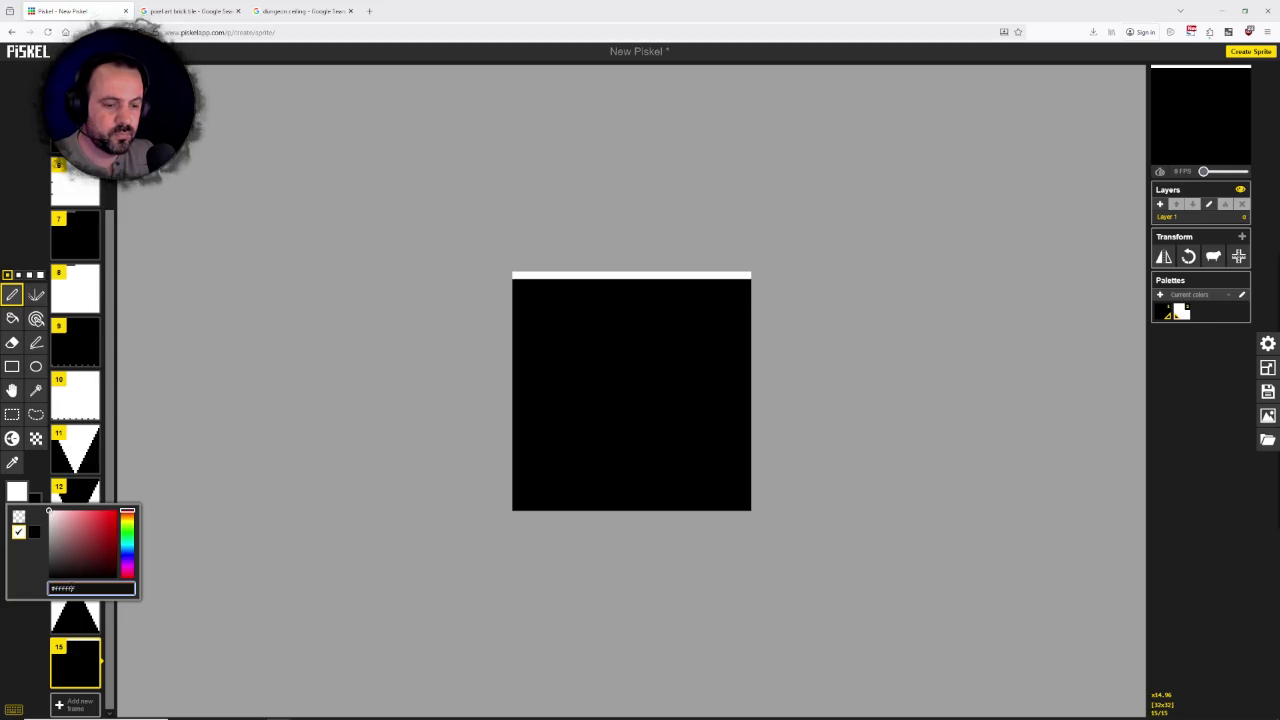
pyautogui.write('#6aaddd')
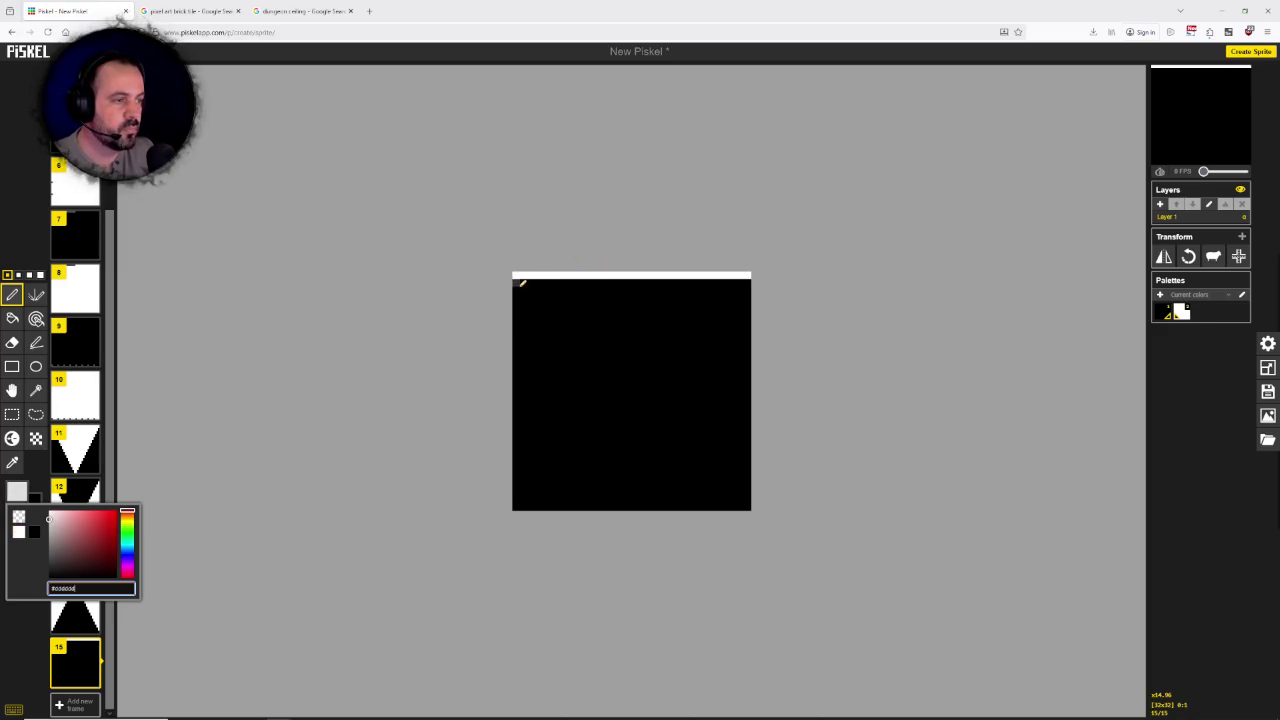
pyautogui.click(40, 343)
pyautogui.moveTo(515, 283); pyautogui.dragTo(747, 283)
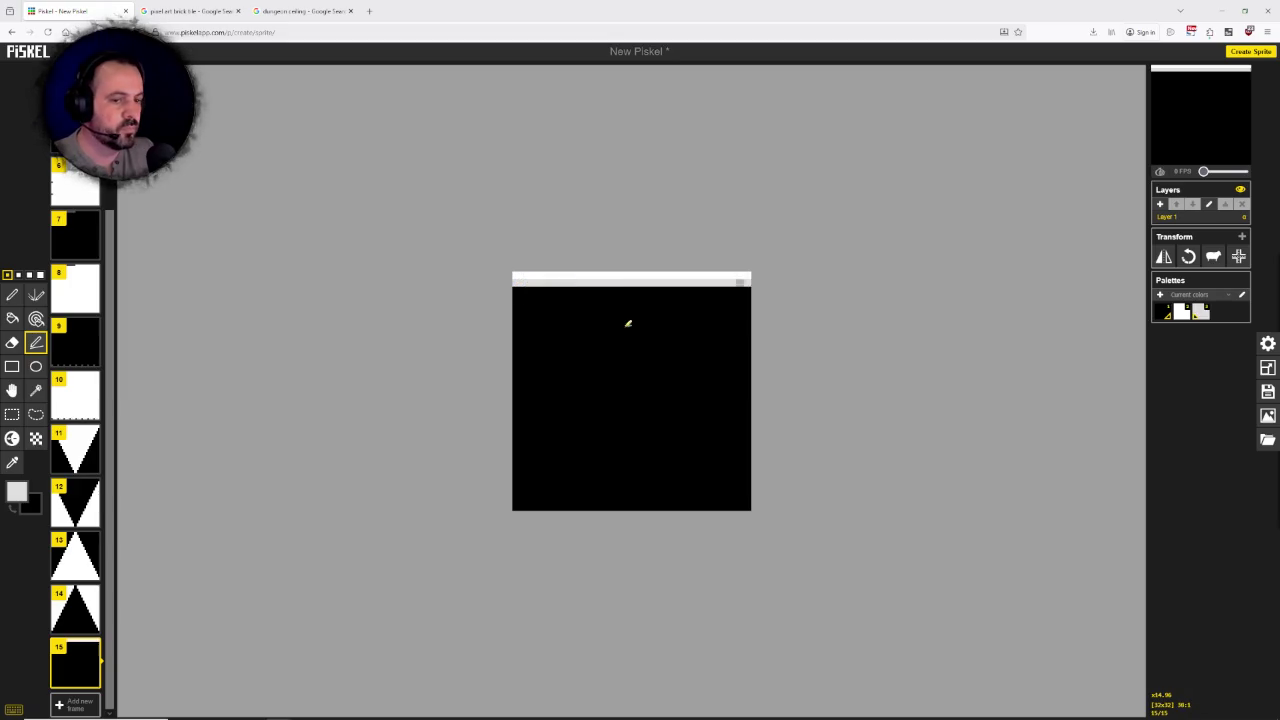
pyautogui.click(17, 491)
pyautogui.click(62, 588)
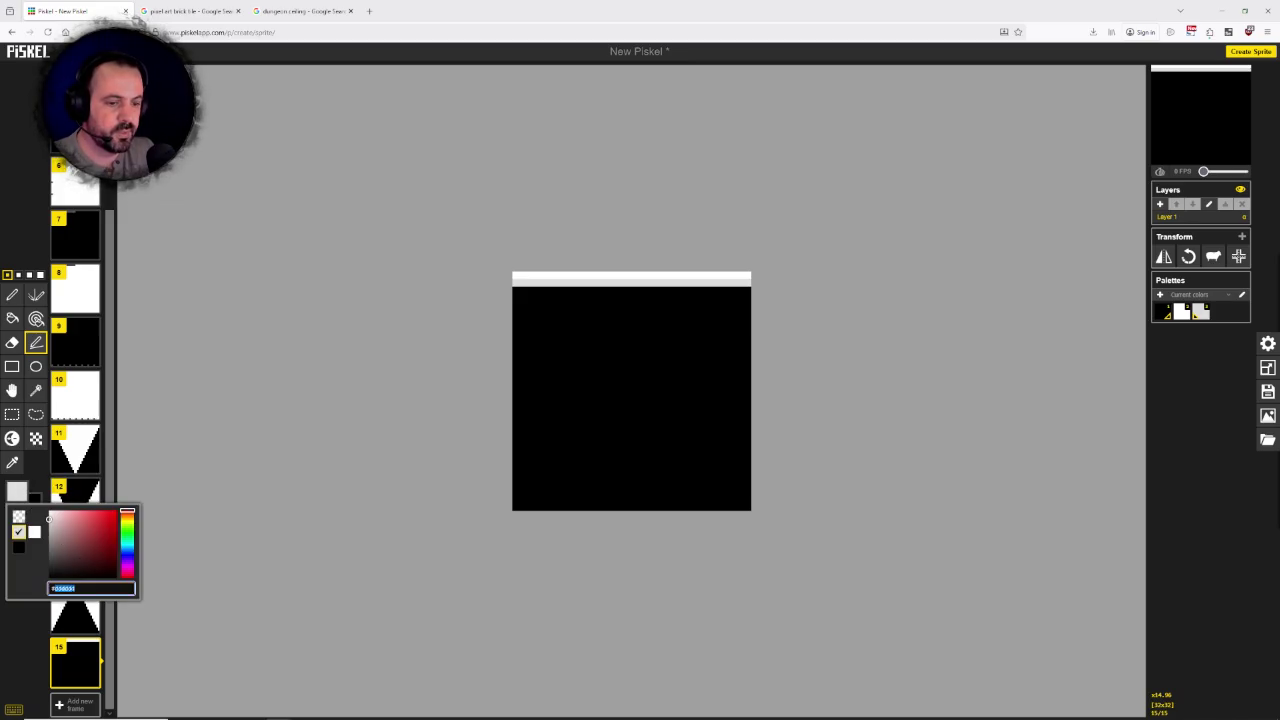
pyautogui.write('#00')
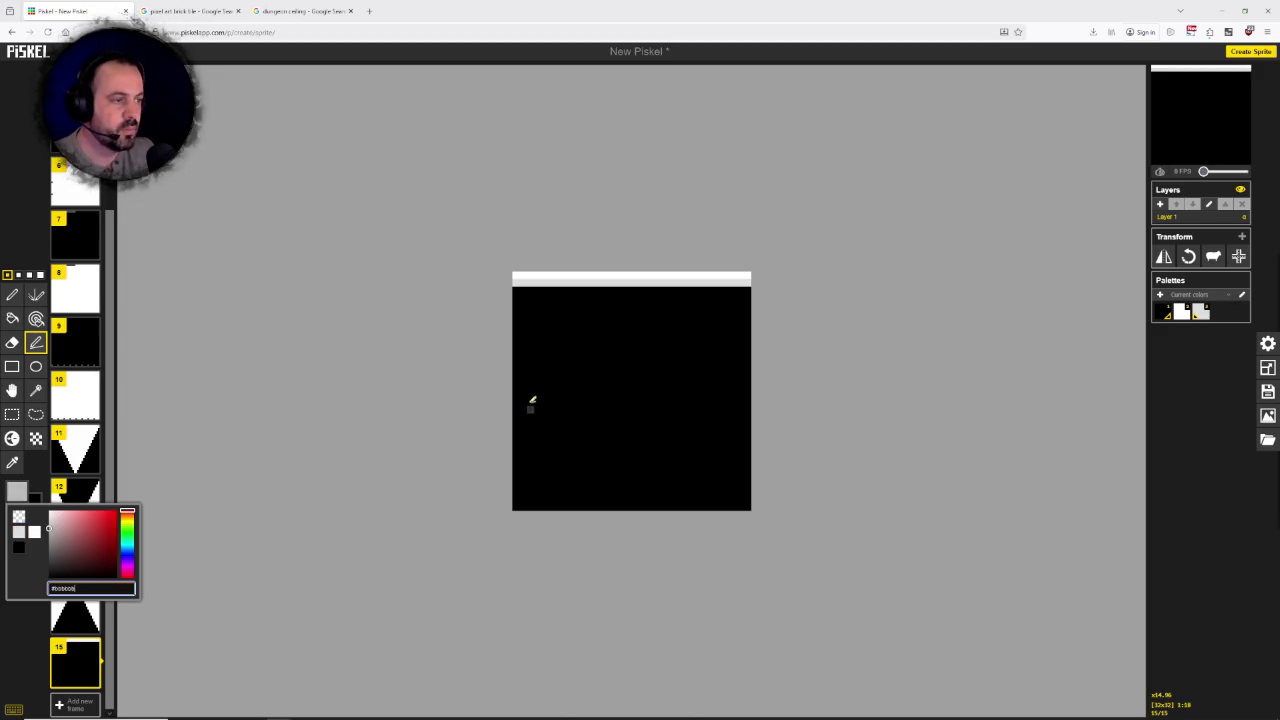
pyautogui.moveTo(514, 290); pyautogui.dragTo(750, 291)
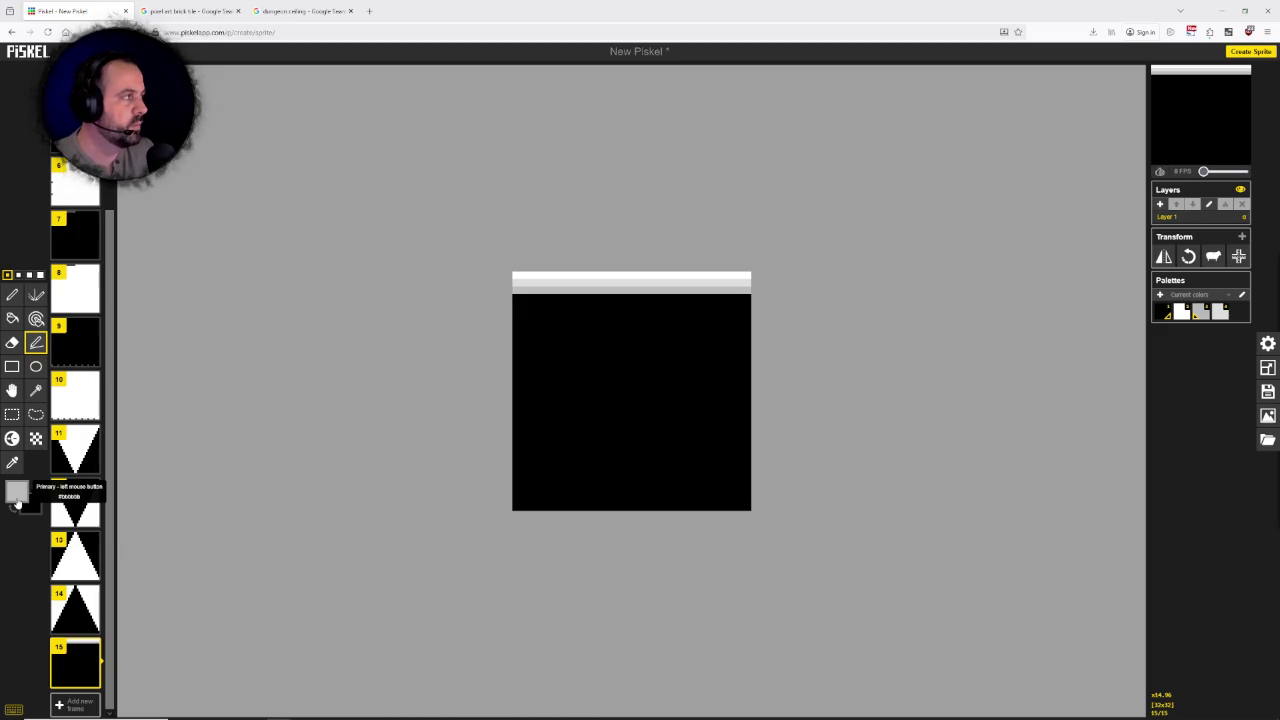
# Step: Paint a #999999 row and then a #777777 row beneath the light-grey rows
pyautogui.click(16, 493)
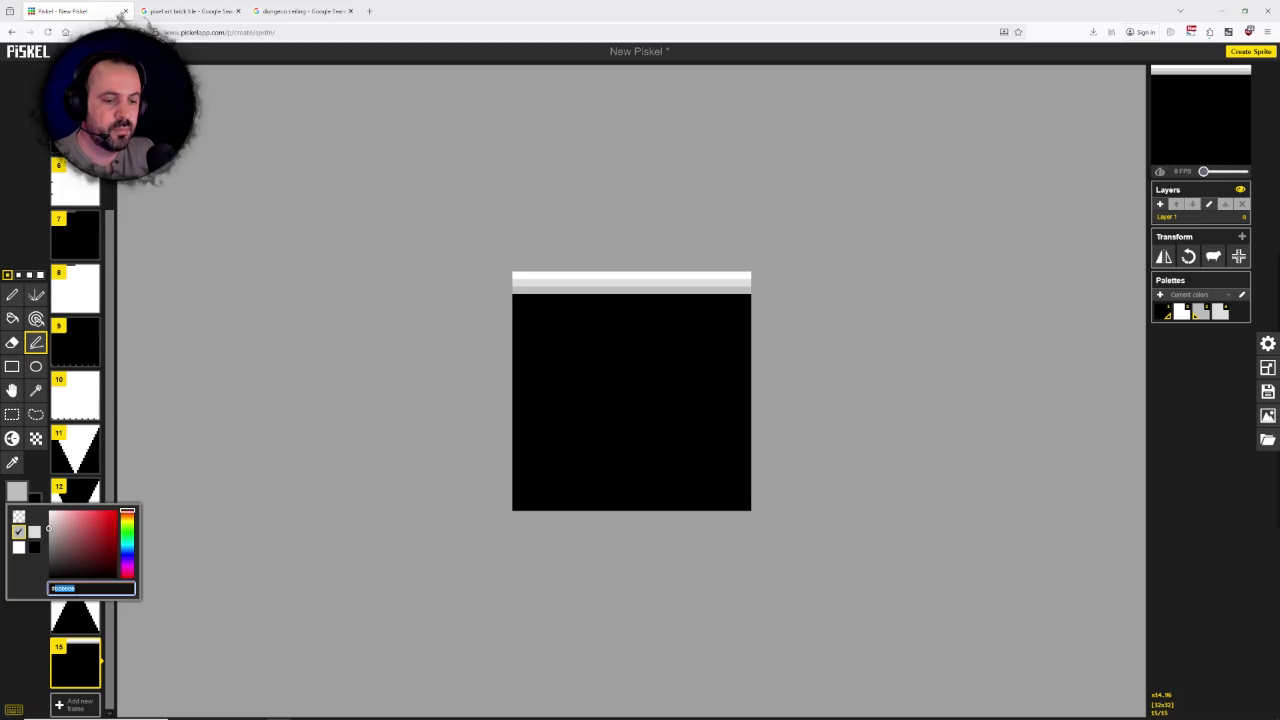
pyautogui.write('#')
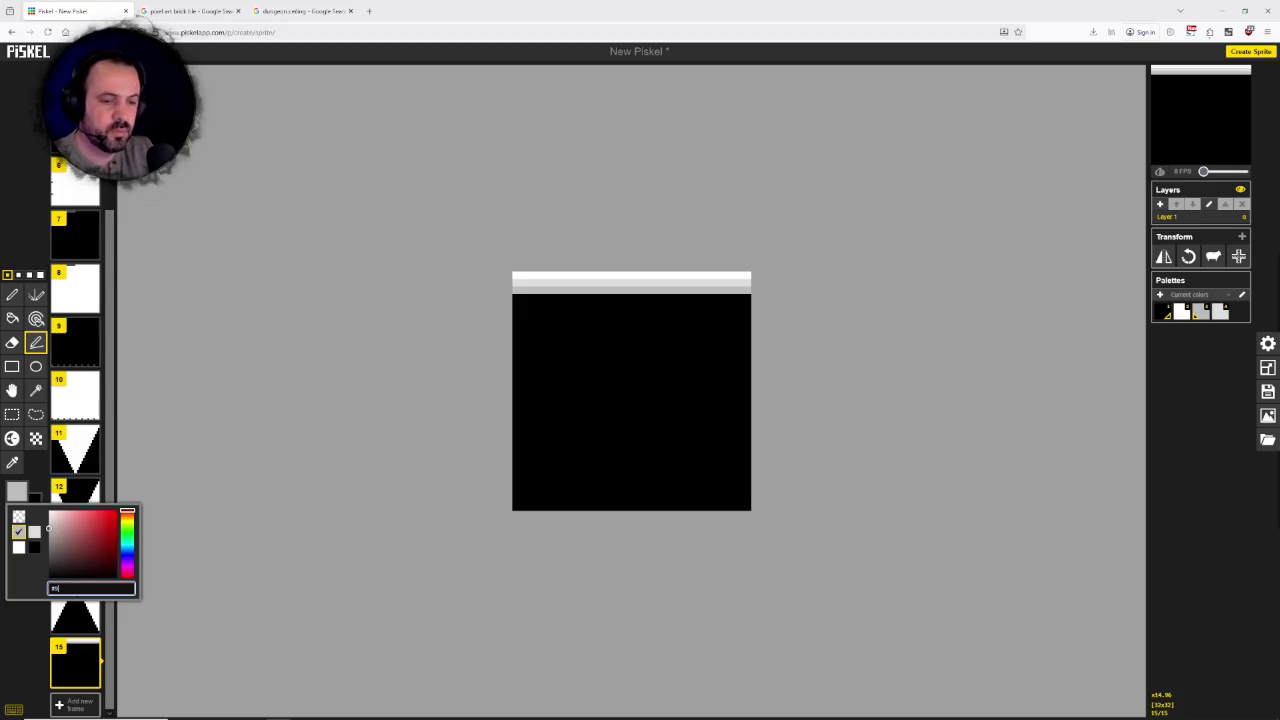
pyautogui.press('Return')
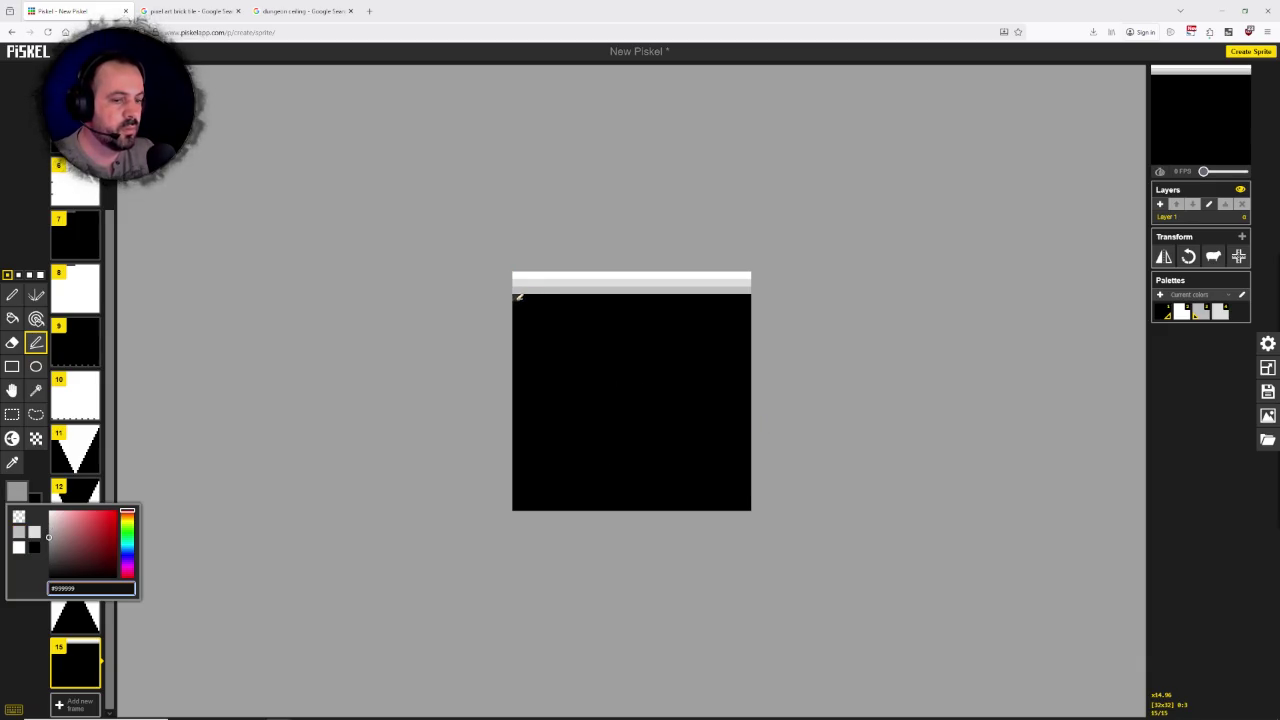
pyautogui.moveTo(520, 298); pyautogui.dragTo(749, 293)
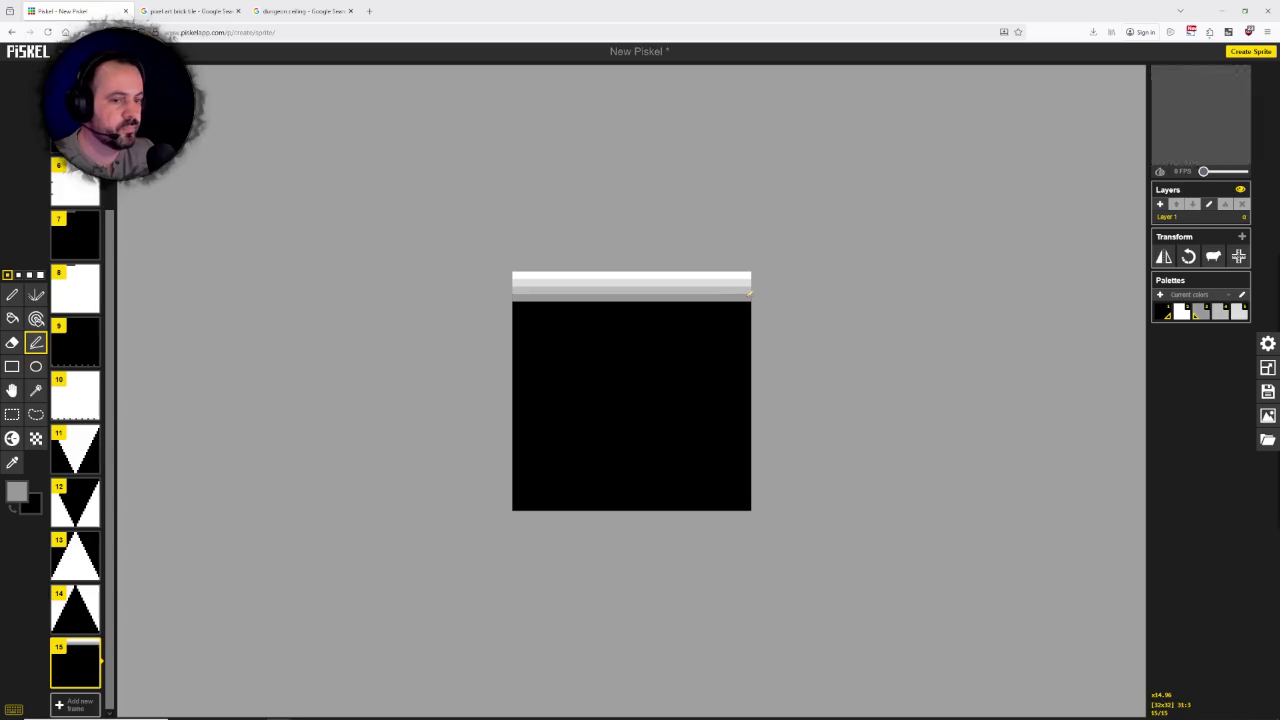
pyautogui.click(17, 491)
pyautogui.click(82, 588)
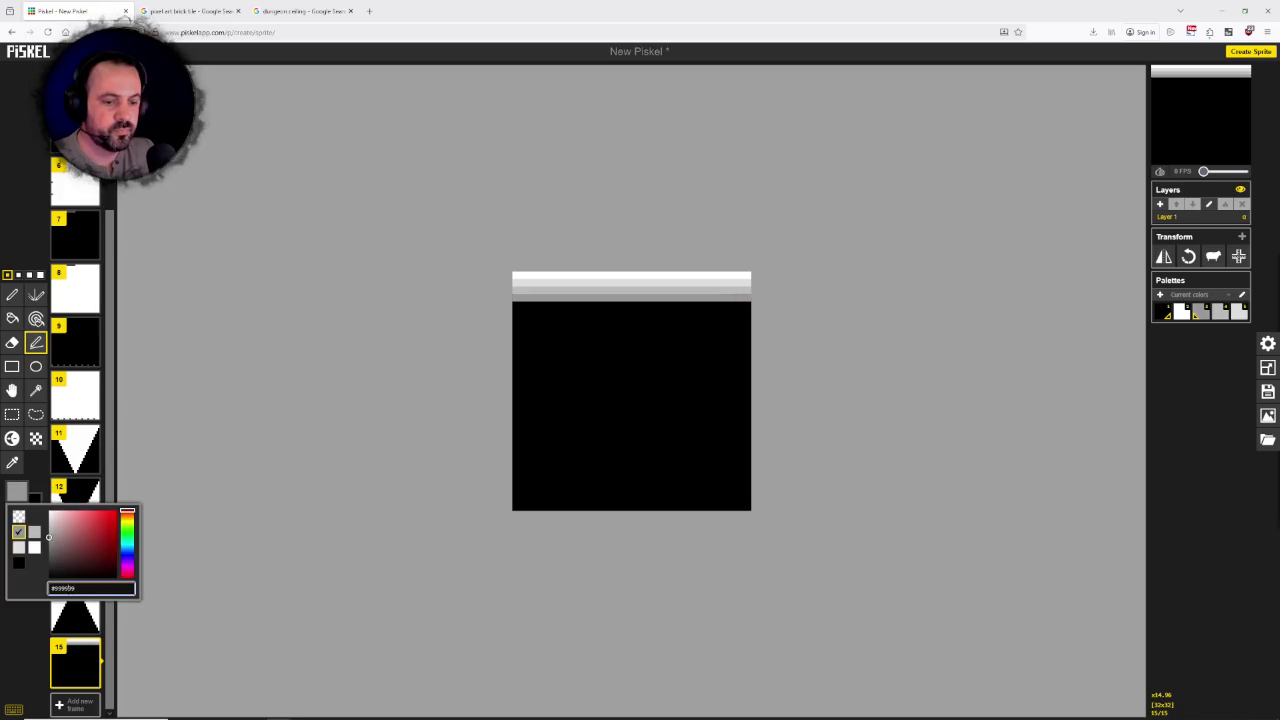
pyautogui.write('#777777')
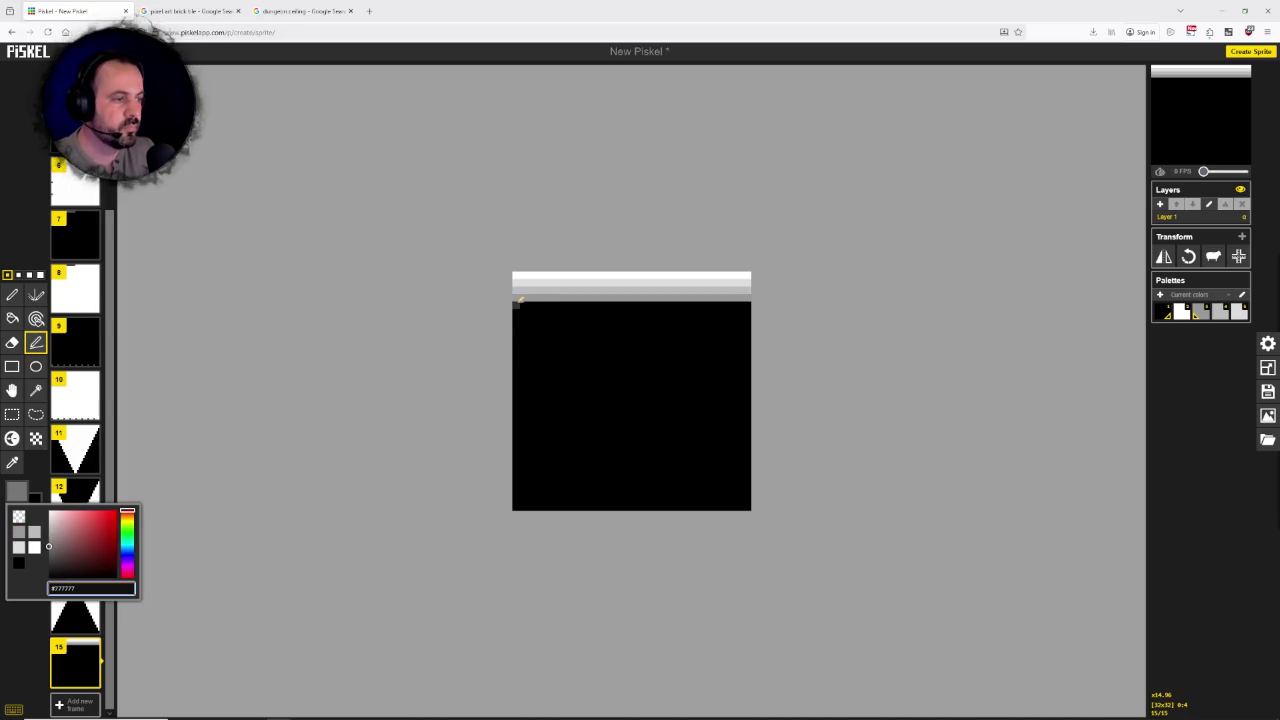
pyautogui.moveTo(518, 305); pyautogui.dragTo(752, 305)
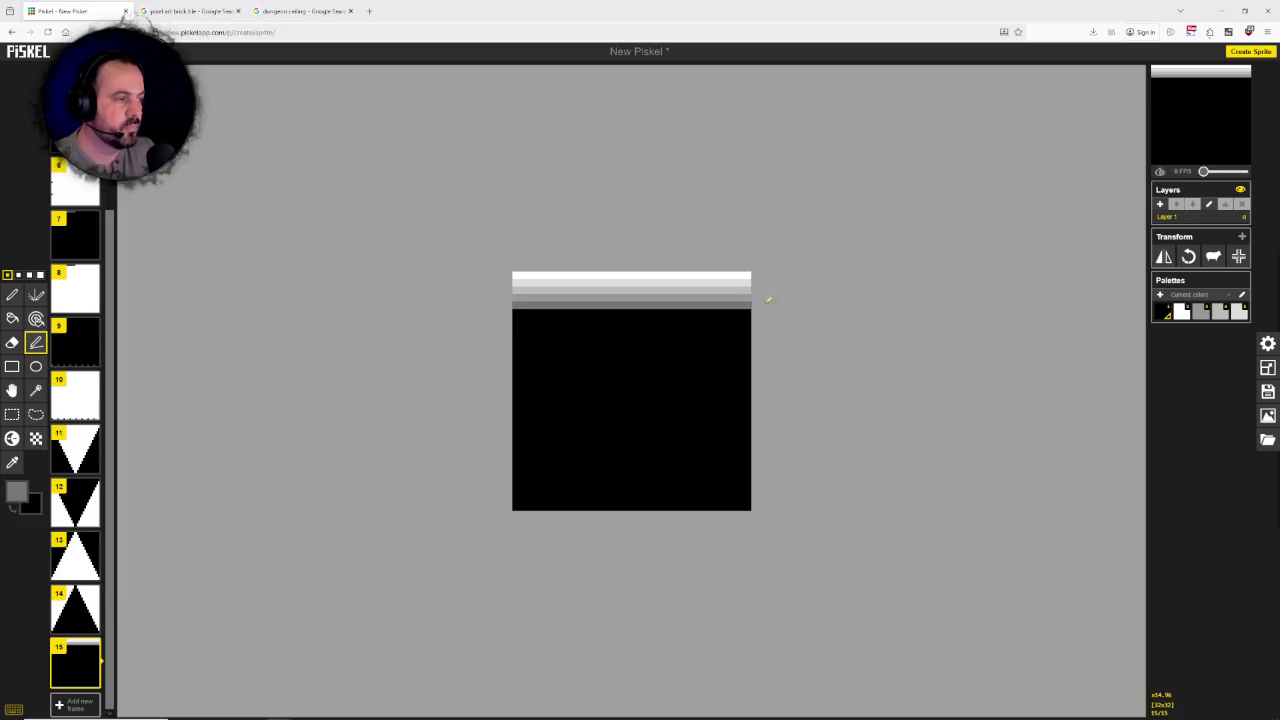
# Step: Paint a #555555 dark-grey row below the #777777 row
pyautogui.click(19, 495)
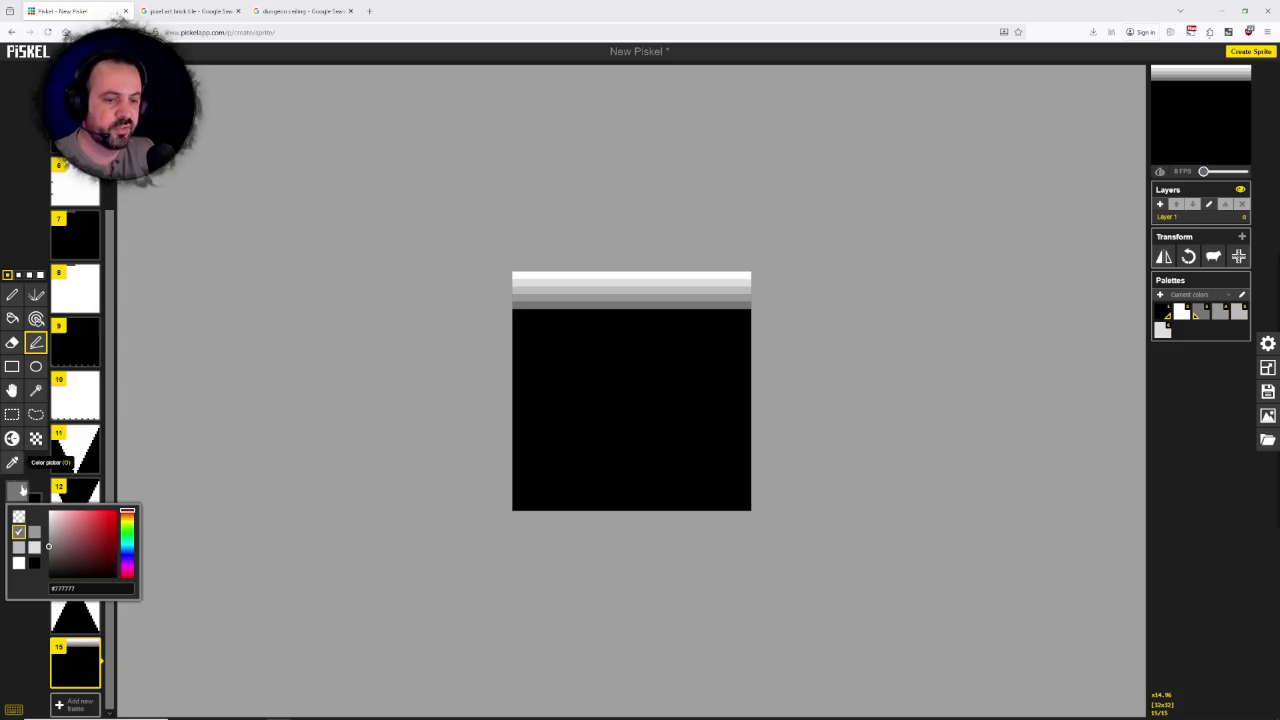
pyautogui.click(90, 588)
pyautogui.write('#53')
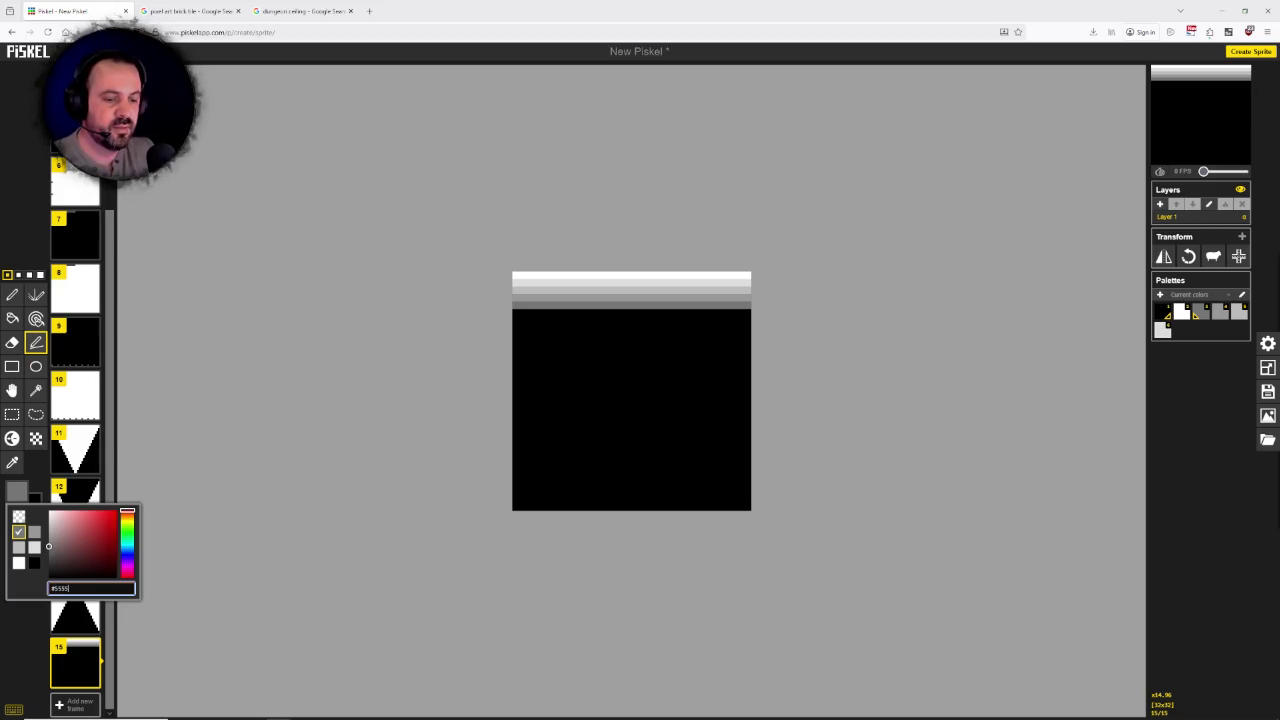
pyautogui.write('55')
pyautogui.press('Return')
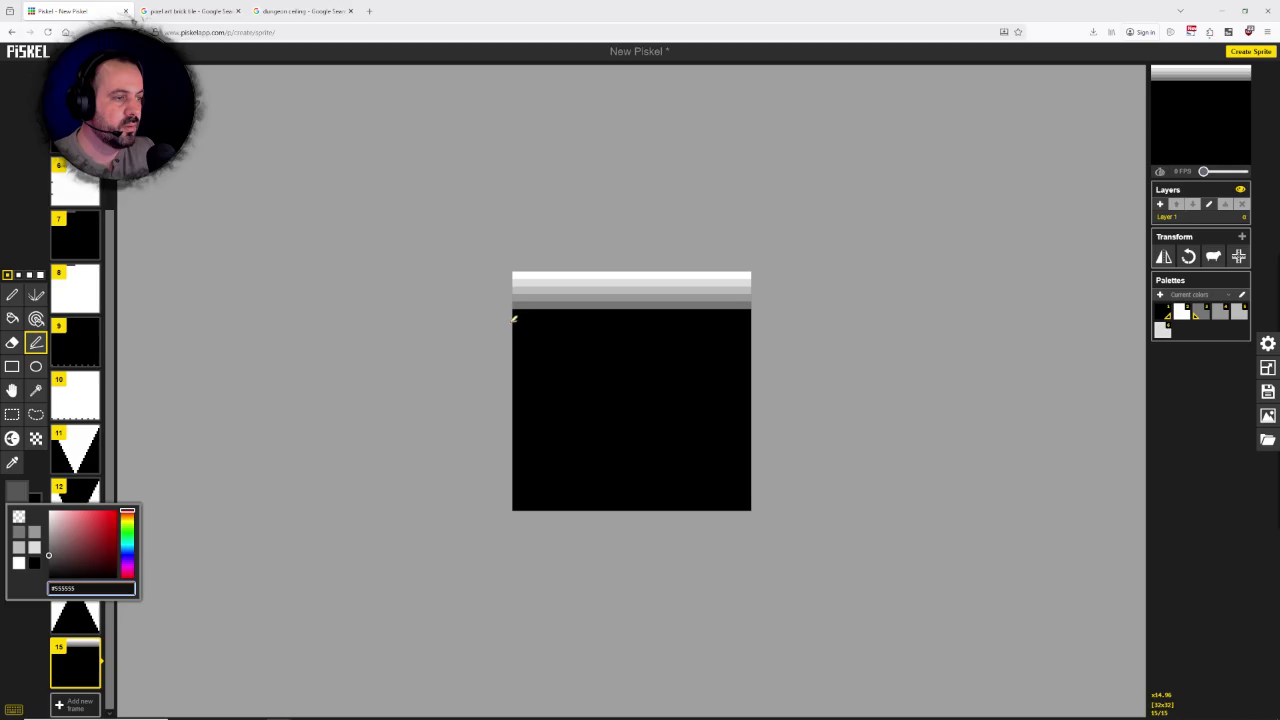
pyautogui.click(514, 318)
pyautogui.moveTo(516, 313); pyautogui.dragTo(749, 313)
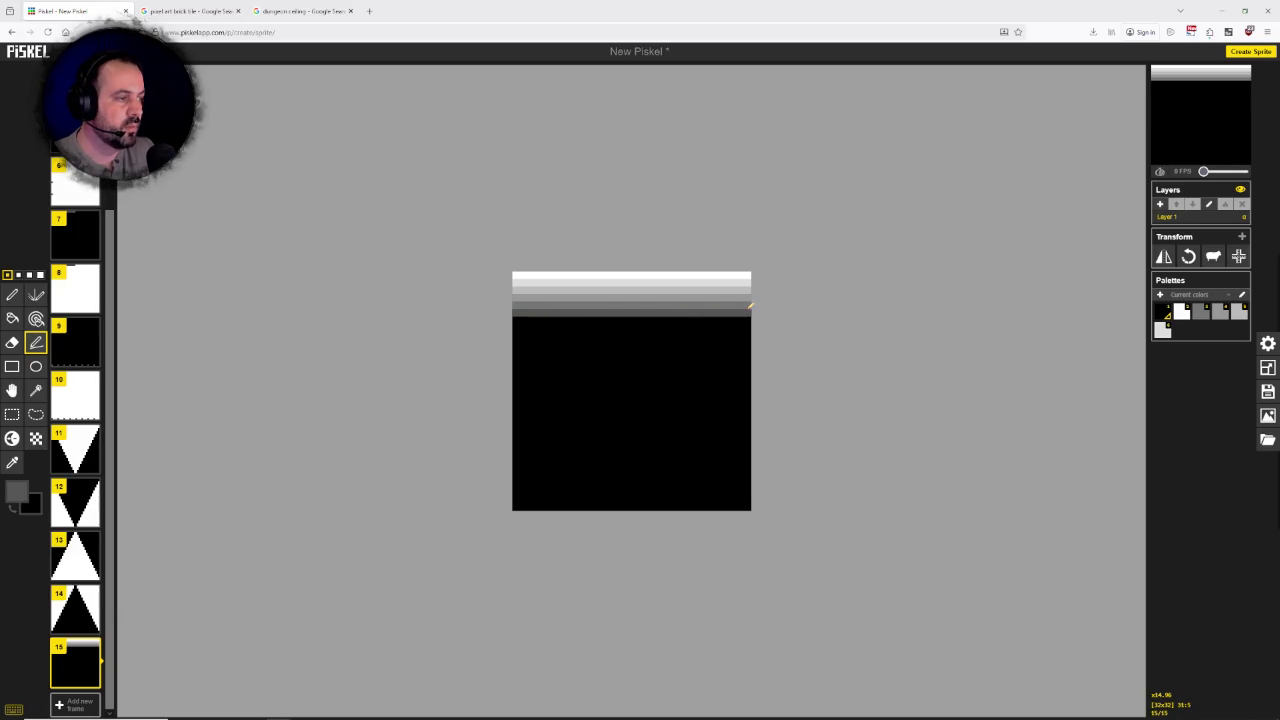
# Step: Add a #333333 row and a near-black #111111 row to finish the gradient
pyautogui.click(17, 491)
pyautogui.click(60, 588)
pyautogui.write('#333333')
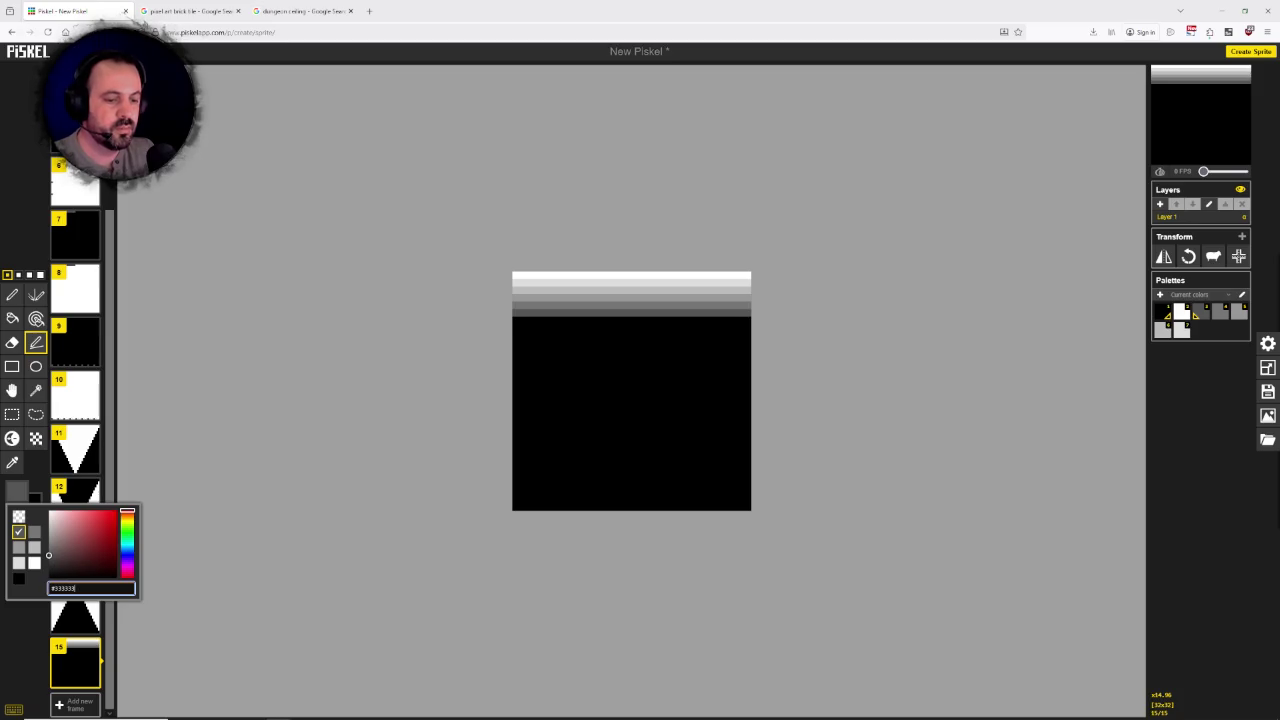
pyautogui.press('Return')
pyautogui.moveTo(516, 319); pyautogui.dragTo(749, 320)
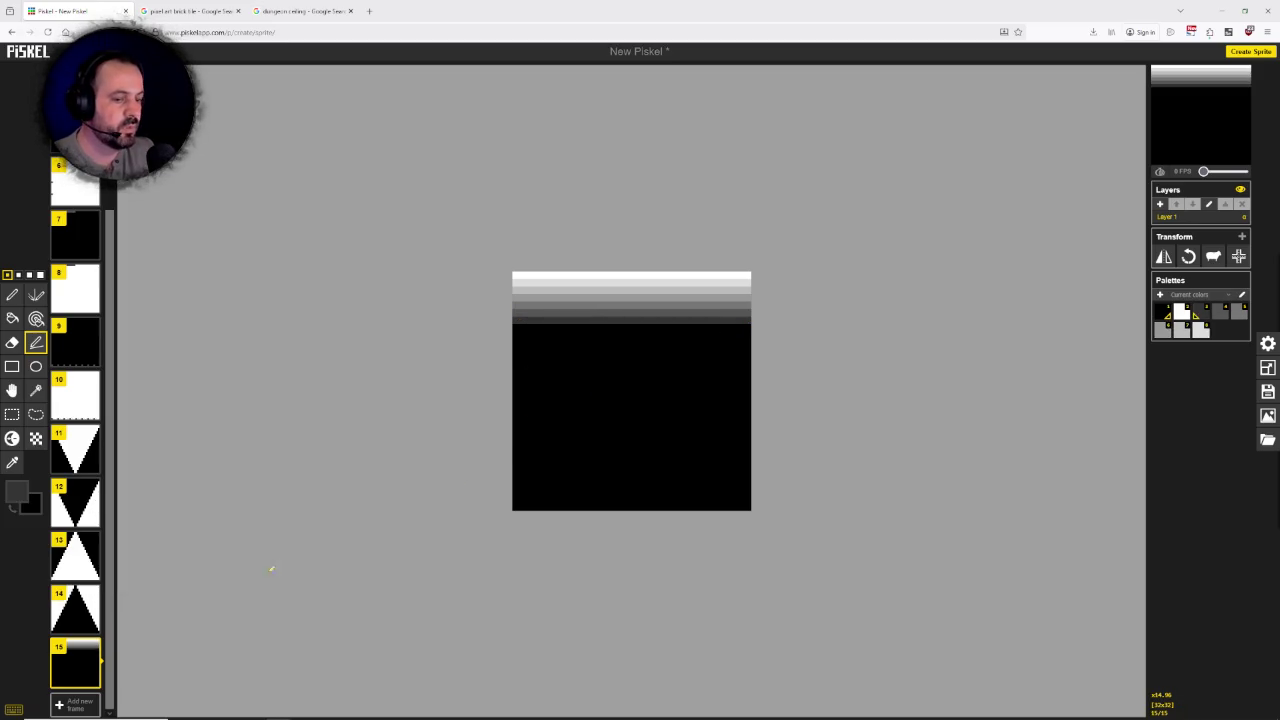
pyautogui.click(17, 491)
pyautogui.click(60, 588)
pyautogui.write('#111111')
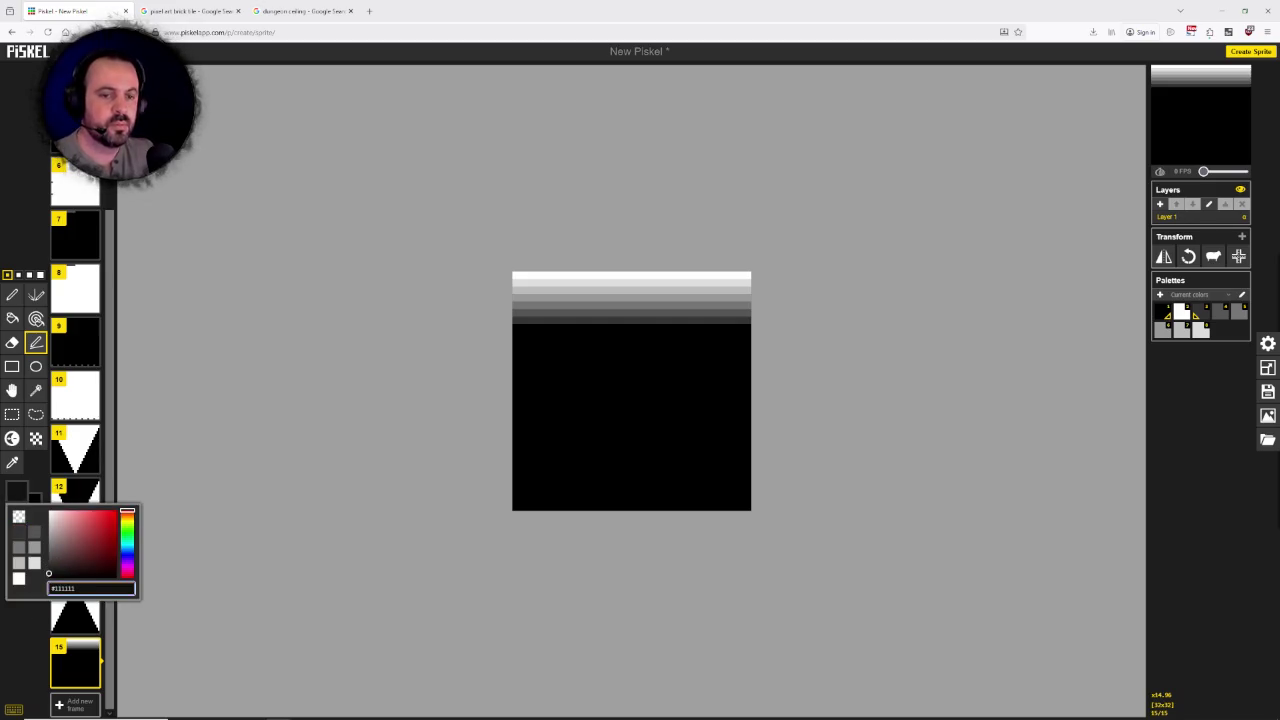
pyautogui.press('Return')
pyautogui.moveTo(516, 327); pyautogui.dragTo(749, 327)
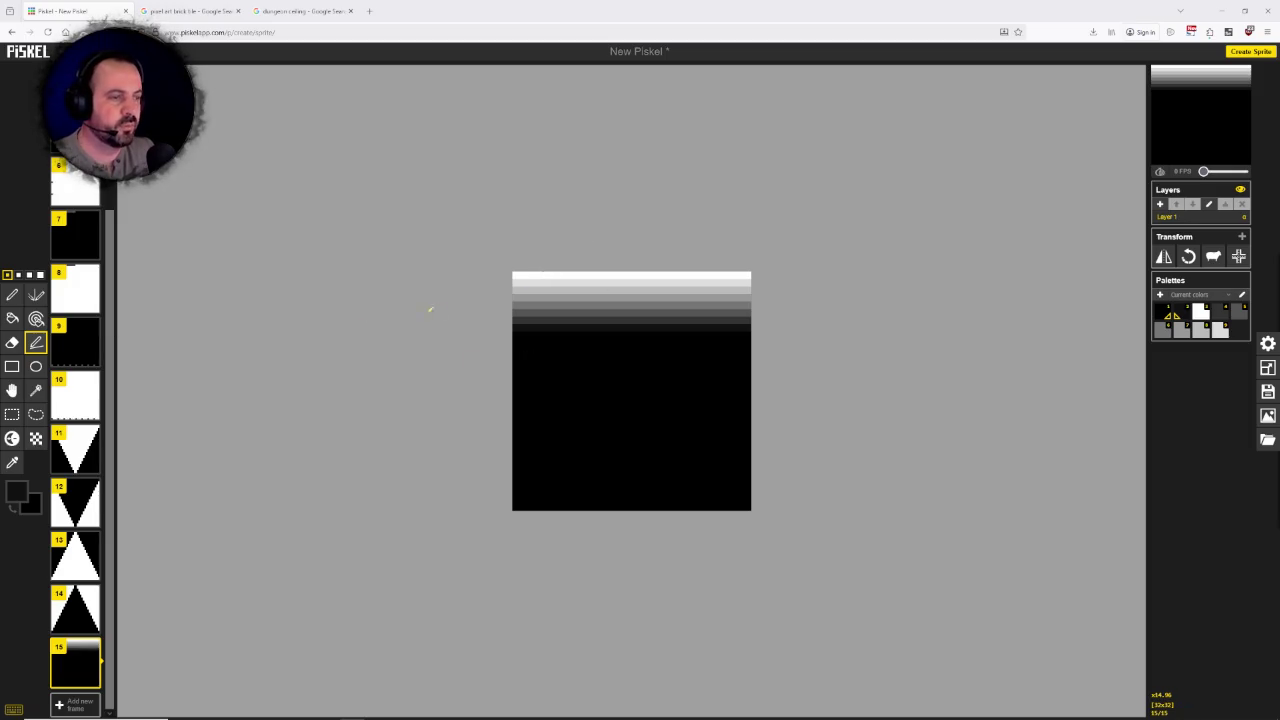
# Step: Sample white and light grey from the canvas and dot a white pixel into the top grey band
pyautogui.click(12, 462)
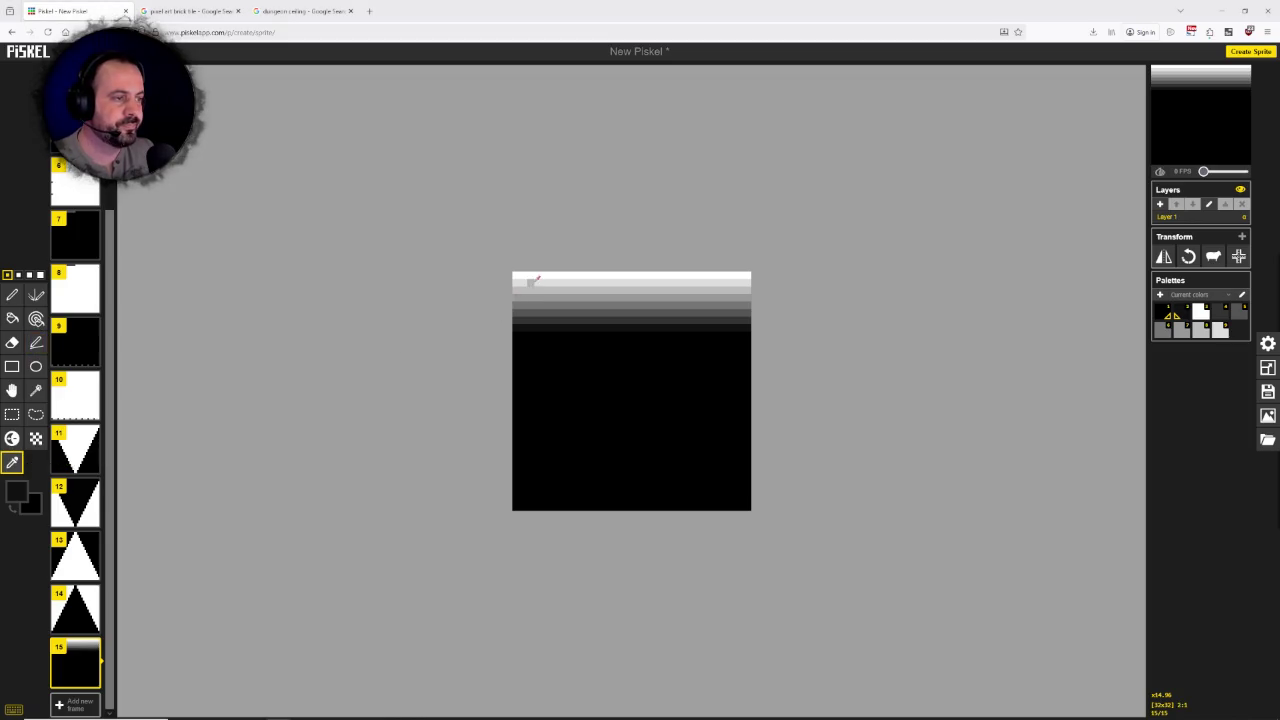
pyautogui.click(553, 283)
pyautogui.click(548, 273)
pyautogui.click(12, 294)
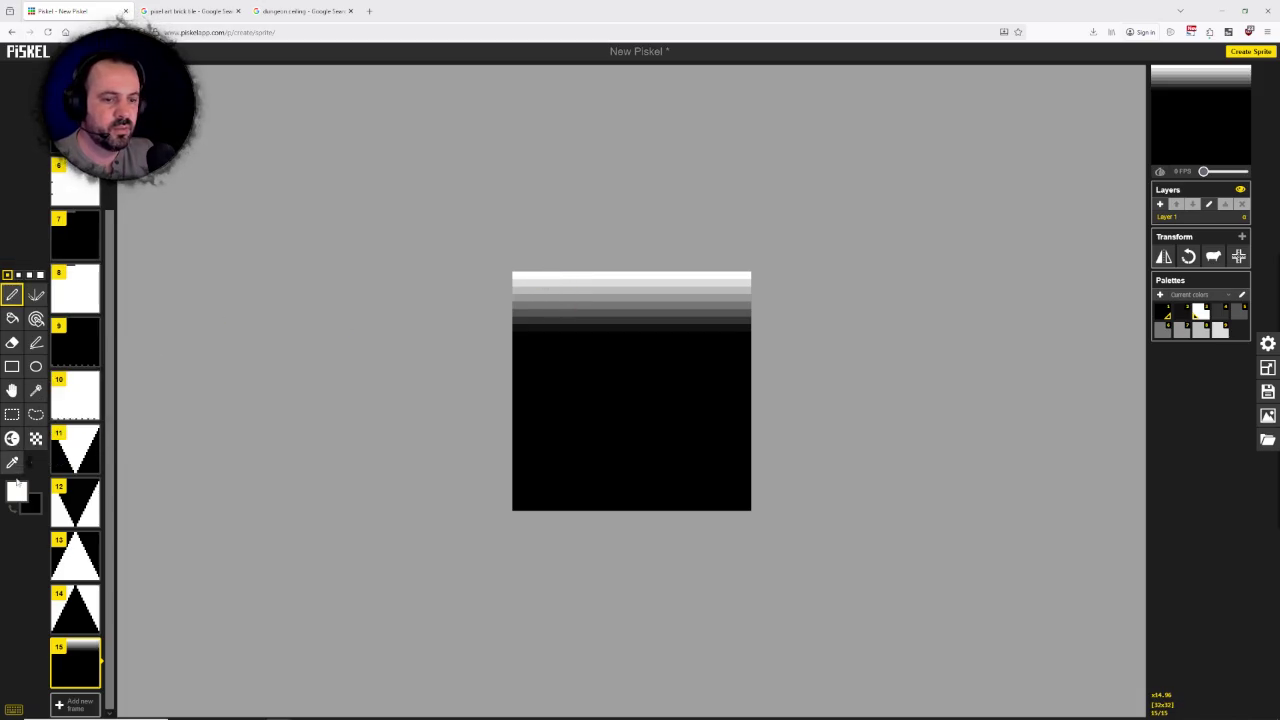
pyautogui.click(538, 281)
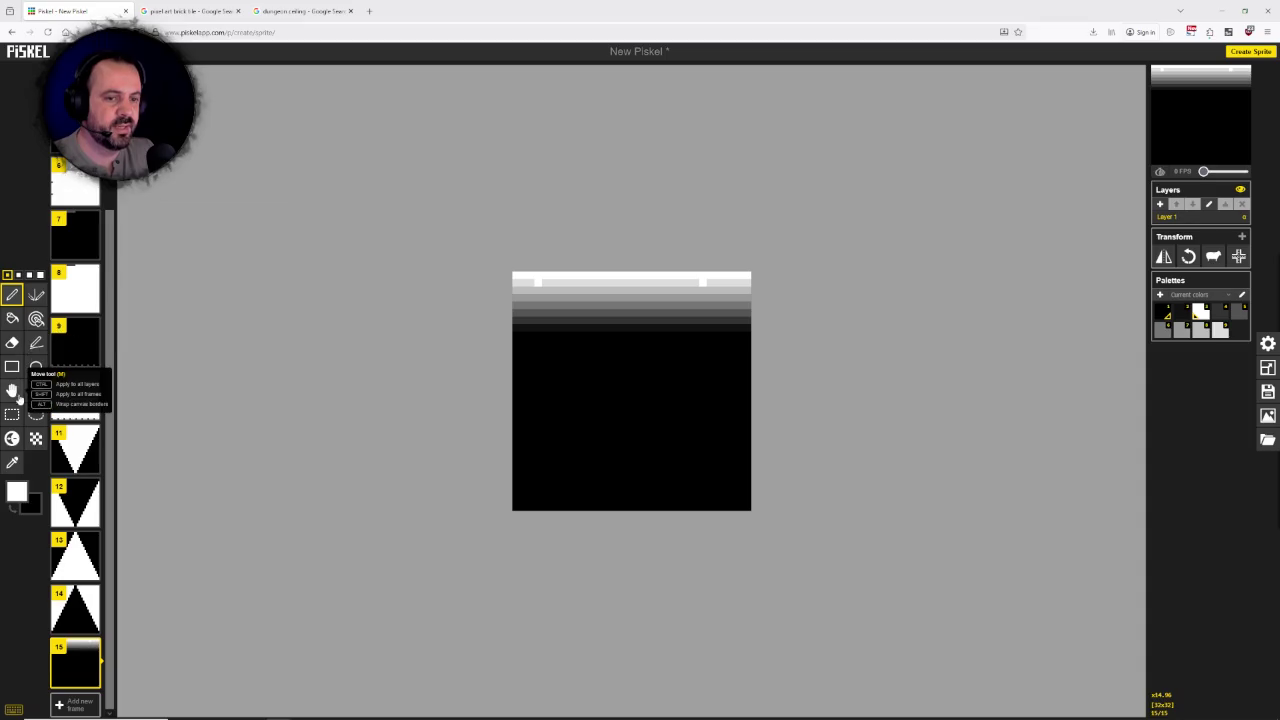
pyautogui.click(36, 390)
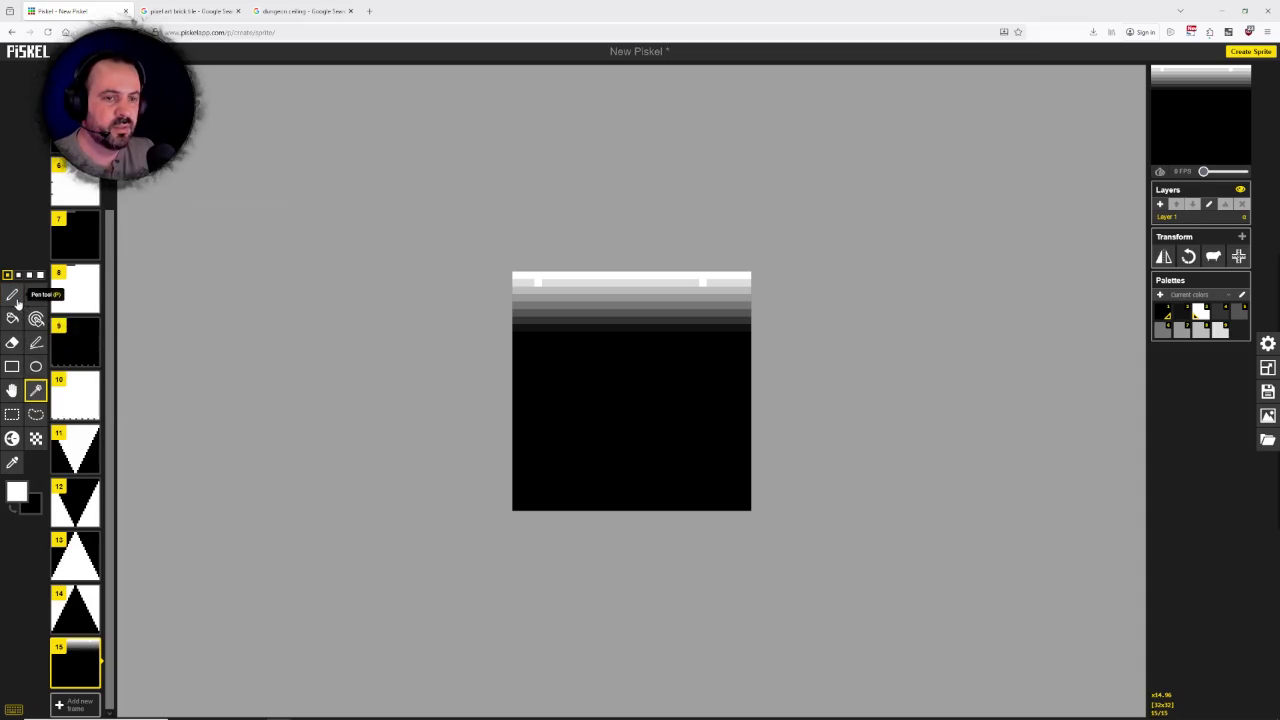
pyautogui.click(12, 462)
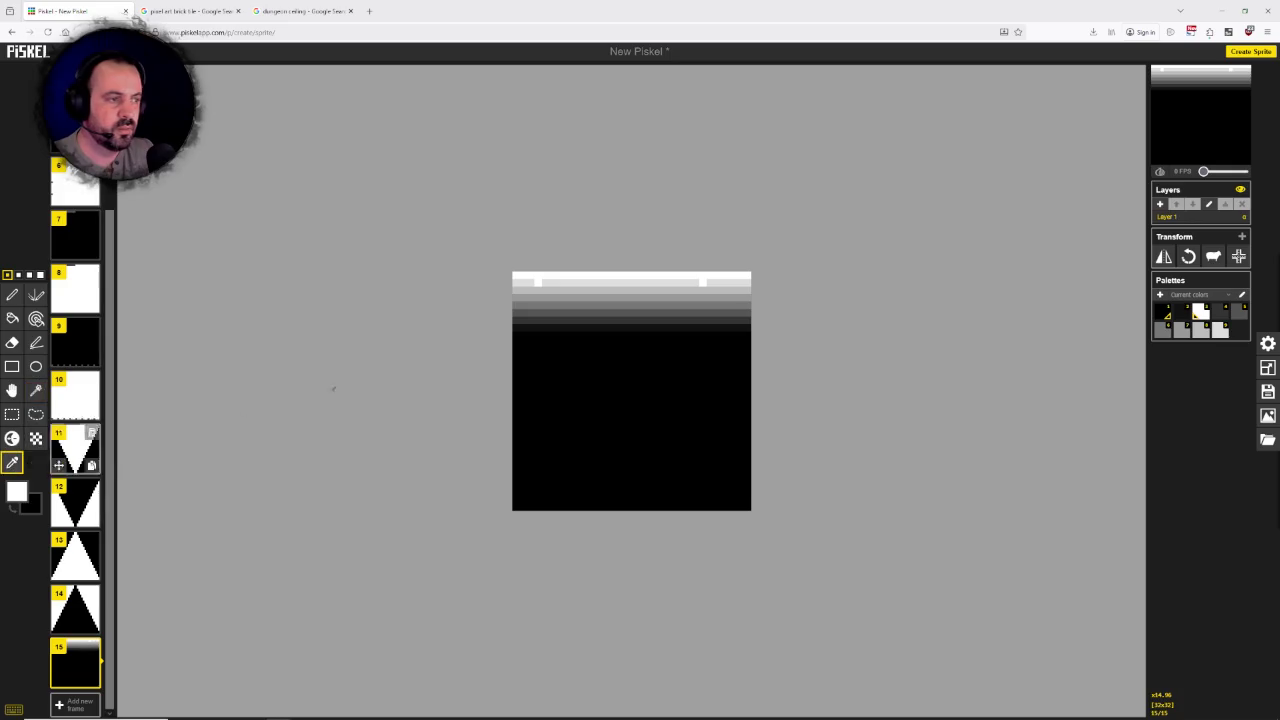
pyautogui.click(560, 284)
pyautogui.click(12, 294)
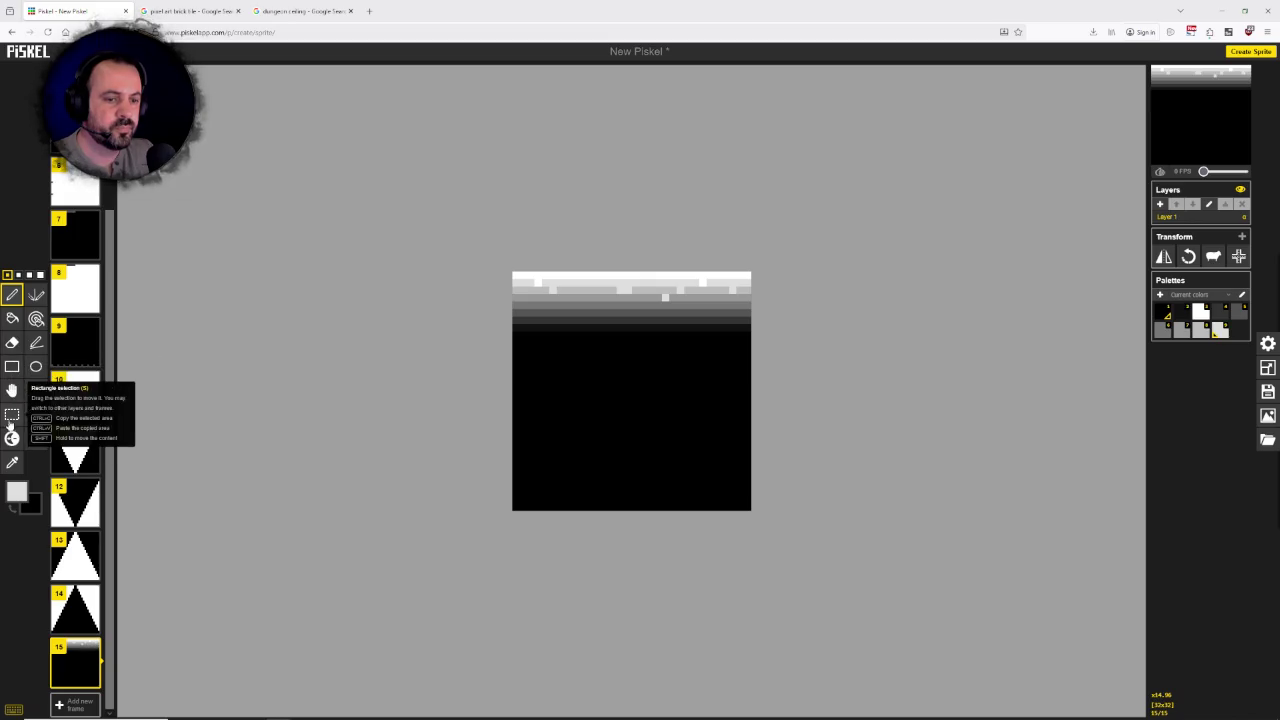
# Step: Sample greys from the band and paint light-grey and darker grey pixels into its rows
pyautogui.click(13, 464)
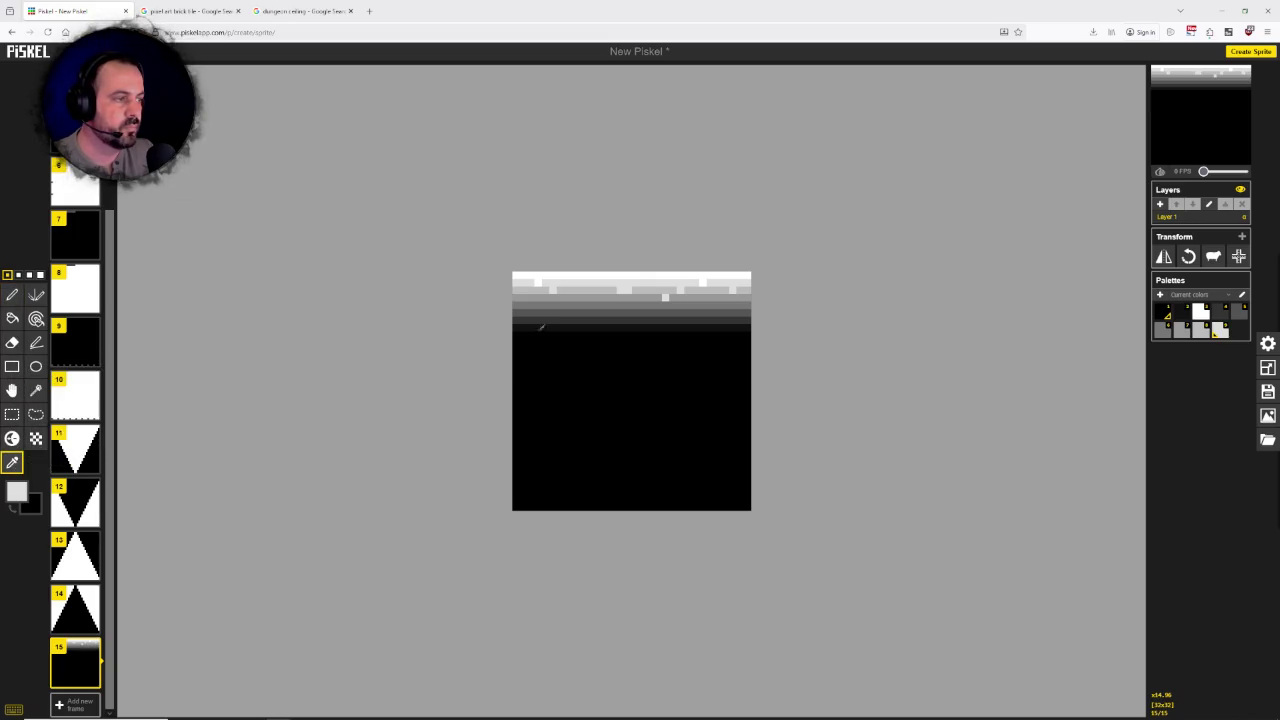
pyautogui.click(598, 287)
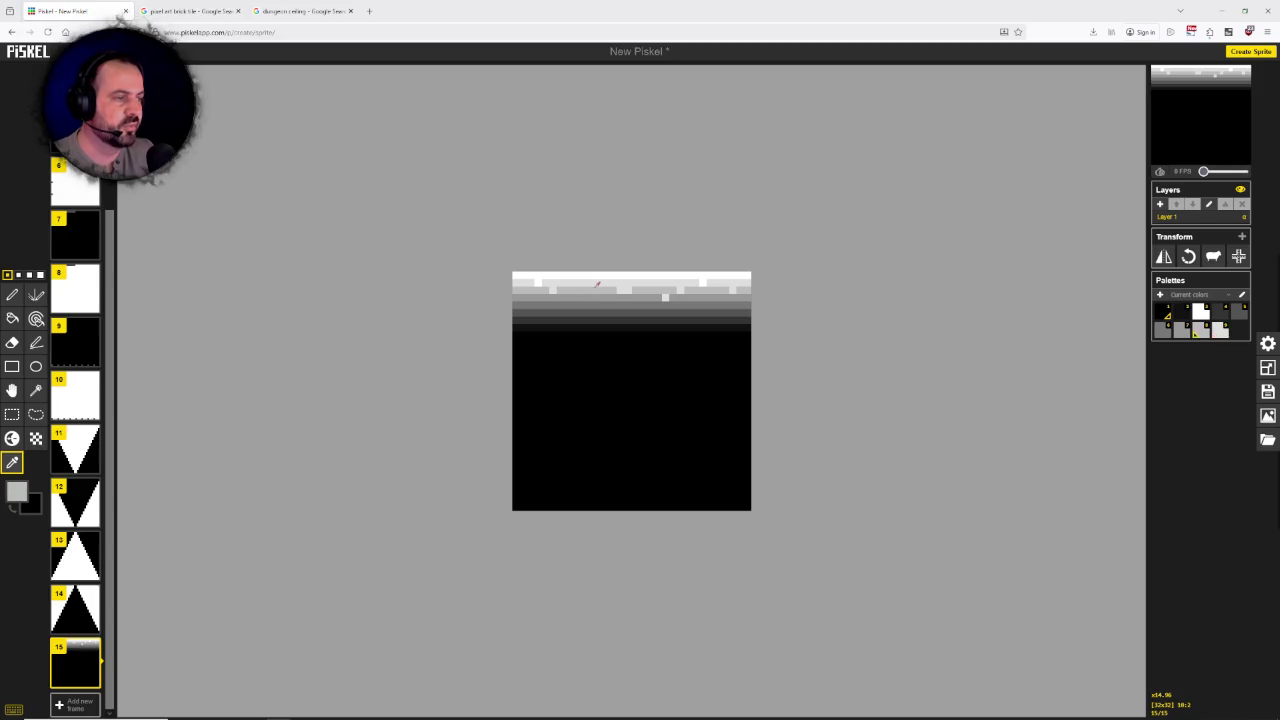
pyautogui.click(13, 295)
pyautogui.click(575, 298)
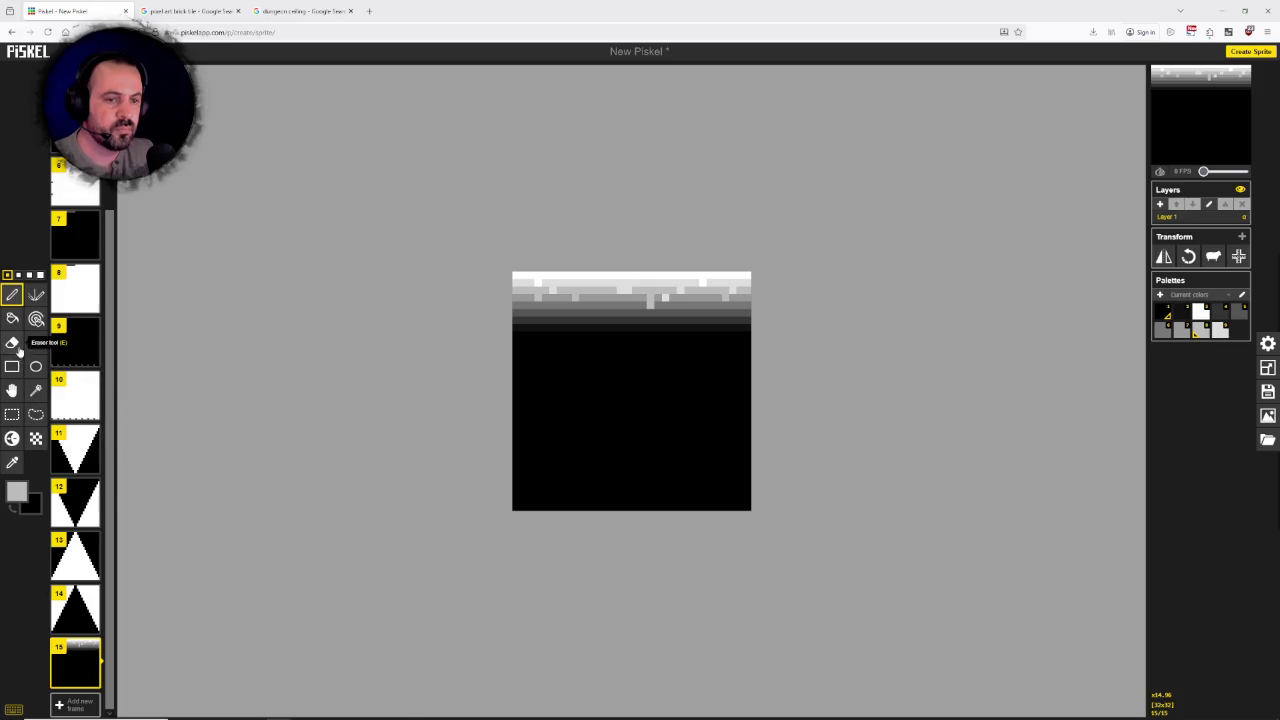
pyautogui.click(12, 462)
pyautogui.click(606, 291)
pyautogui.click(12, 294)
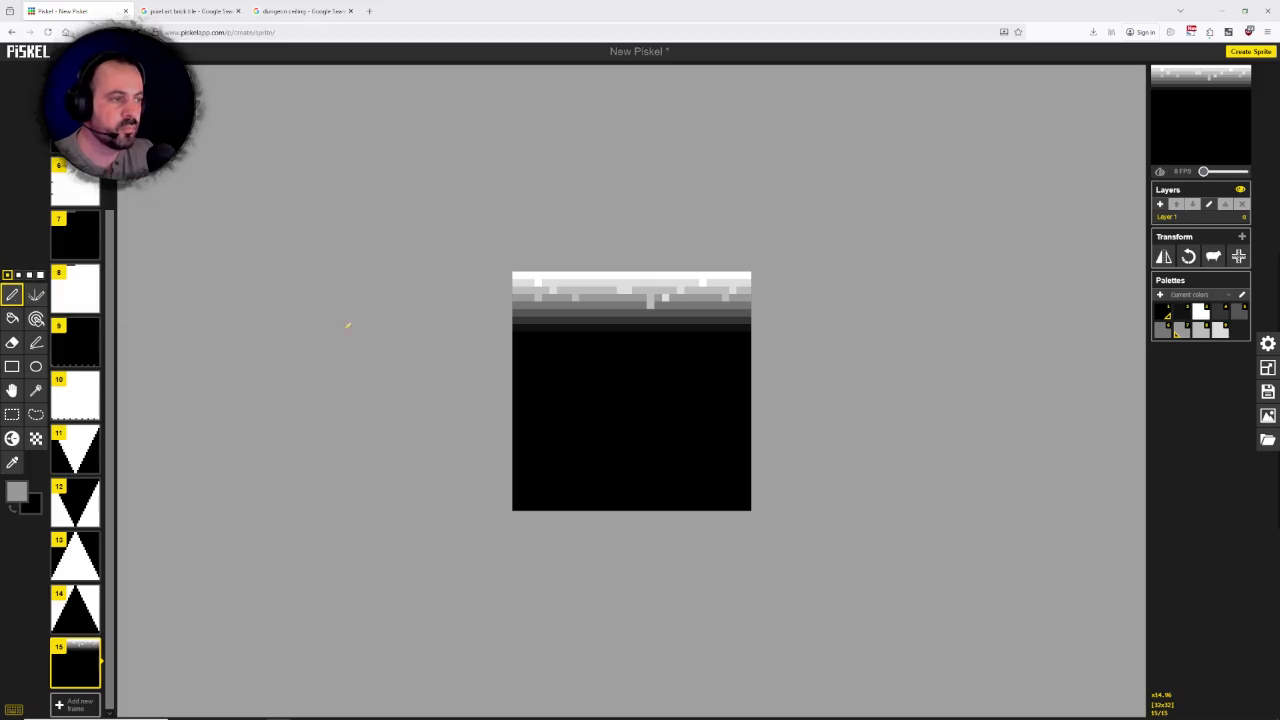
pyautogui.click(597, 308)
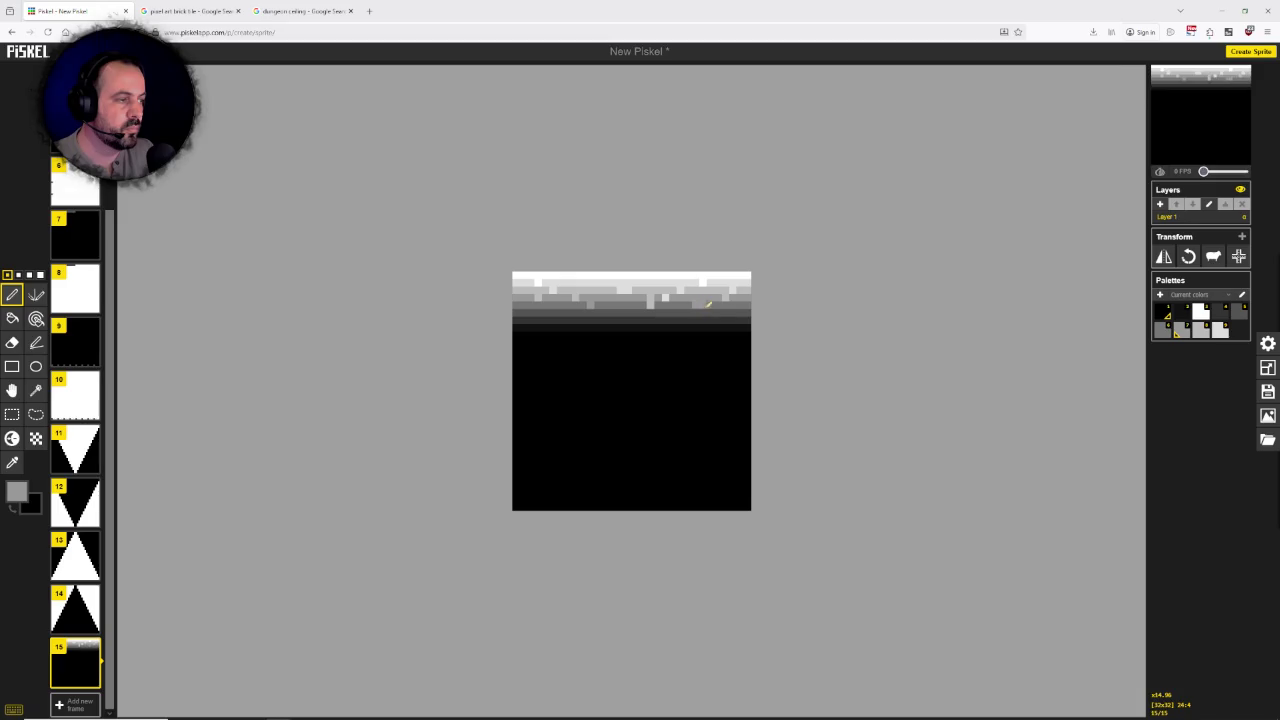
# Step: Add light-grey pixels mid-band and at the right end, undoing a stray grey stroke below the bricks
pyautogui.click(553, 310)
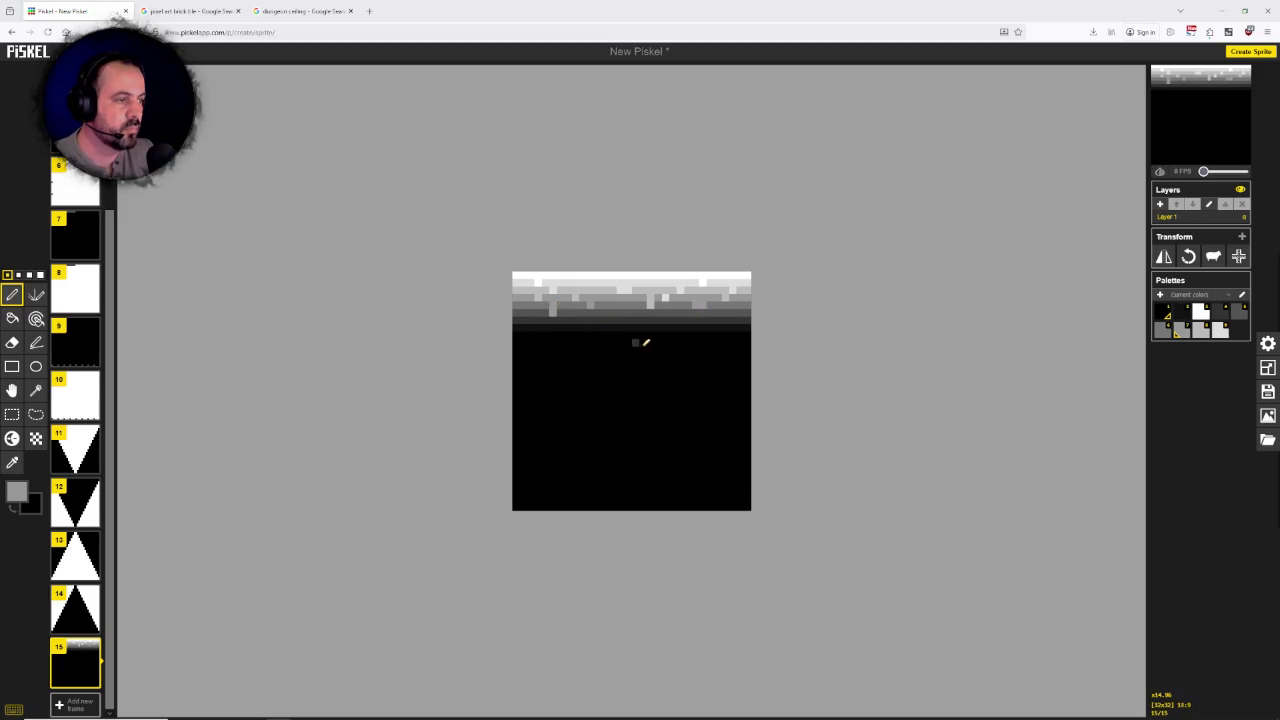
pyautogui.click(741, 310)
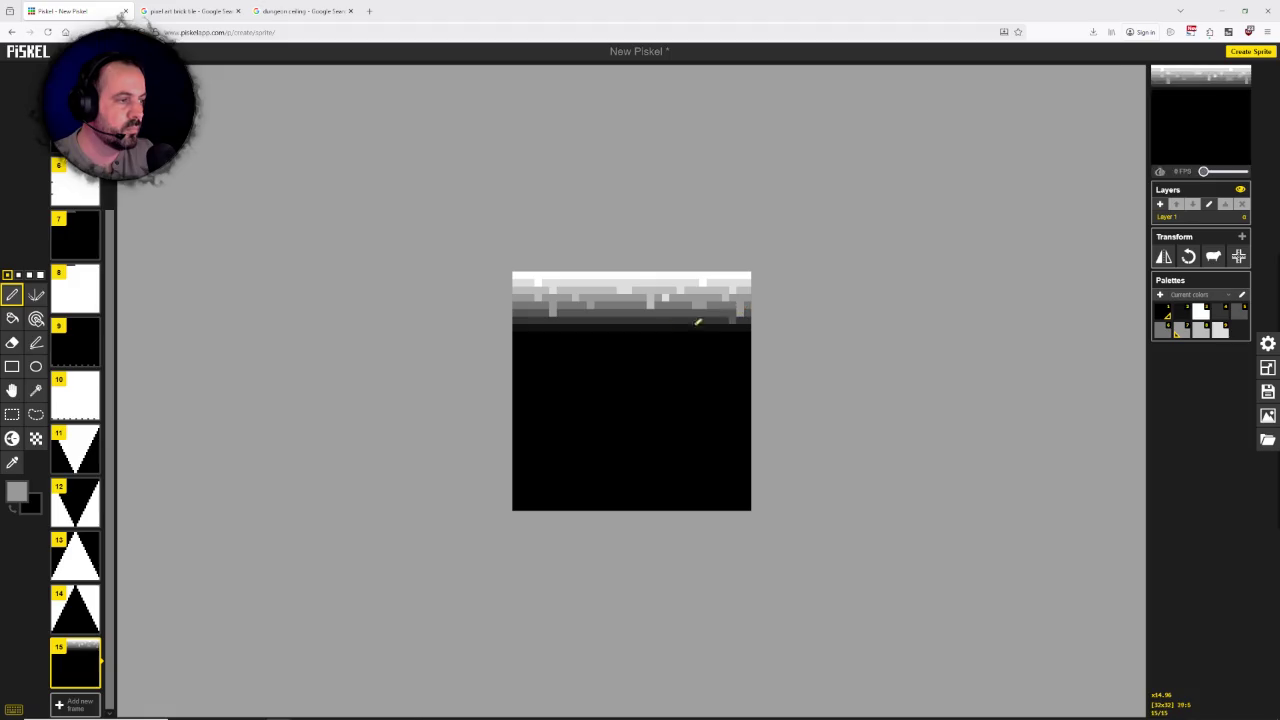
pyautogui.click(13, 463)
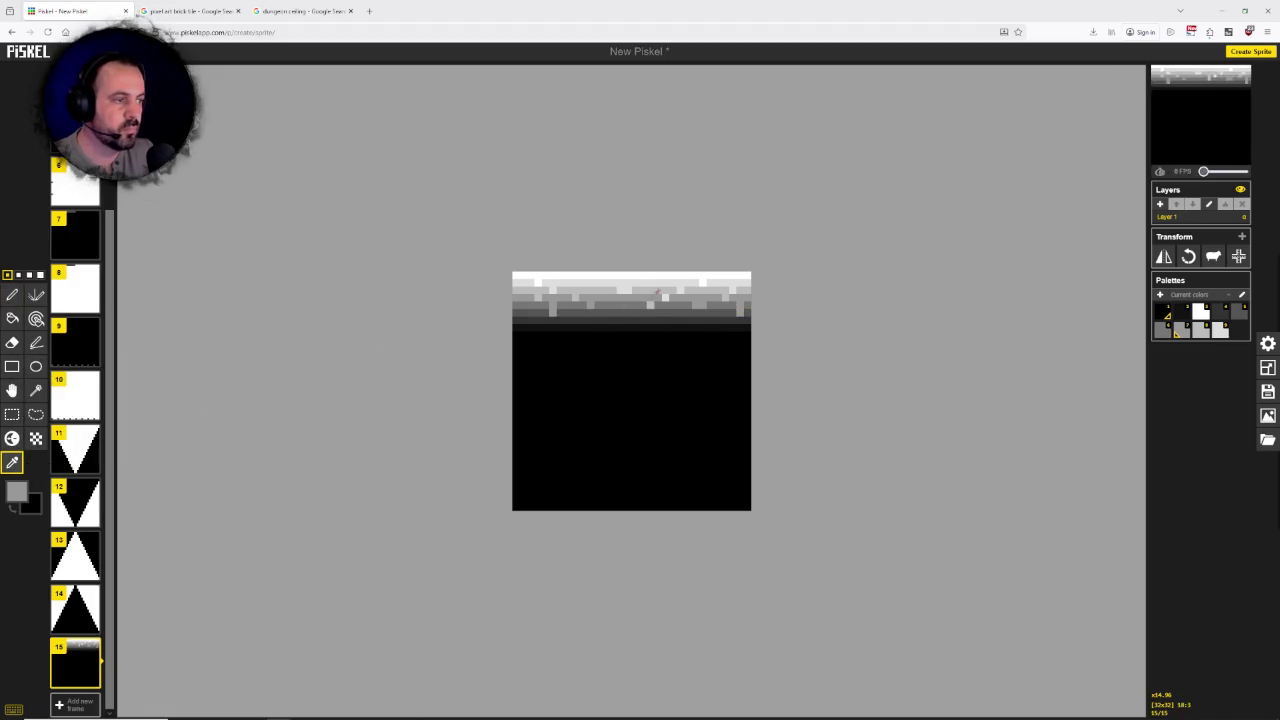
pyautogui.click(622, 300)
pyautogui.click(12, 295)
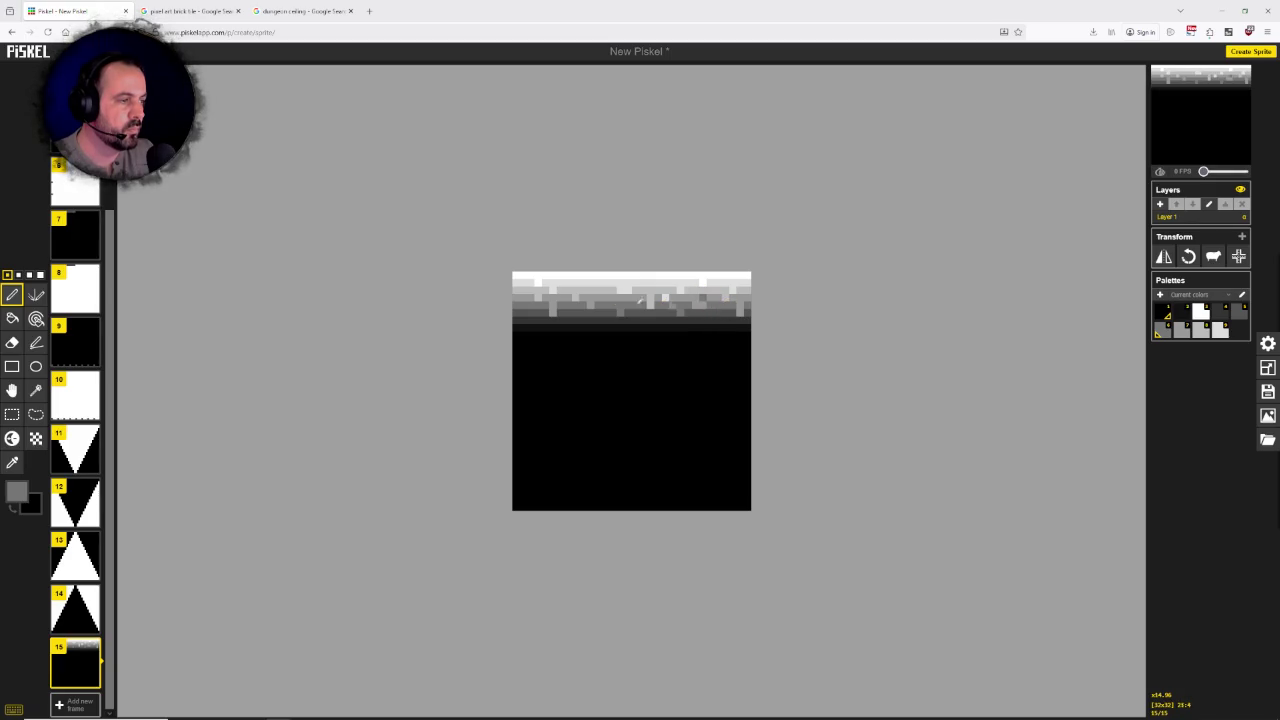
pyautogui.moveTo(725, 318); pyautogui.dragTo(725, 326)
pyautogui.hotkey('ctrl', 'z')
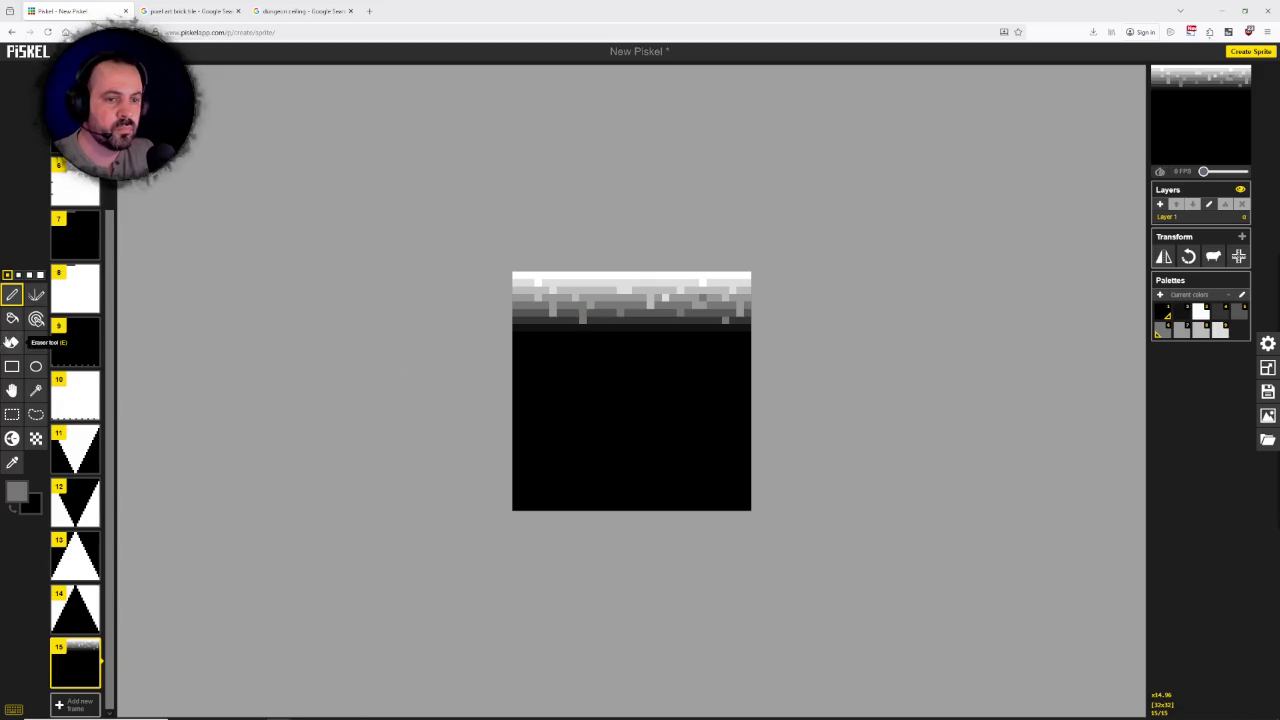
# Step: Sample a darker grey from the brick rows and place drip pixels at the left and right below them
pyautogui.click(12, 462)
pyautogui.click(568, 310)
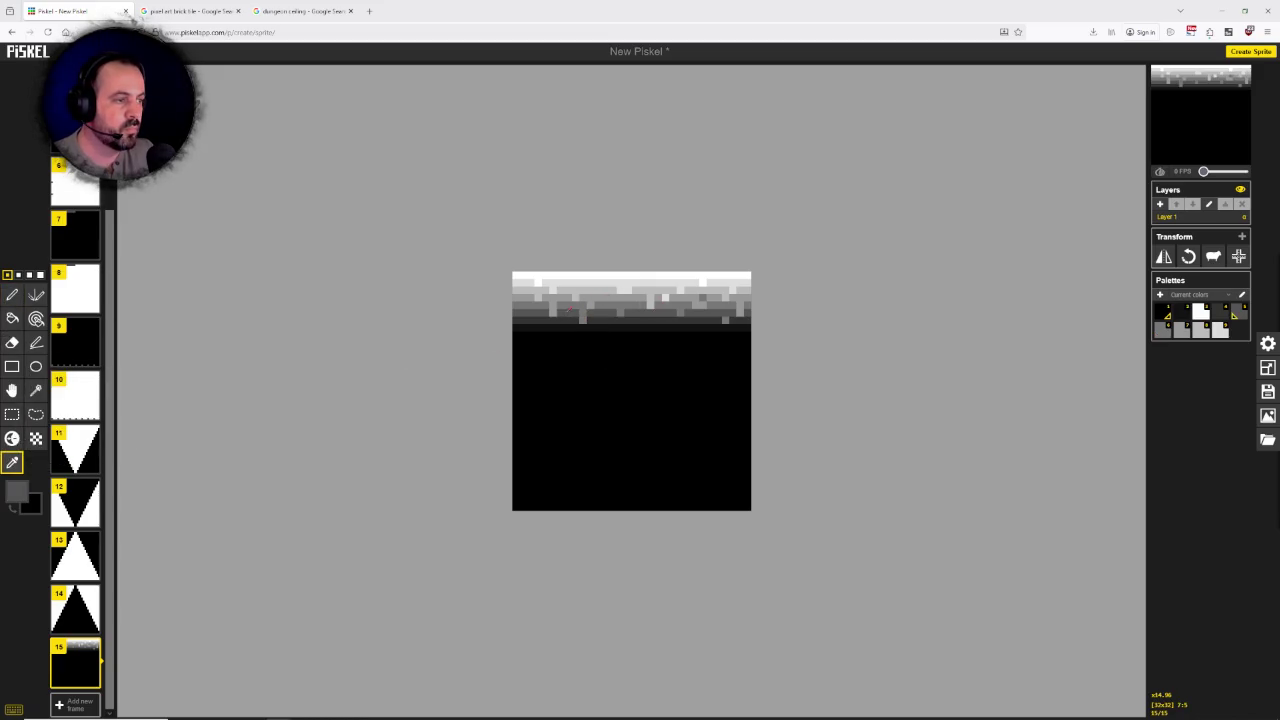
pyautogui.click(12, 294)
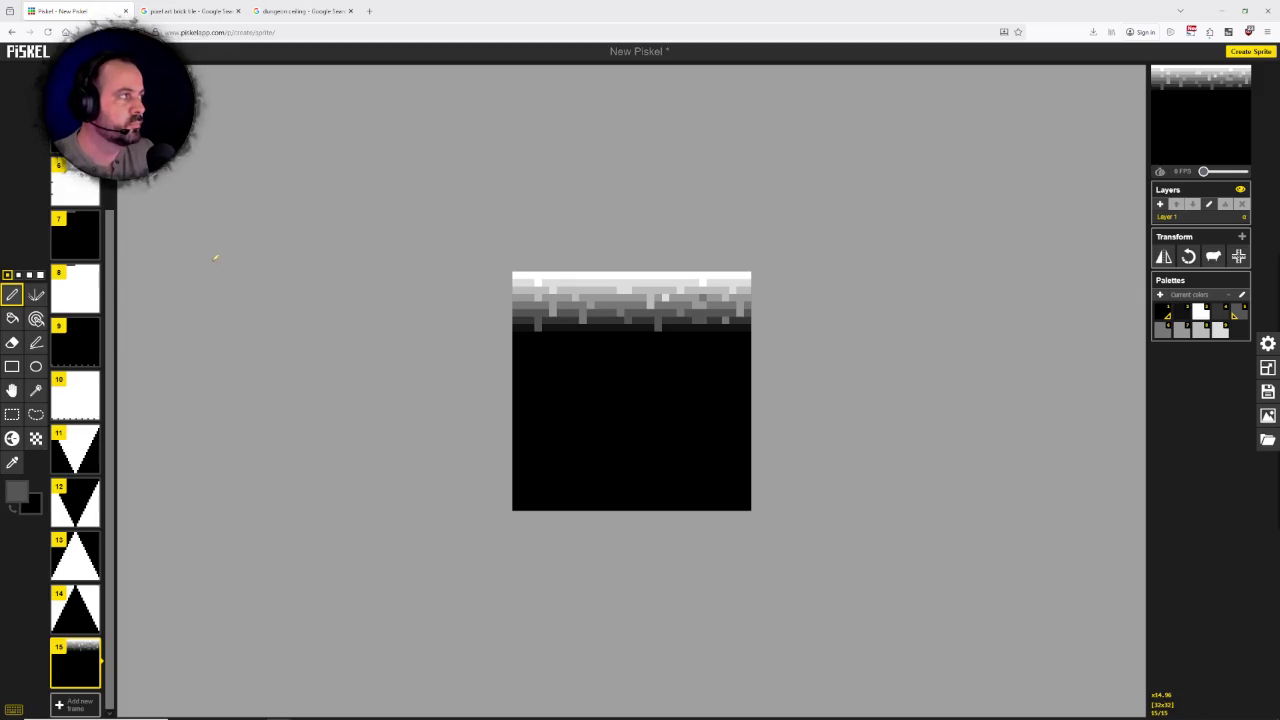
pyautogui.click(13, 462)
pyautogui.click(549, 321)
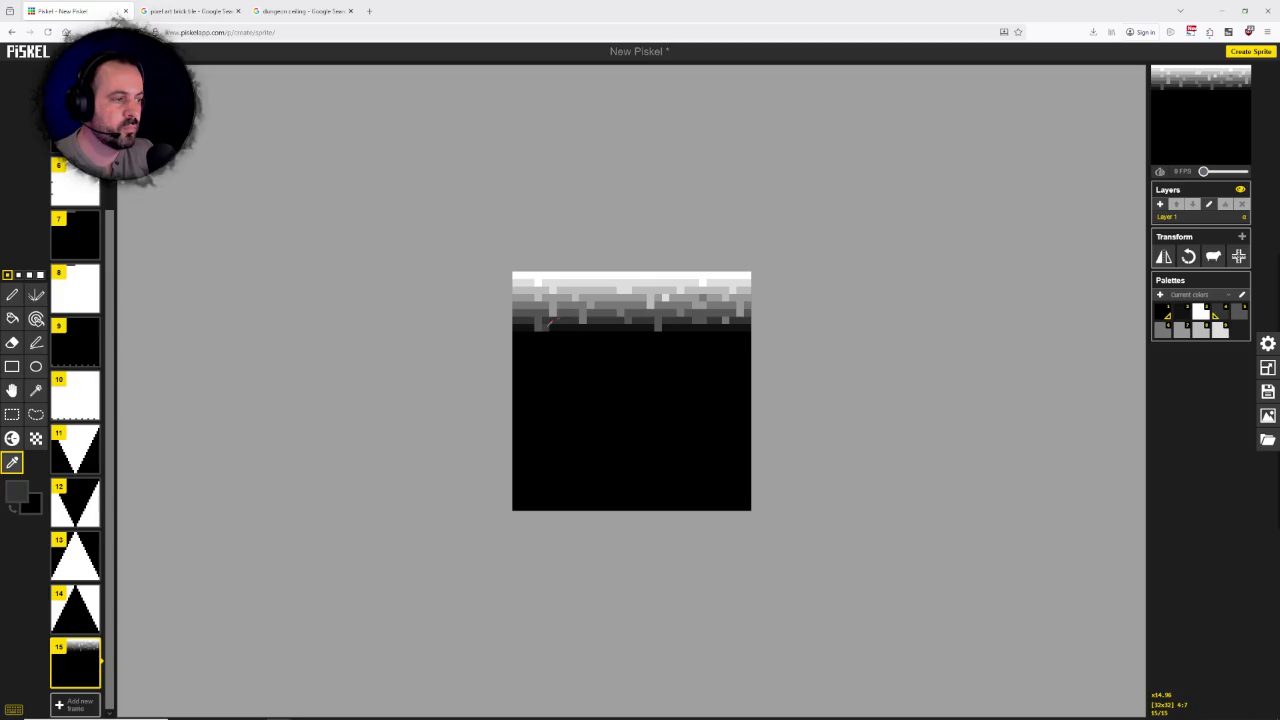
pyautogui.click(12, 294)
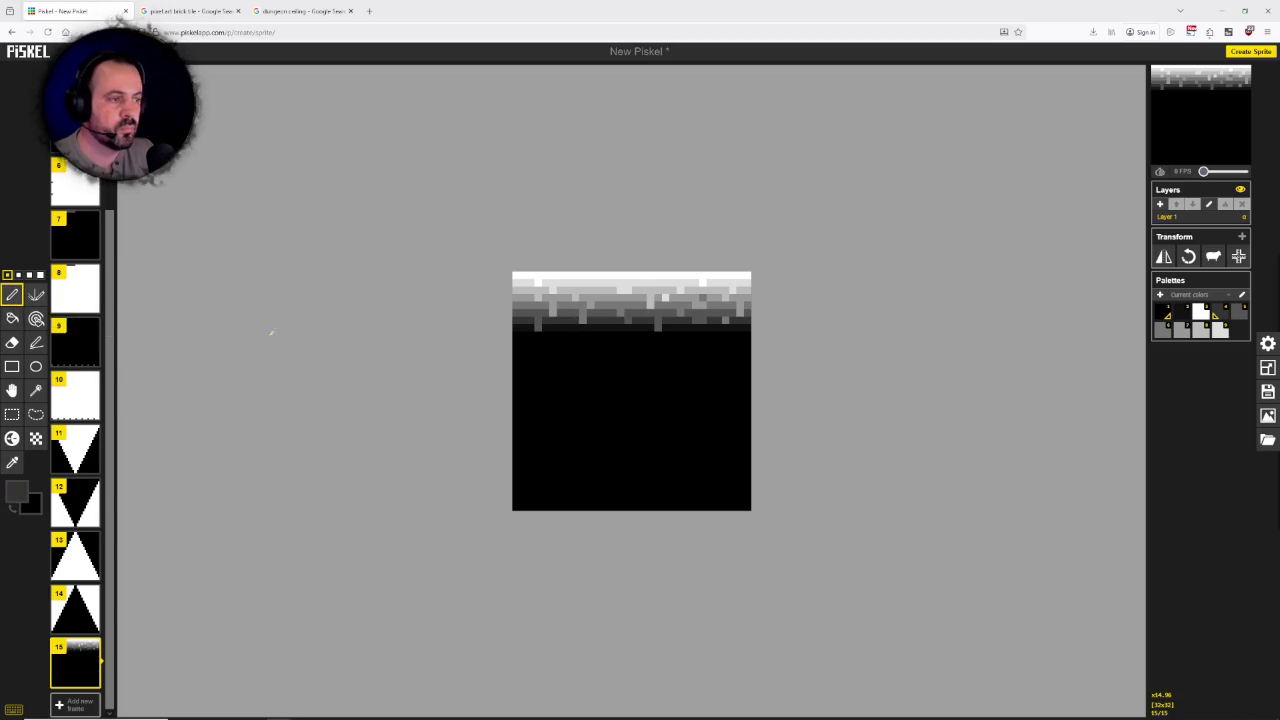
pyautogui.click(524, 333)
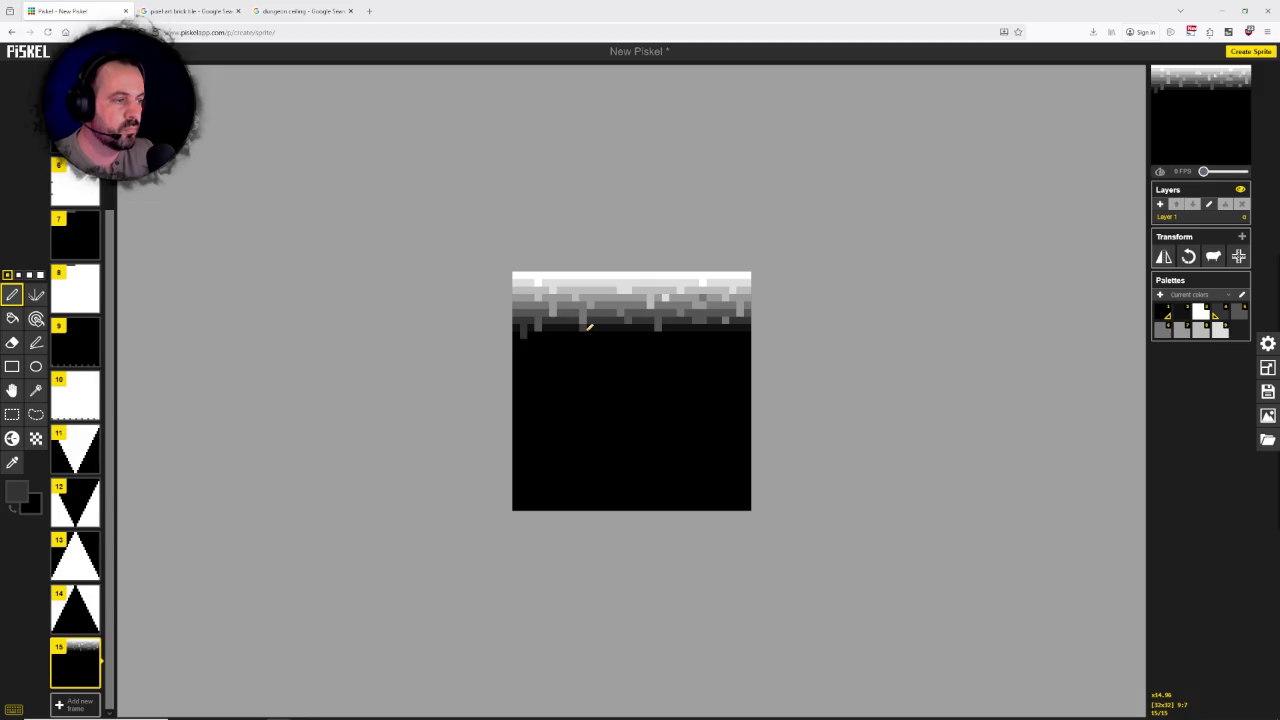
pyautogui.click(735, 333)
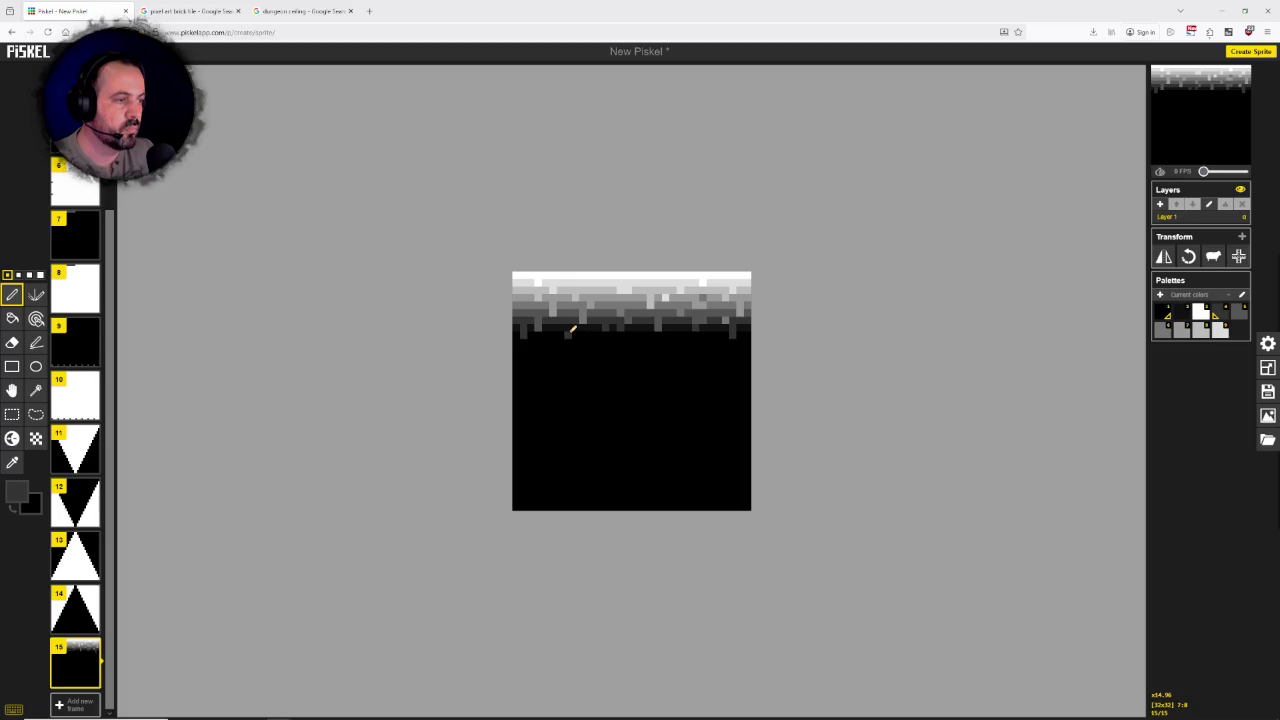
# Step: Sample a dark grey and scatter five more drip pixels beneath the band, including one at the right edge
pyautogui.click(12, 462)
pyautogui.click(552, 334)
pyautogui.click(516, 329)
pyautogui.click(12, 294)
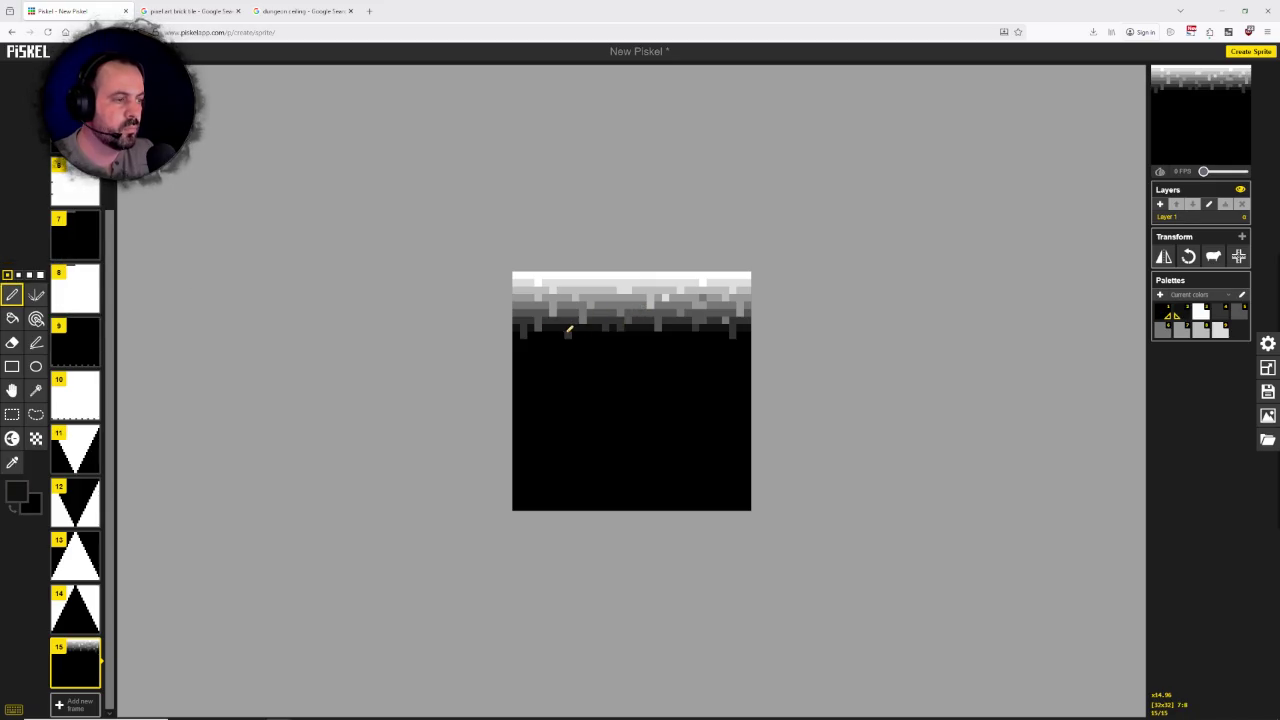
pyautogui.click(641, 334)
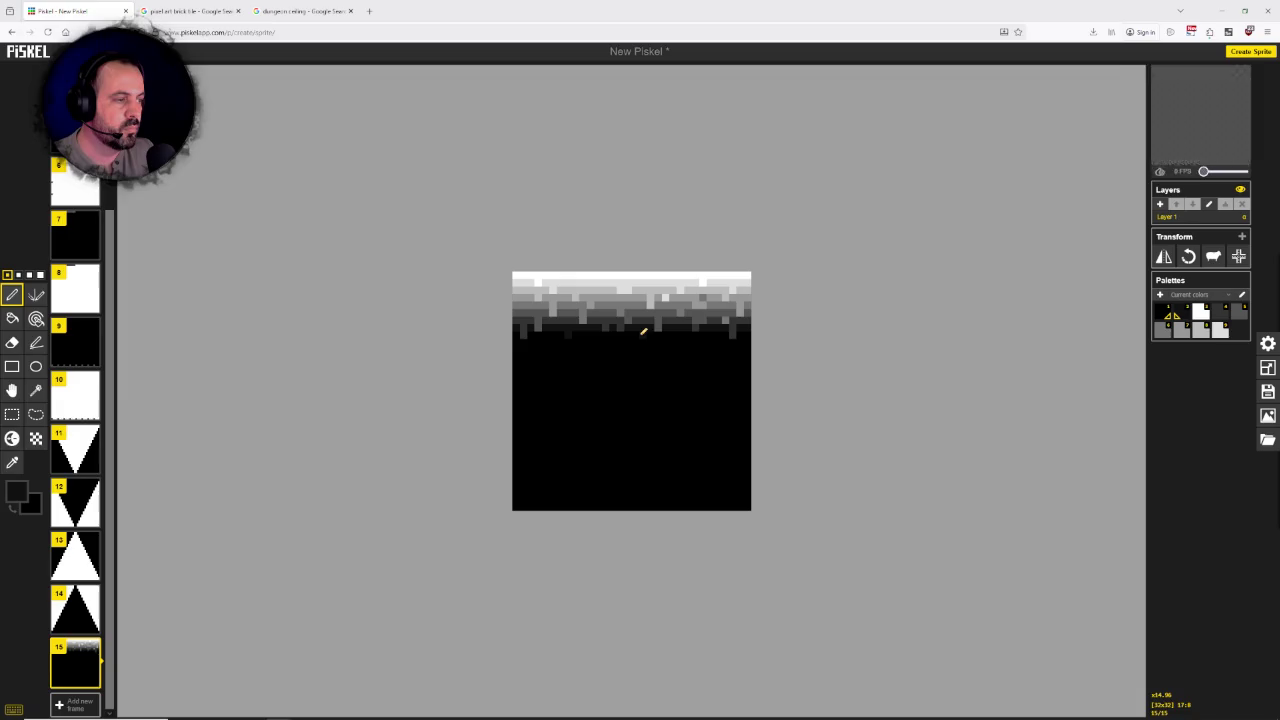
pyautogui.click(710, 341)
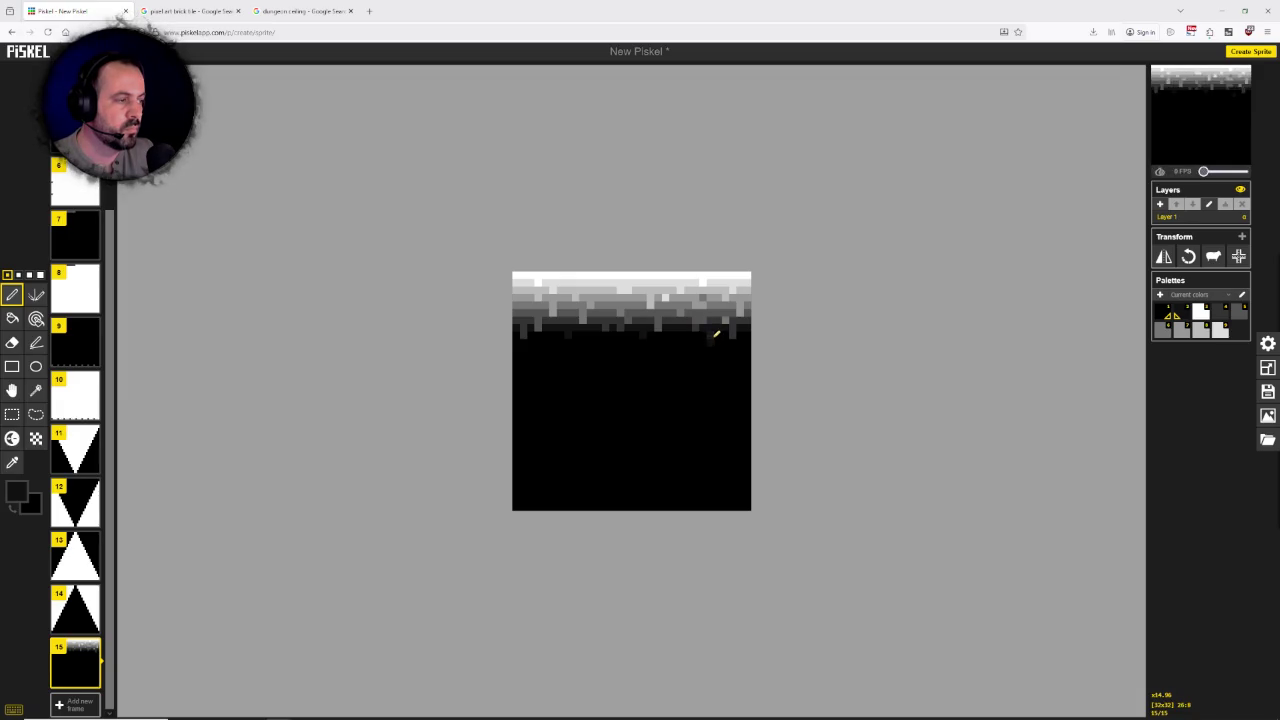
pyautogui.click(590, 343)
pyautogui.click(687, 343)
pyautogui.click(745, 347)
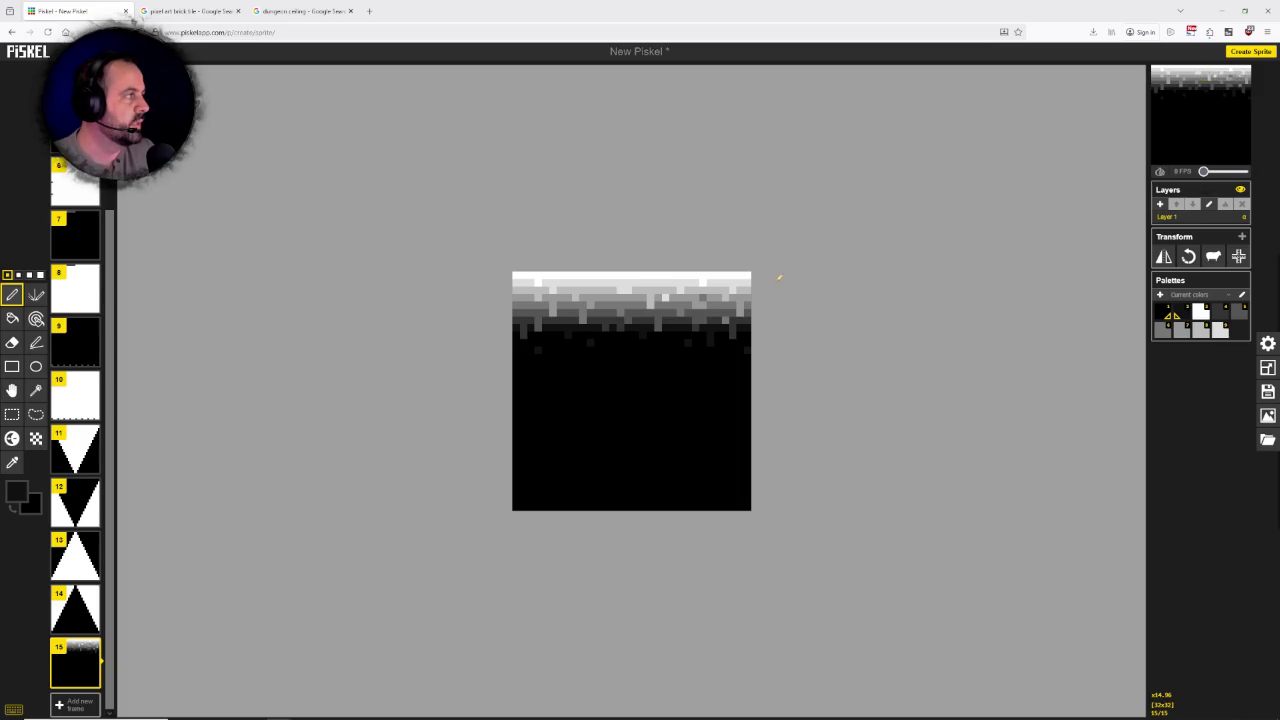
# Step: Sample white from the top of the sprite and add a white highlight pixel in the top band
pyautogui.scroll(-2, 779, 277)
pyautogui.scroll(-3, 769, 286)
pyautogui.scroll(-2, 714, 317)
pyautogui.scroll(-3, 703, 317)
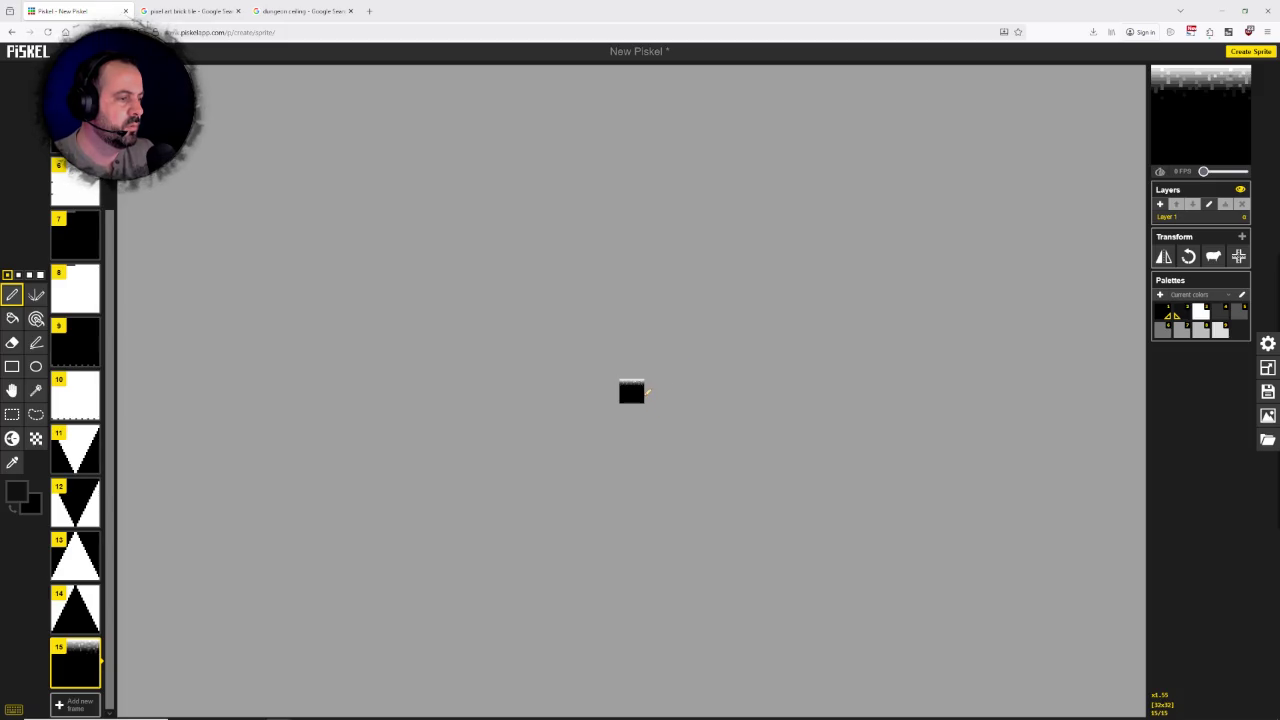
pyautogui.scroll(1, 643, 392)
pyautogui.scroll(2, 643, 385)
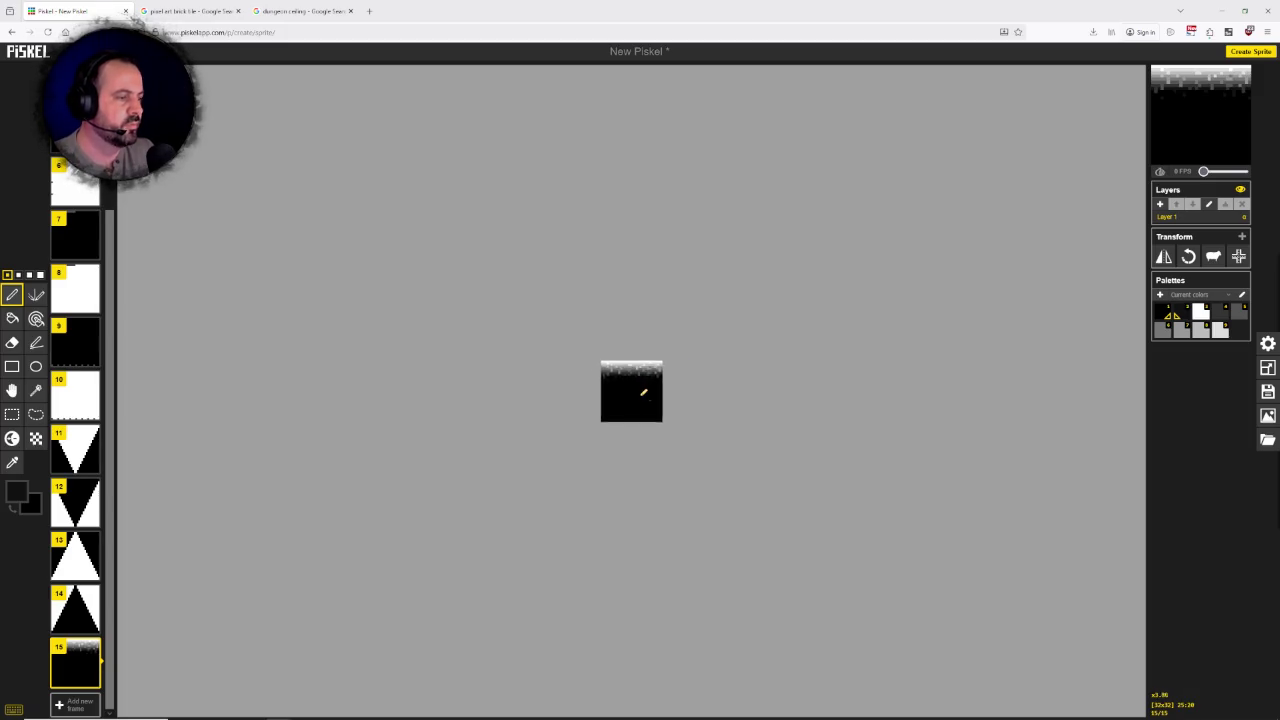
pyautogui.scroll(2, 645, 375)
pyautogui.scroll(3, 647, 355)
pyautogui.scroll(2, 647, 345)
pyautogui.scroll(1, 640, 335)
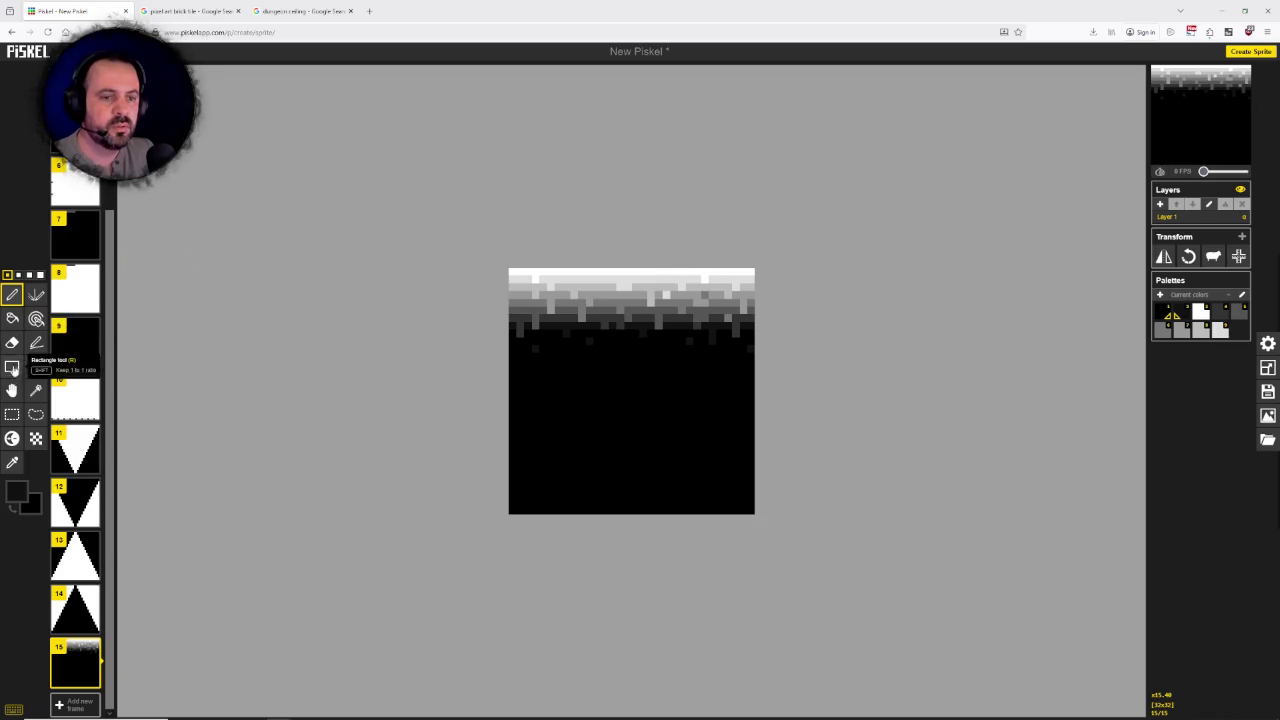
pyautogui.click(12, 461)
pyautogui.click(590, 272)
pyautogui.click(12, 294)
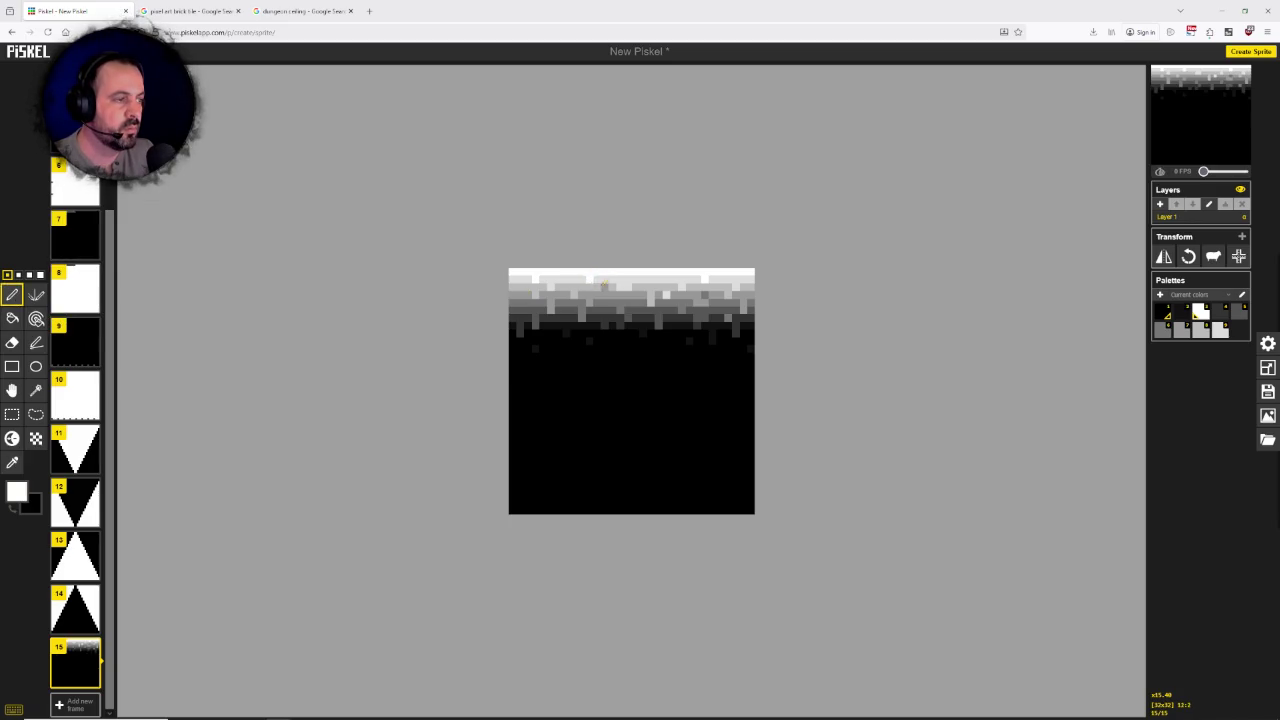
pyautogui.click(597, 287)
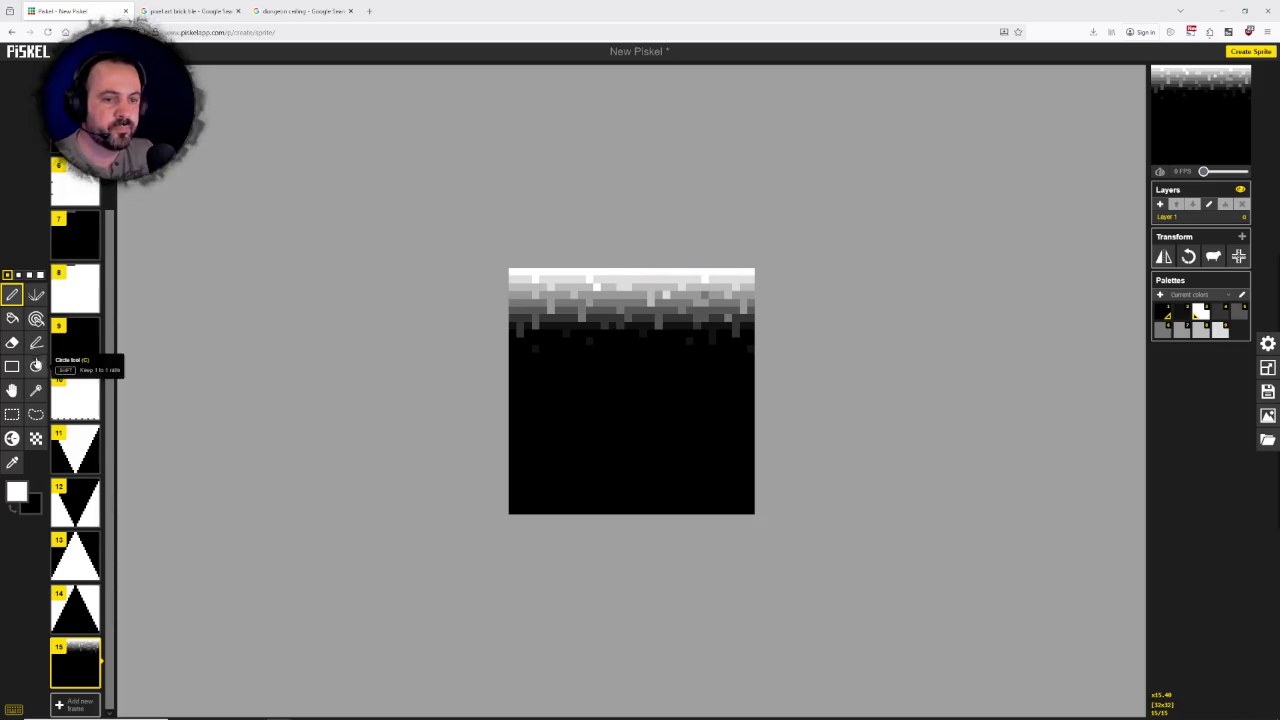
# Step: Sample a light grey from the sprite and switch back to the Pen for grey highlights
pyautogui.click(36, 390)
pyautogui.click(12, 462)
pyautogui.click(625, 278)
pyautogui.click(15, 296)
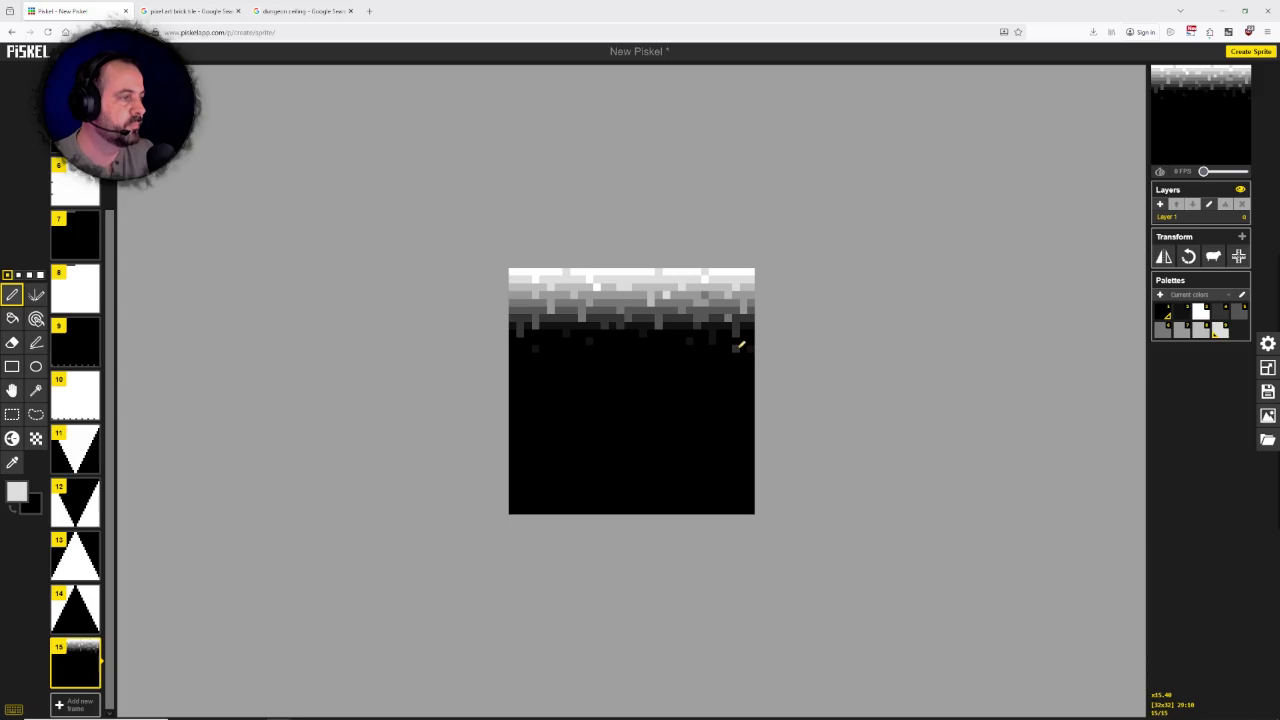
pyautogui.scroll(-1, 620, 354)
pyautogui.scroll(-2, 620, 356)
pyautogui.scroll(-2, 560, 375)
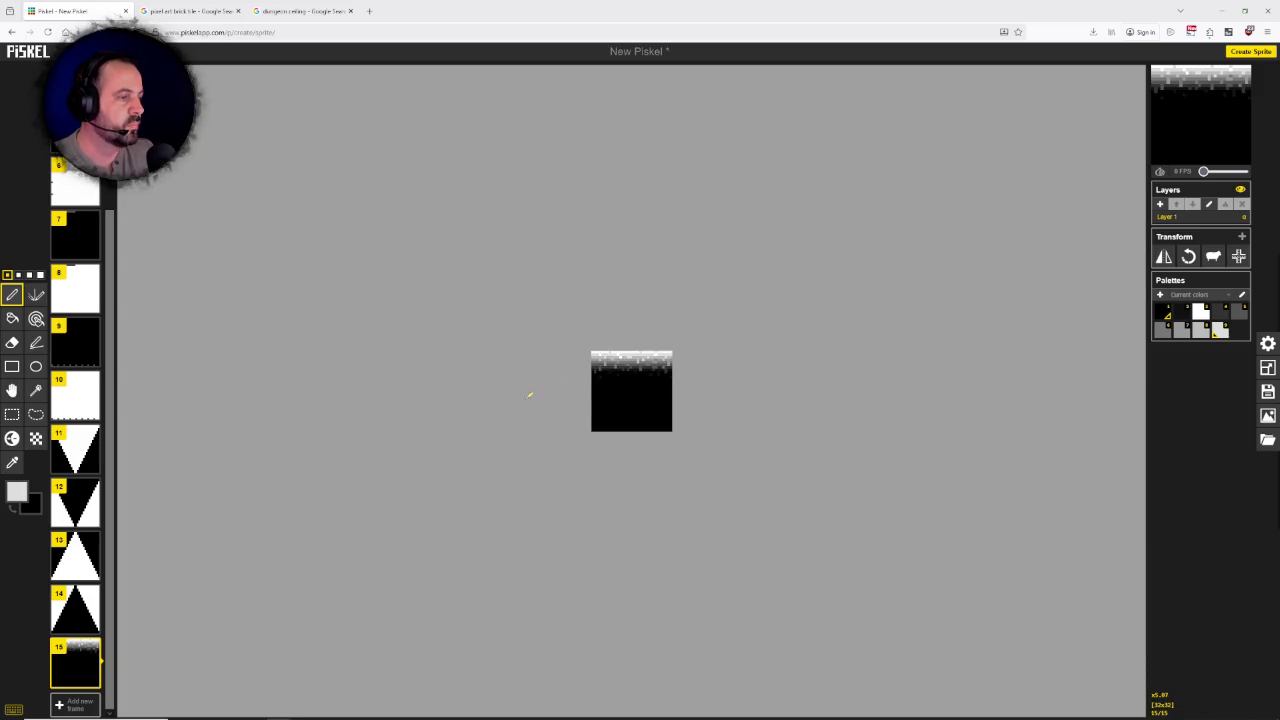
pyautogui.scroll(-3, 535, 398)
pyautogui.scroll(-1, 545, 404)
pyautogui.scroll(-1, 661, 422)
pyautogui.scroll(2, 635, 402)
pyautogui.scroll(3, 643, 397)
pyautogui.scroll(2, 645, 390)
pyautogui.scroll(1, 645, 387)
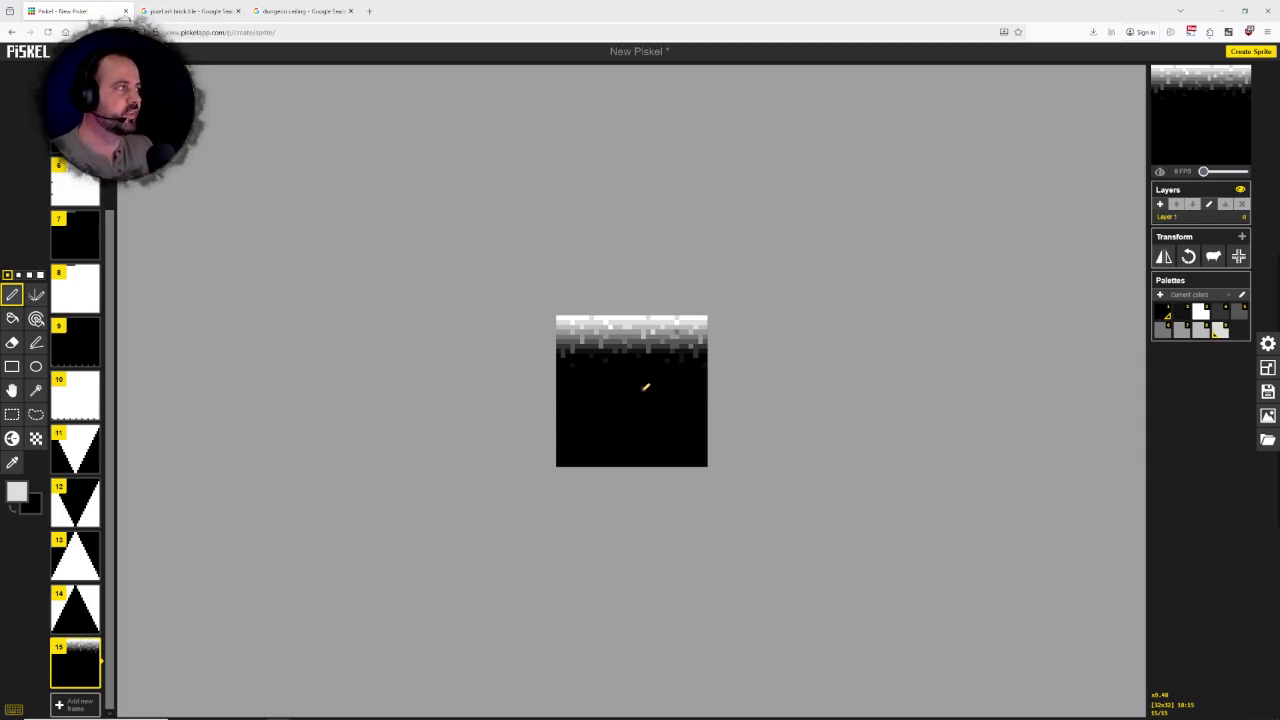
pyautogui.rightClick(106, 17)
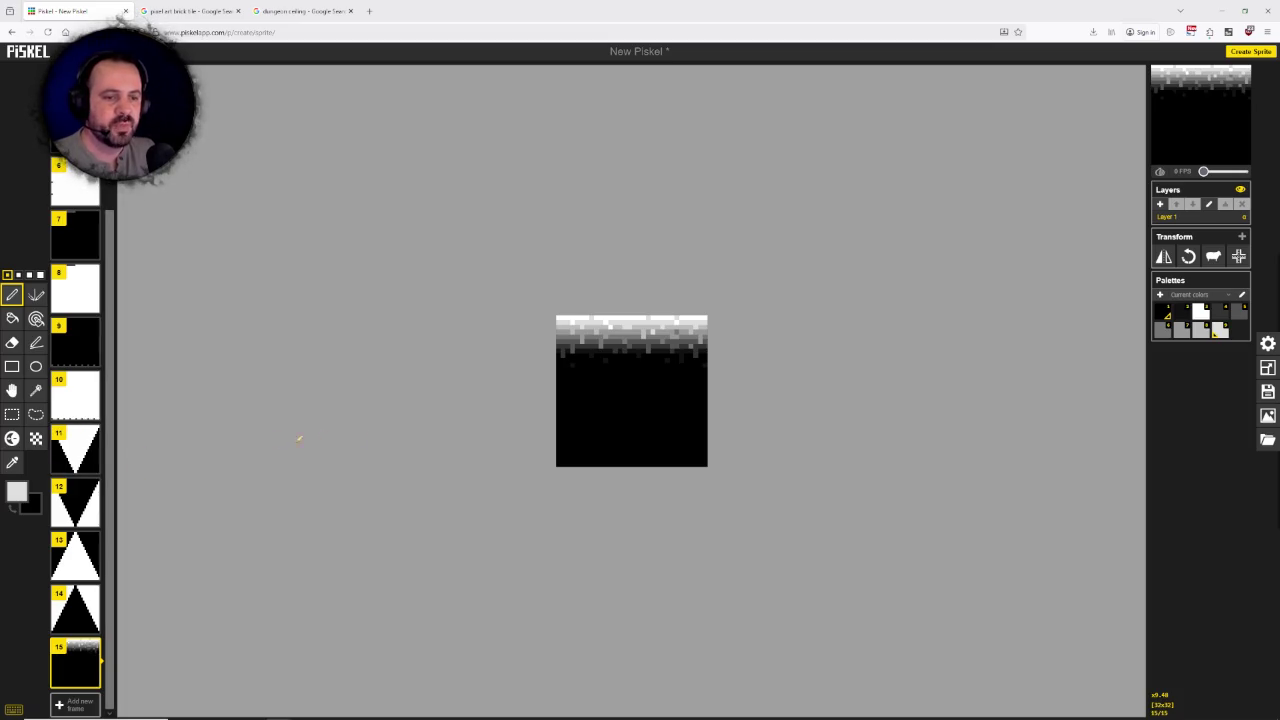
pyautogui.scroll(2, 674, 392)
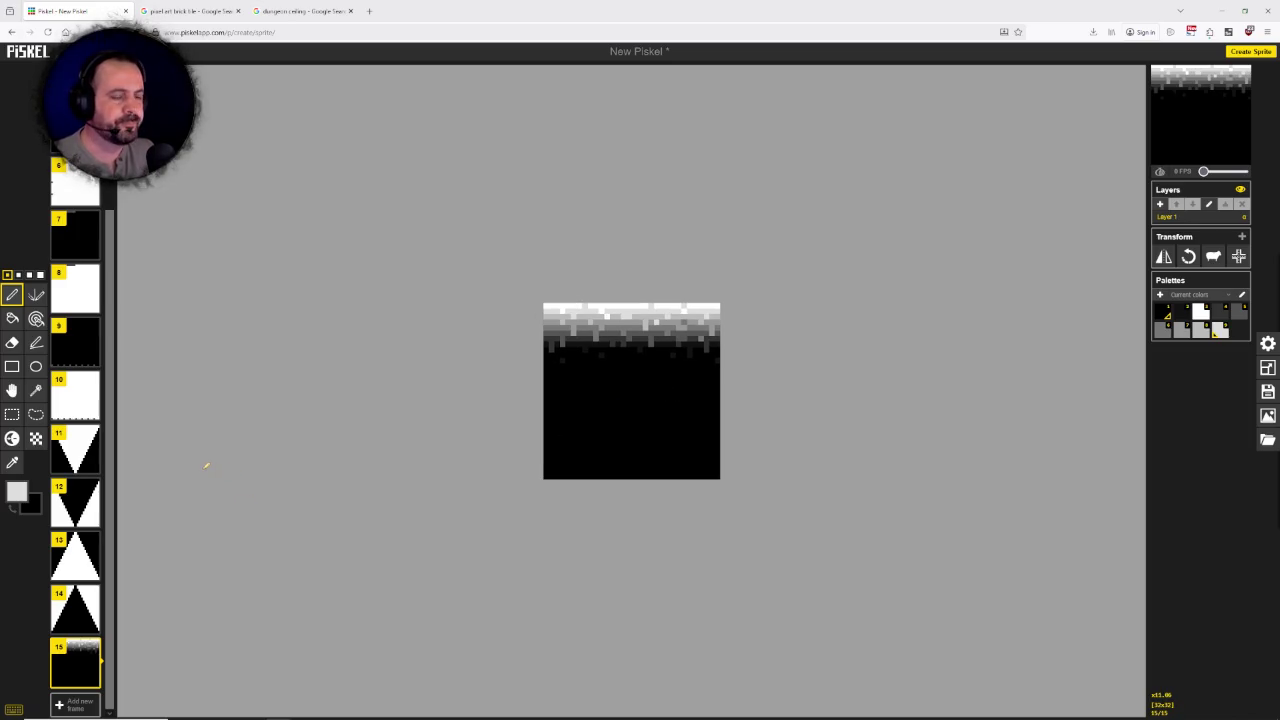
# Step: Add an empty frame 16 at the end of the sprite
pyautogui.press('n')
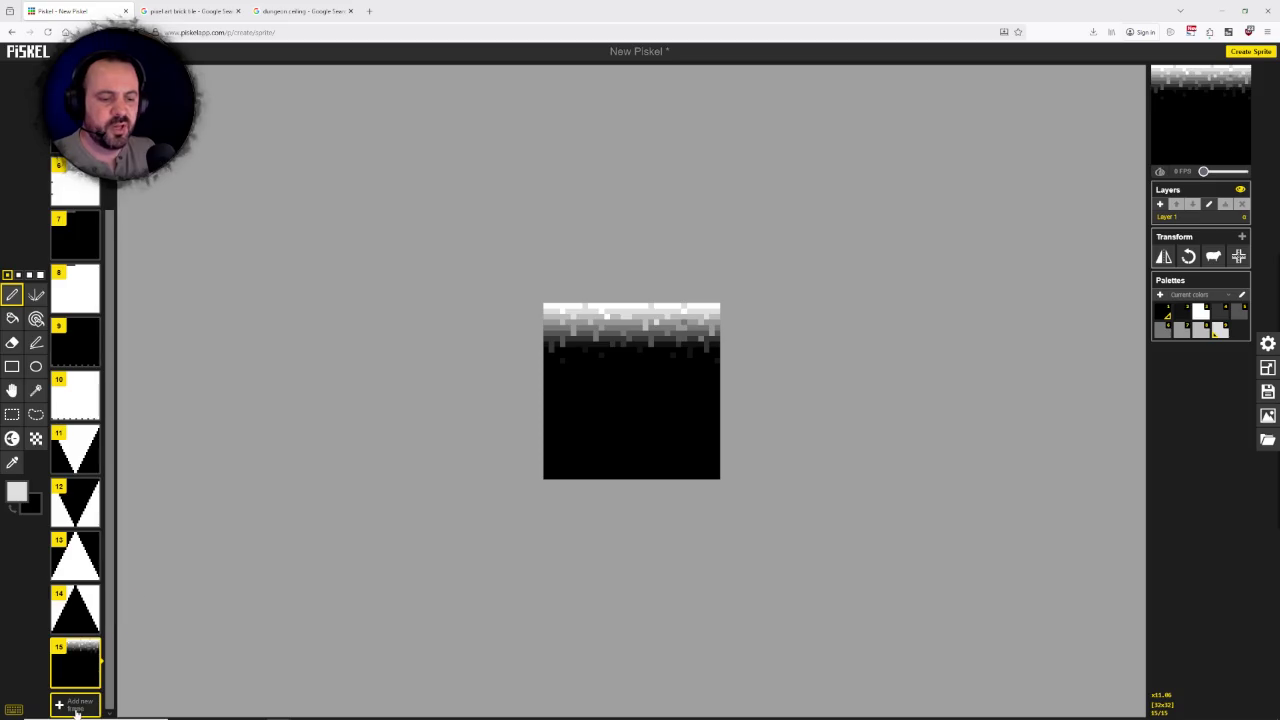
pyautogui.scroll(-1, 614, 463)
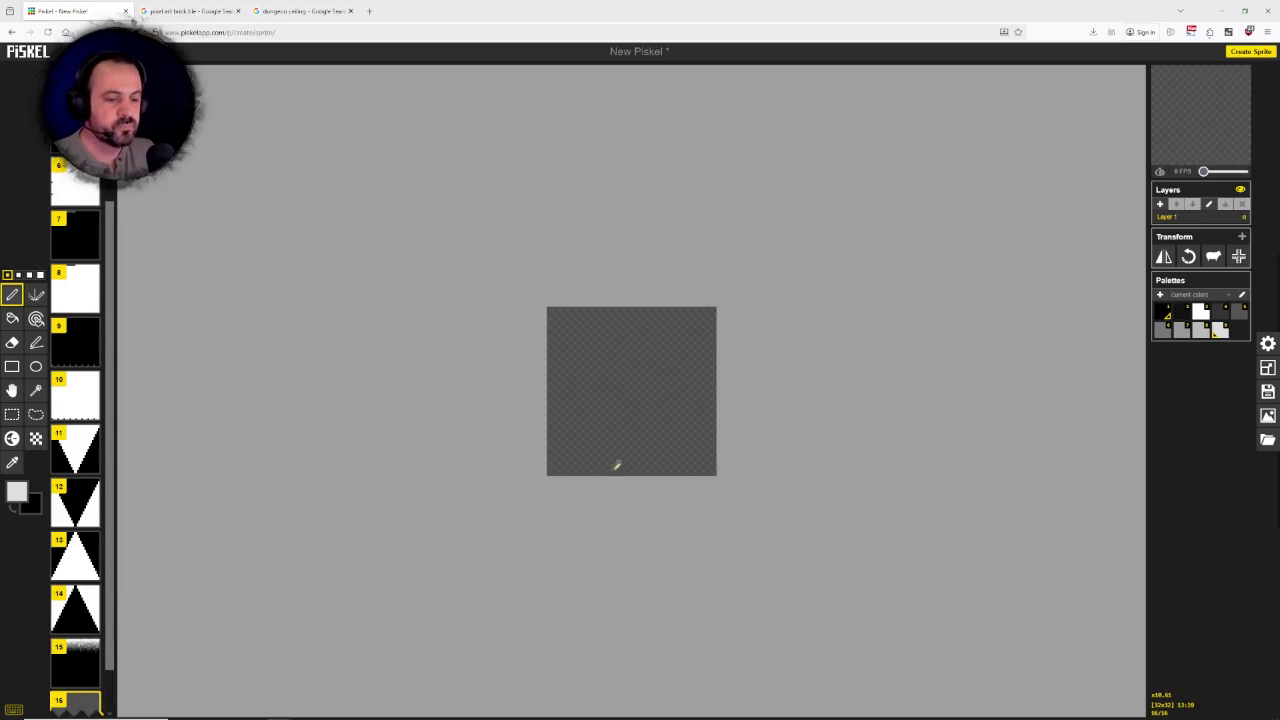
pyautogui.scroll(-1, 90, 615)
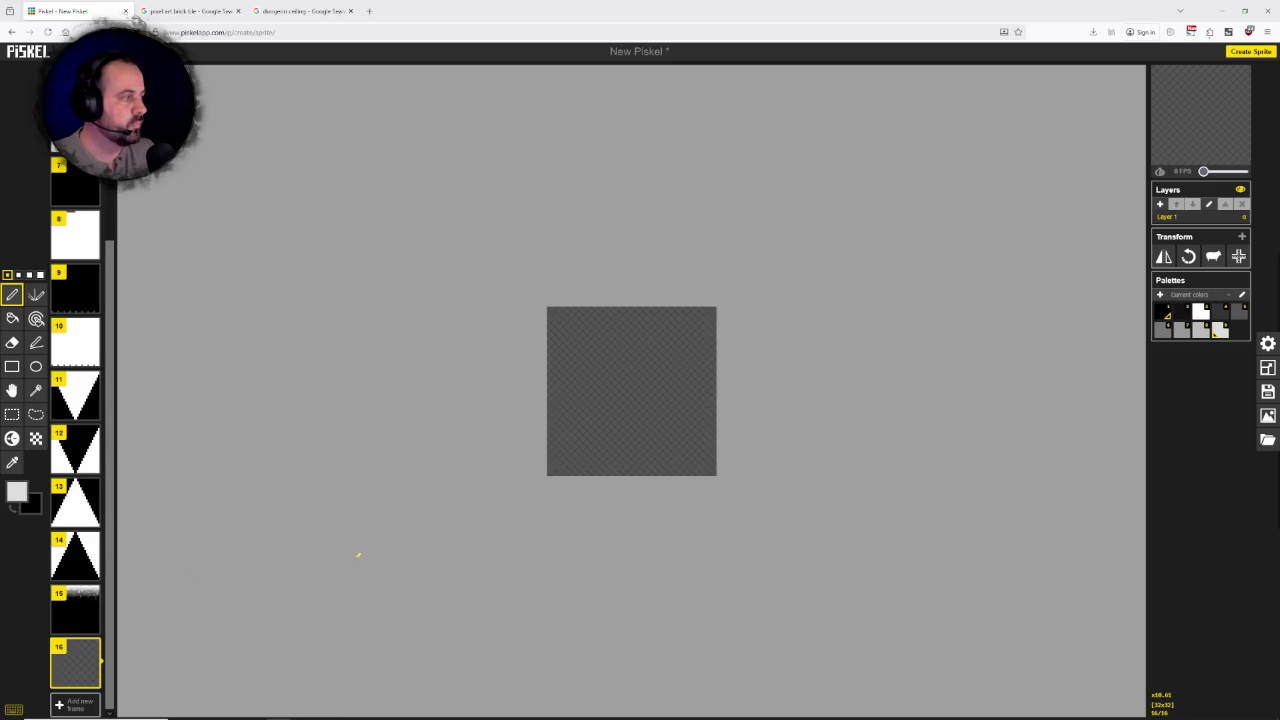
# Step: Retitle the sprite 'Tiles' and save it as a .piskel file
pyautogui.click(1267, 391)
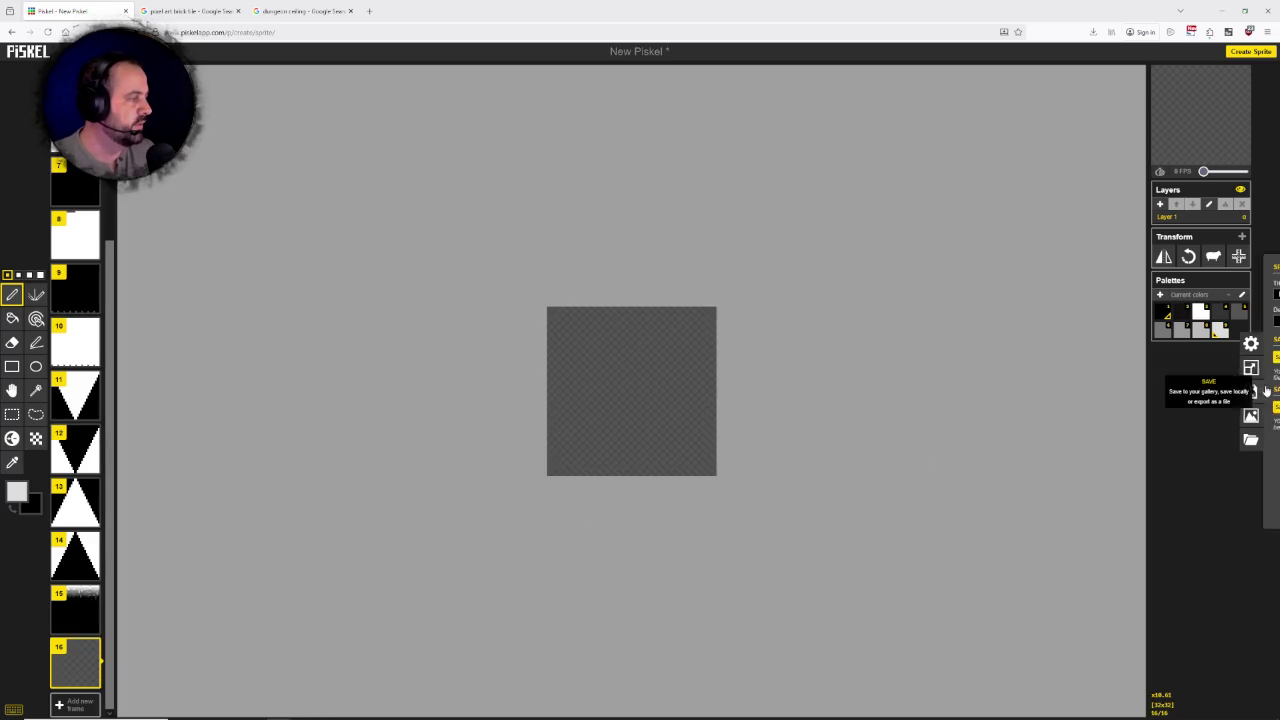
pyautogui.moveTo(1200, 294); pyautogui.dragTo(1120, 297)
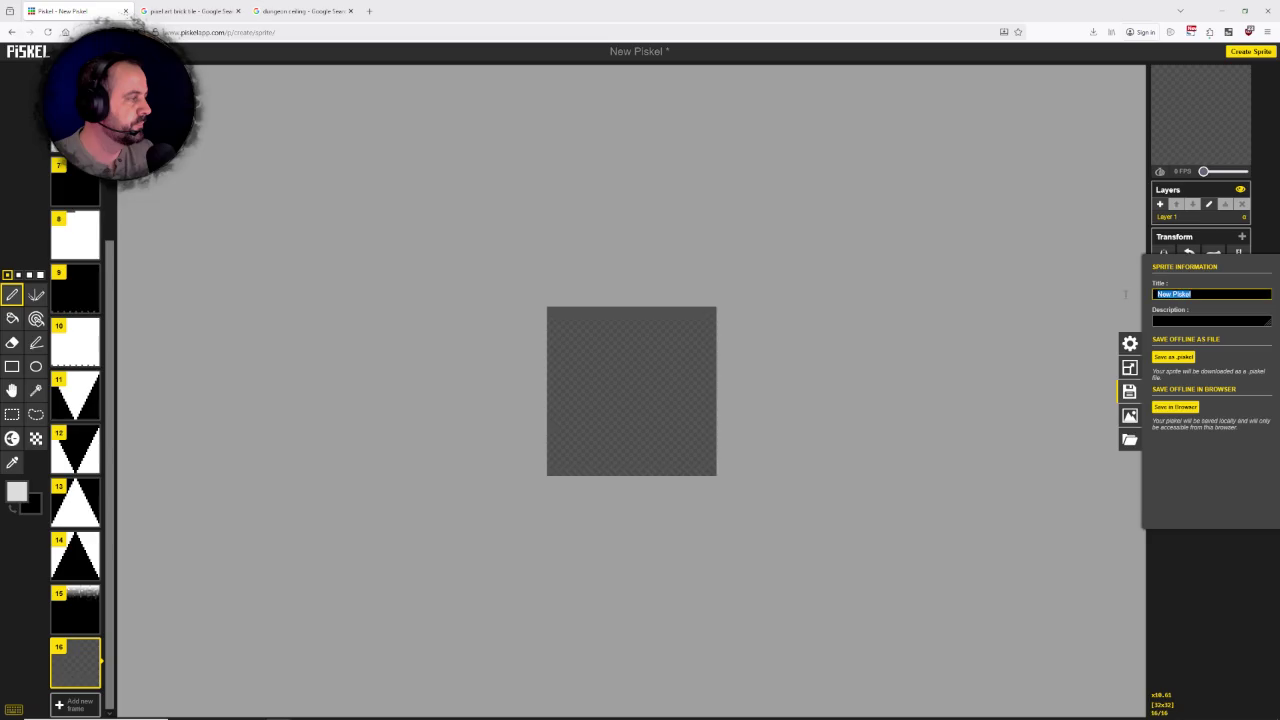
pyautogui.write('Tiles')
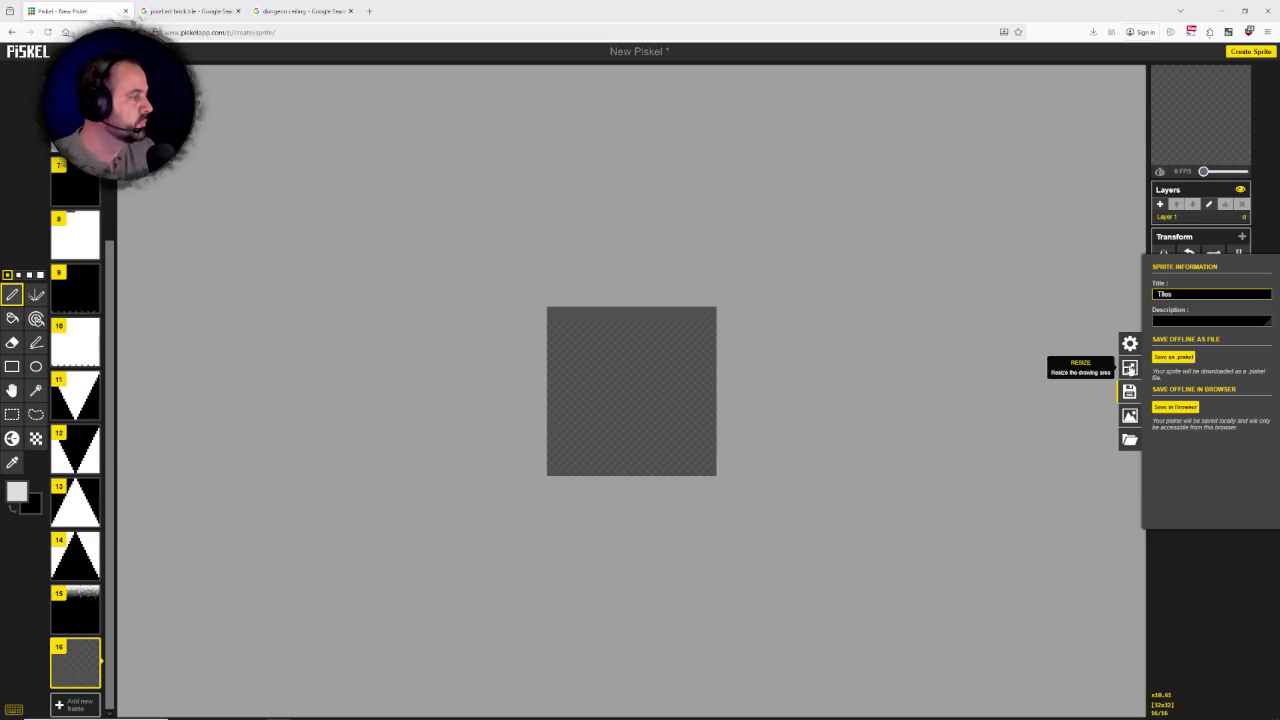
pyautogui.click(1174, 357)
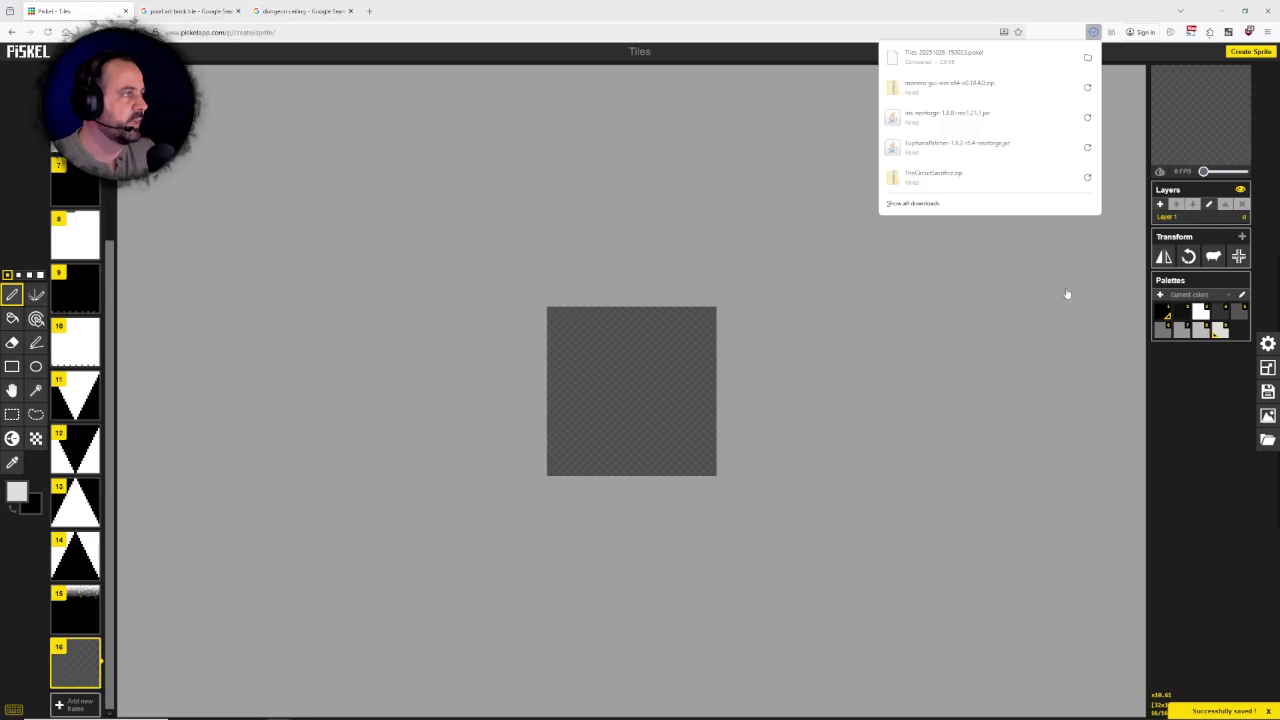
pyautogui.click(881, 12)
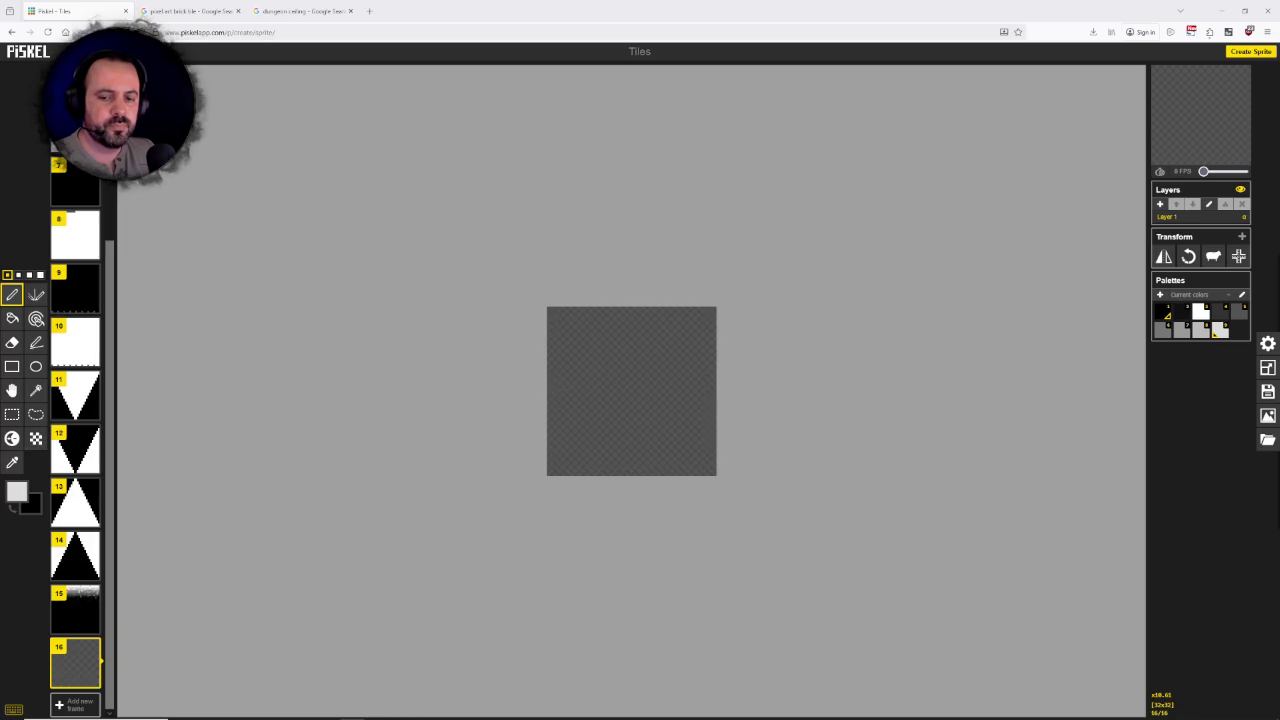
# Step: Check the brick tile reference images, then return to the Piskel editor
pyautogui.scroll(1, 596, 442)
pyautogui.scroll(1, 602, 441)
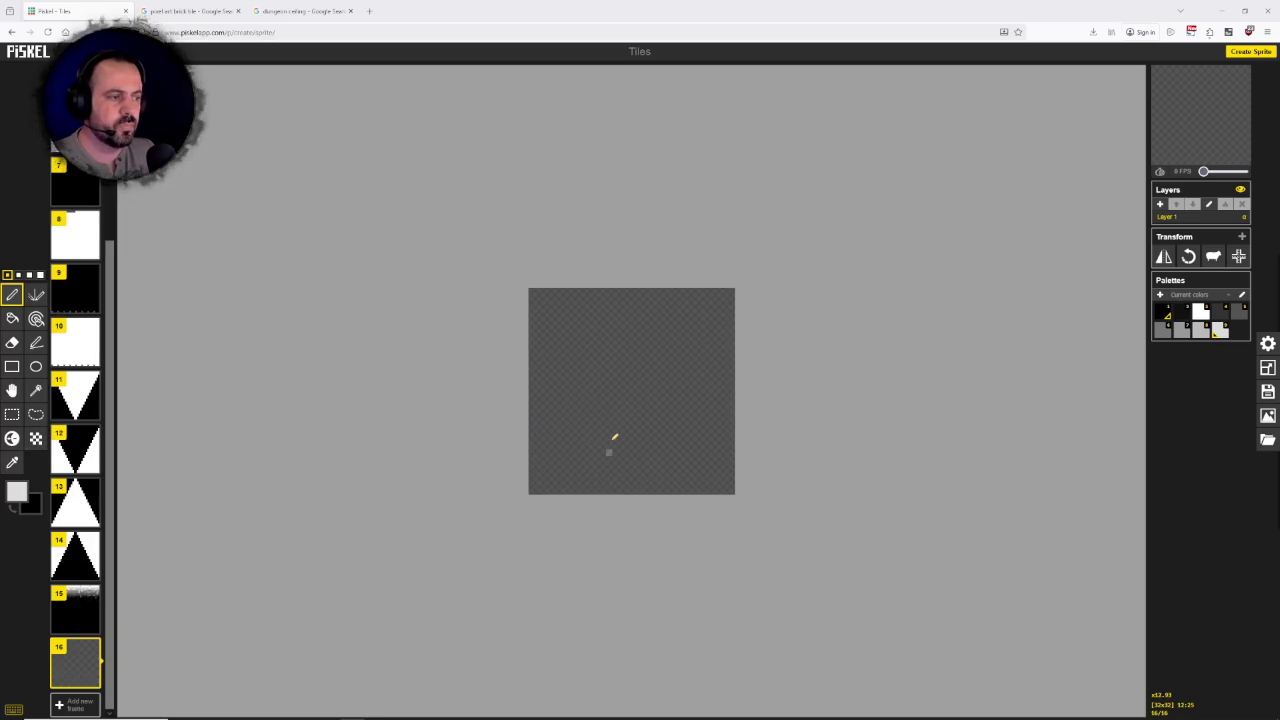
pyautogui.scroll(2, 610, 439)
pyautogui.click(190, 11)
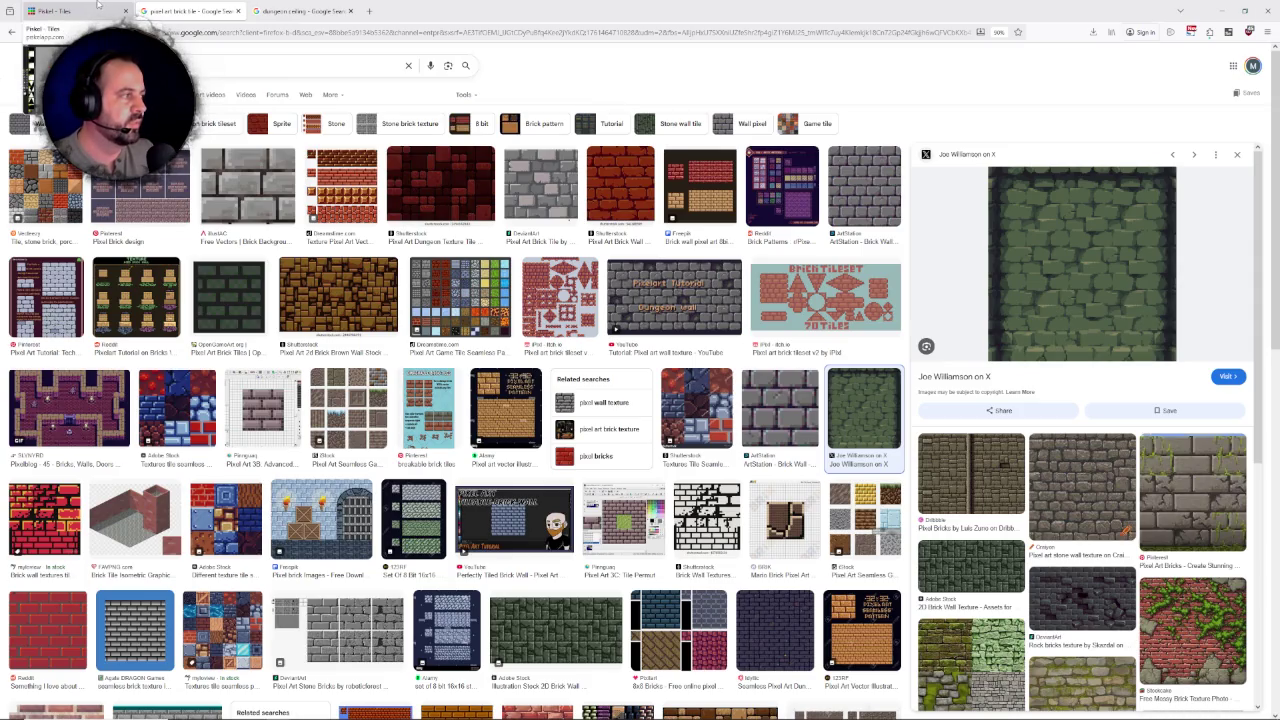
pyautogui.click(97, 8)
pyautogui.scroll(2, 710, 379)
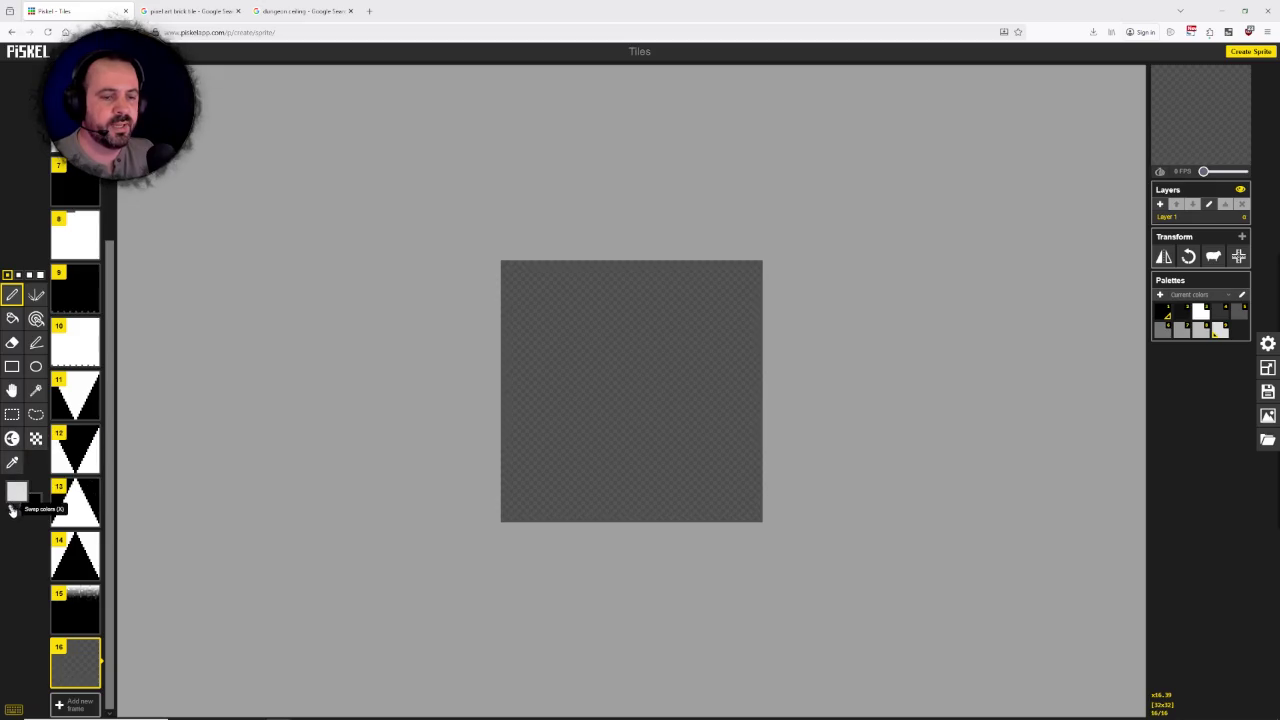
# Step: Set the main colour to dark grey #333333 and paint-bucket fill frame 16 with it
pyautogui.click(16, 495)
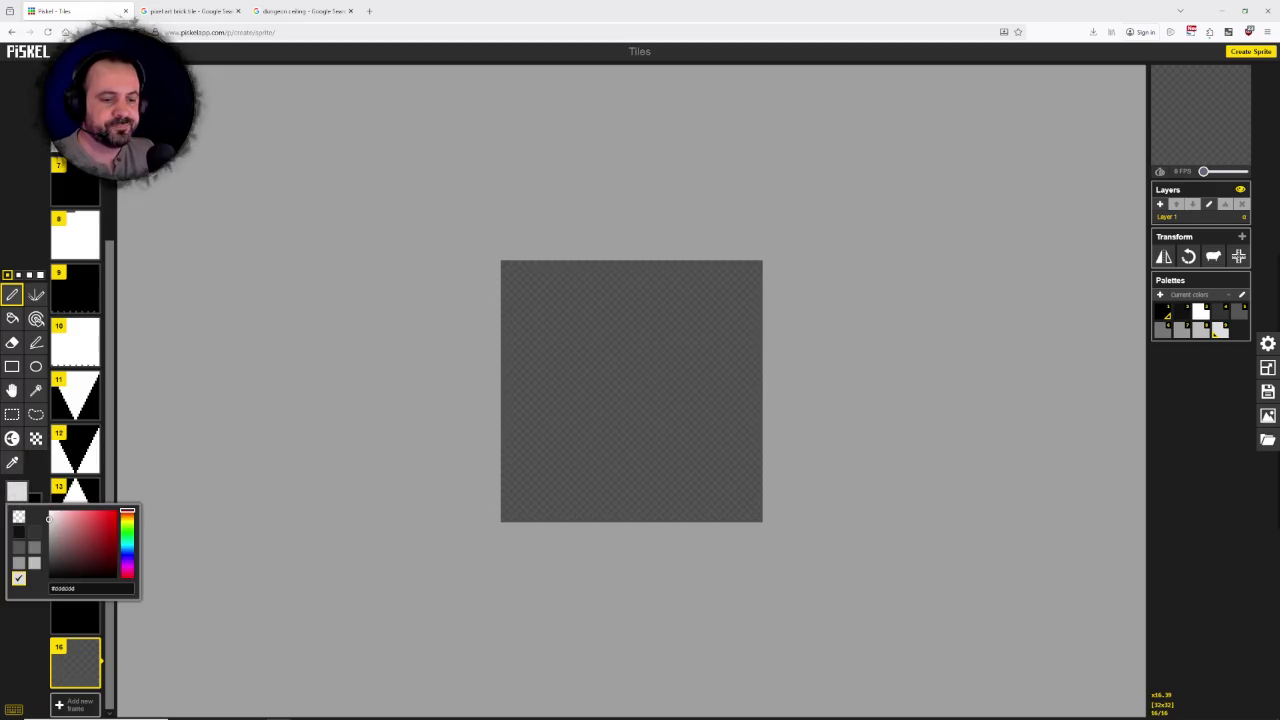
pyautogui.click(205, 11)
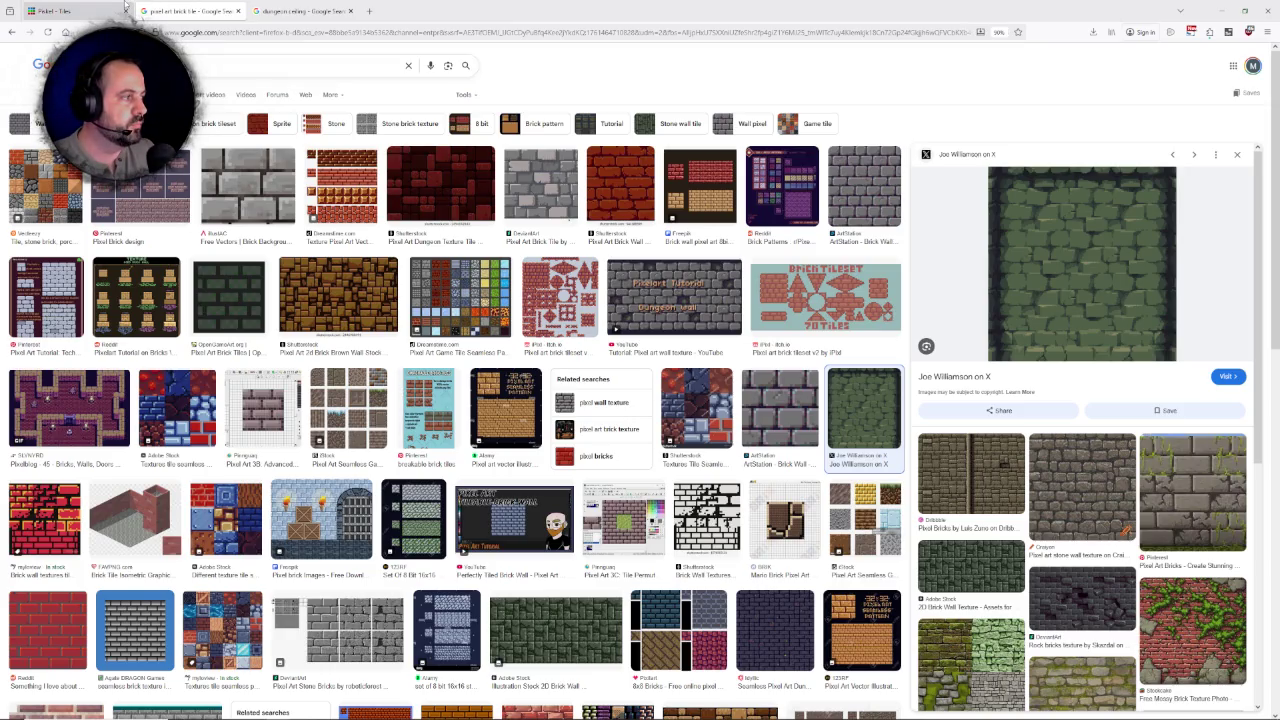
pyautogui.click(120, 11)
pyautogui.click(90, 588)
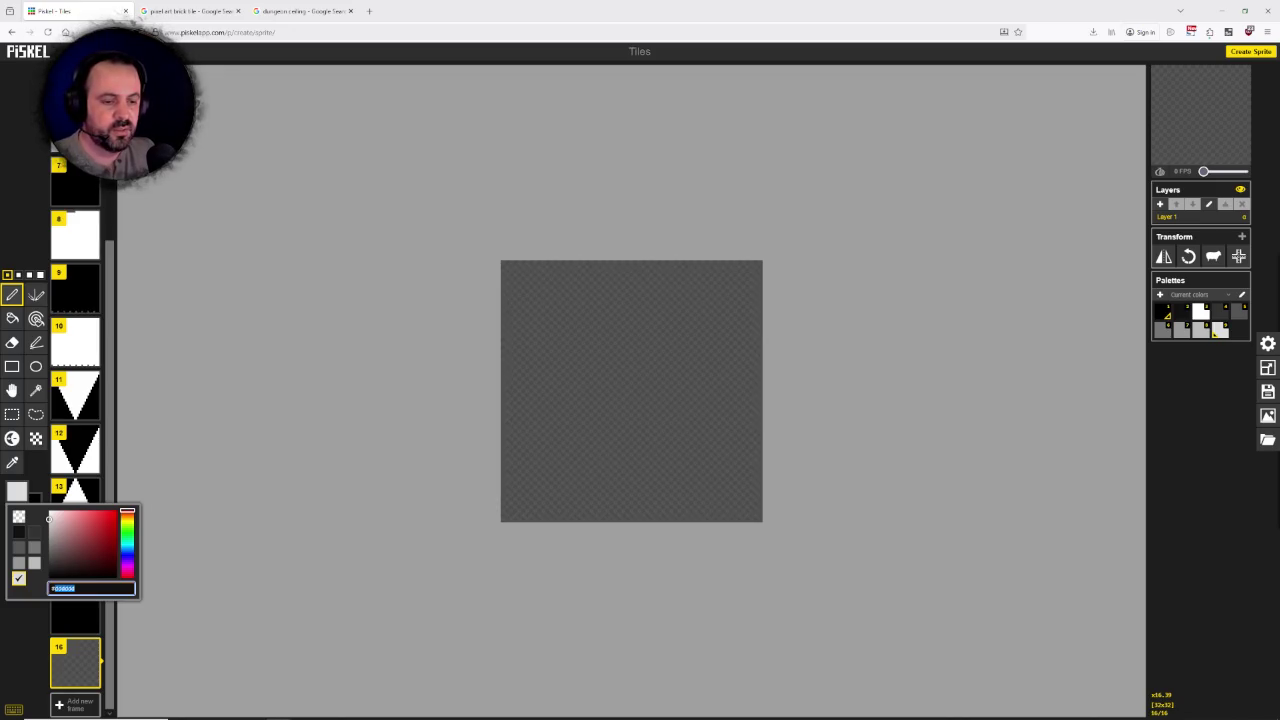
pyautogui.write('#333333')
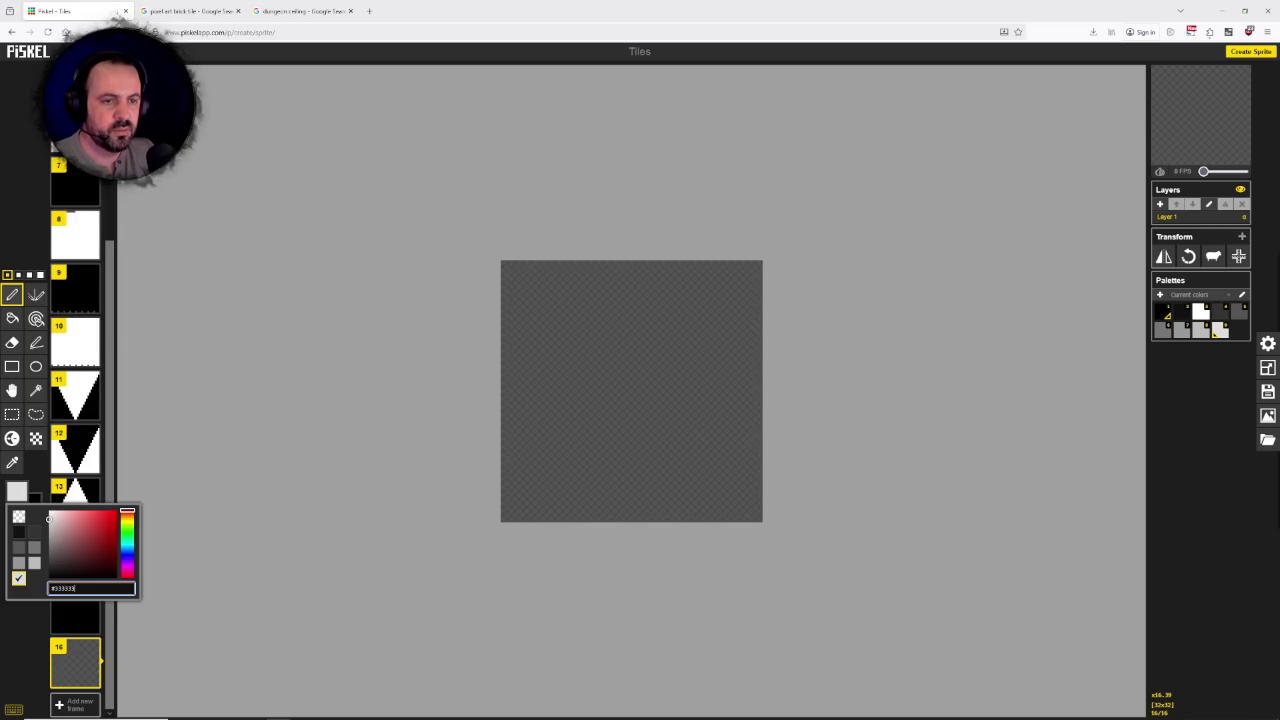
pyautogui.press('Return')
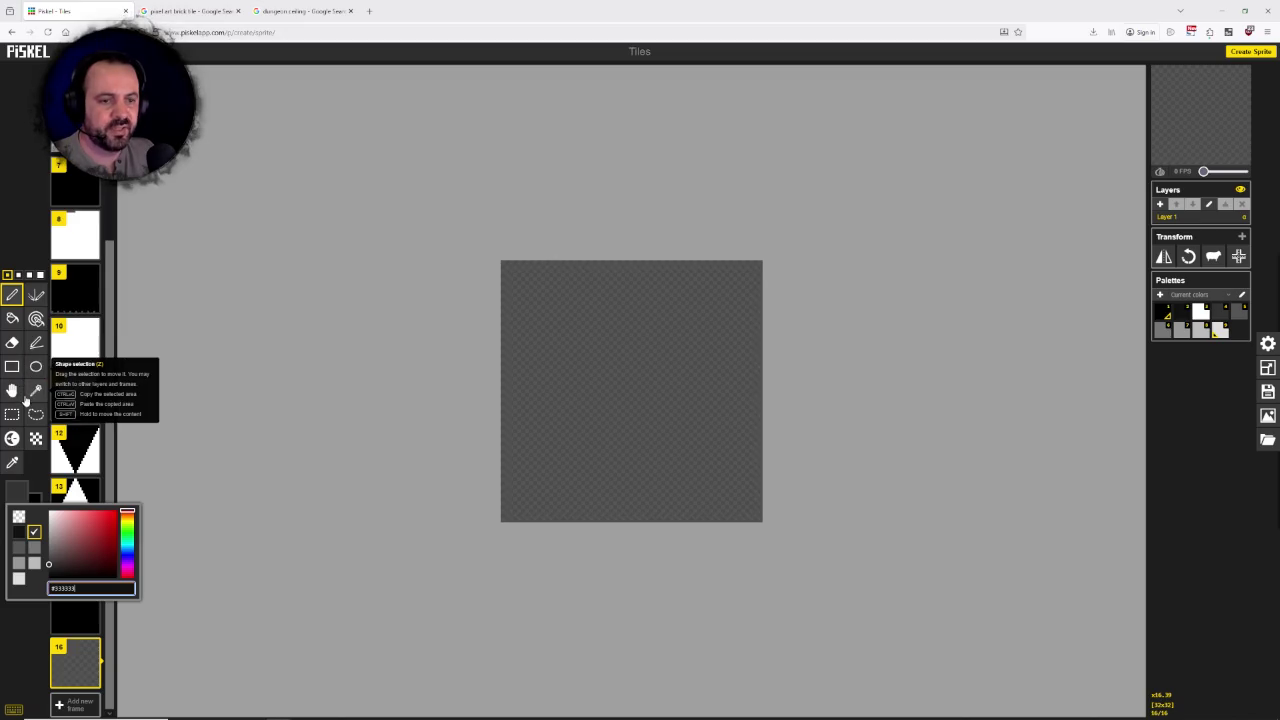
pyautogui.click(12, 318)
pyautogui.click(619, 393)
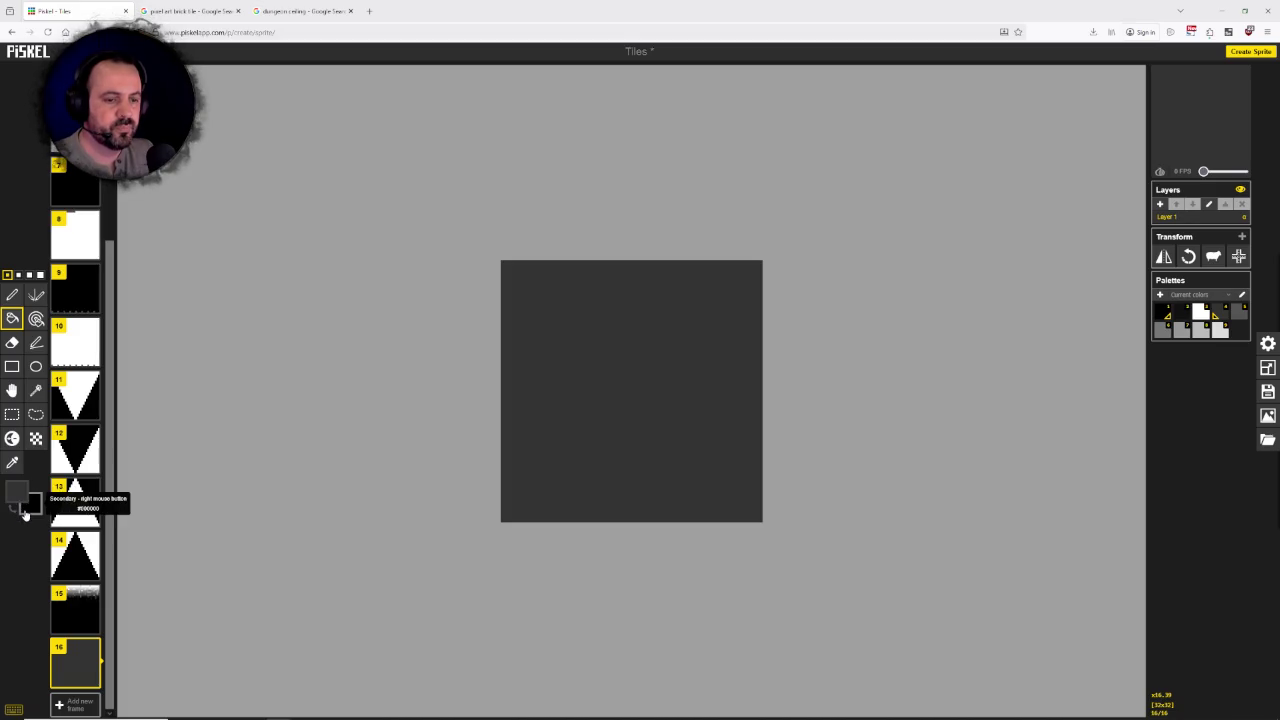
# Step: Set the secondary colour to #111111 and select the Pen tool
pyautogui.click(30, 512)
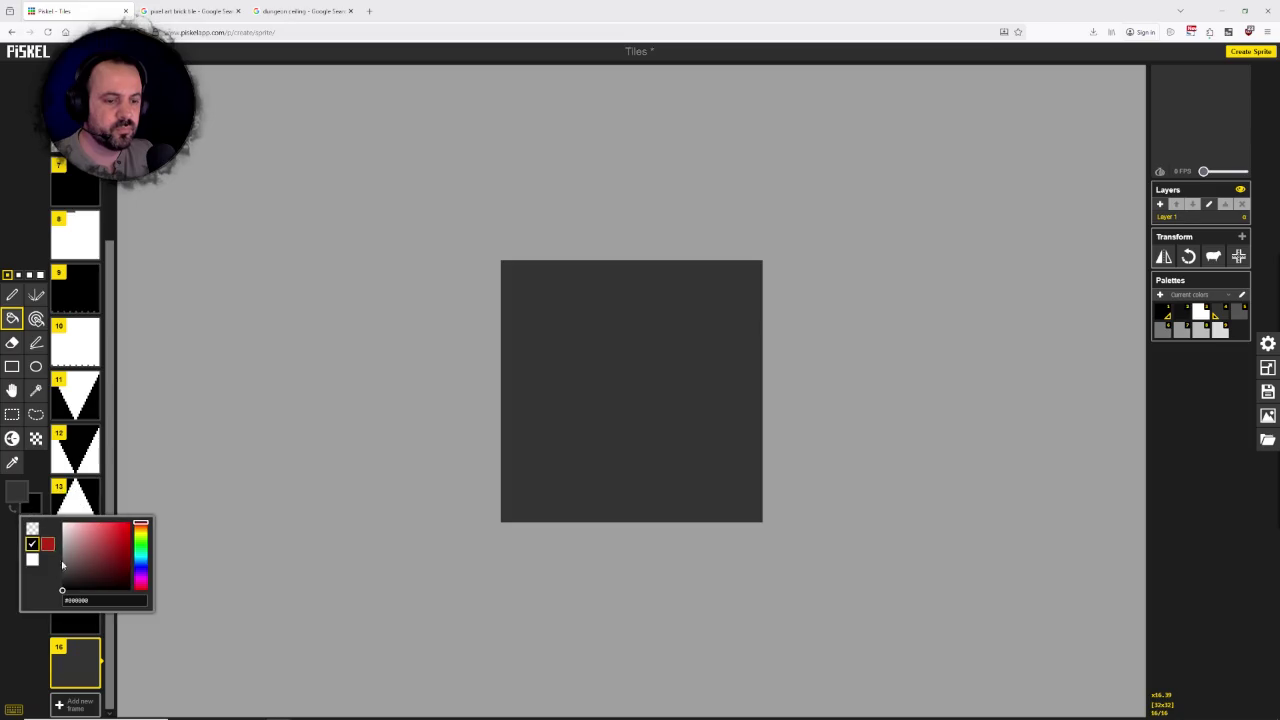
pyautogui.write('111111')
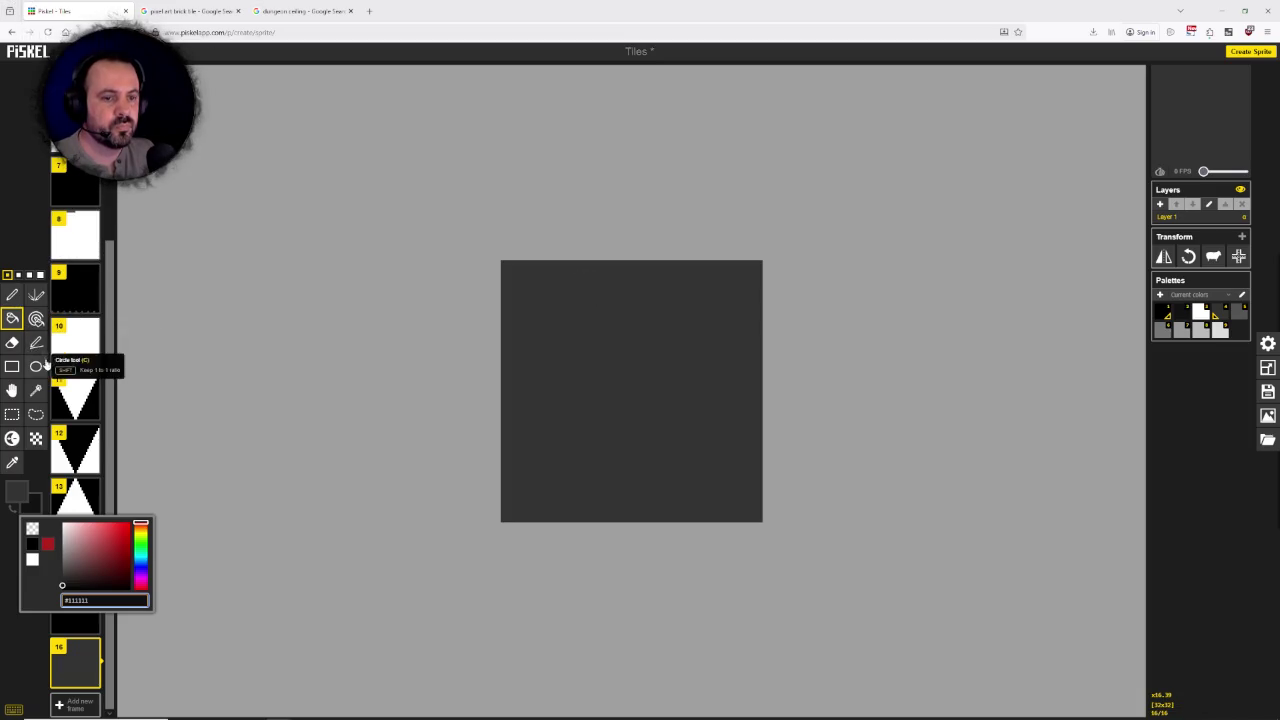
pyautogui.click(12, 297)
# Step: Compare against the green brick wall reference, then make black the main drawing colour
pyautogui.click(190, 11)
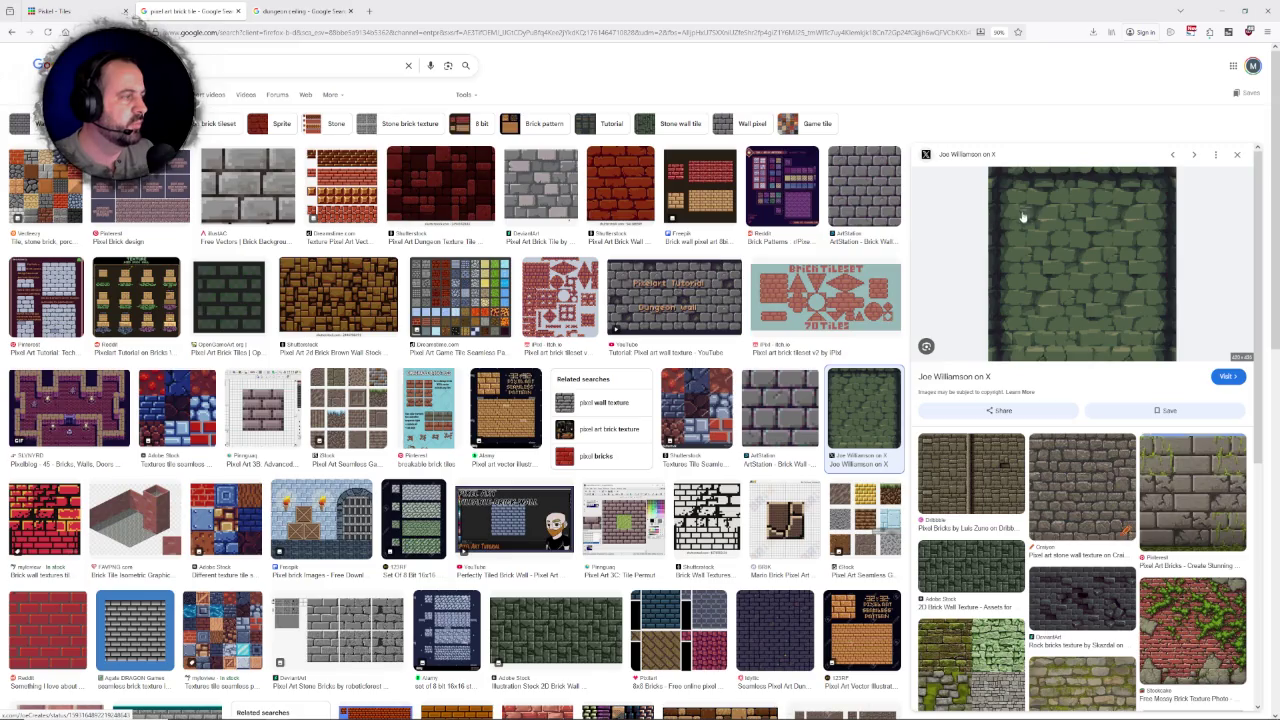
pyautogui.click(97, 8)
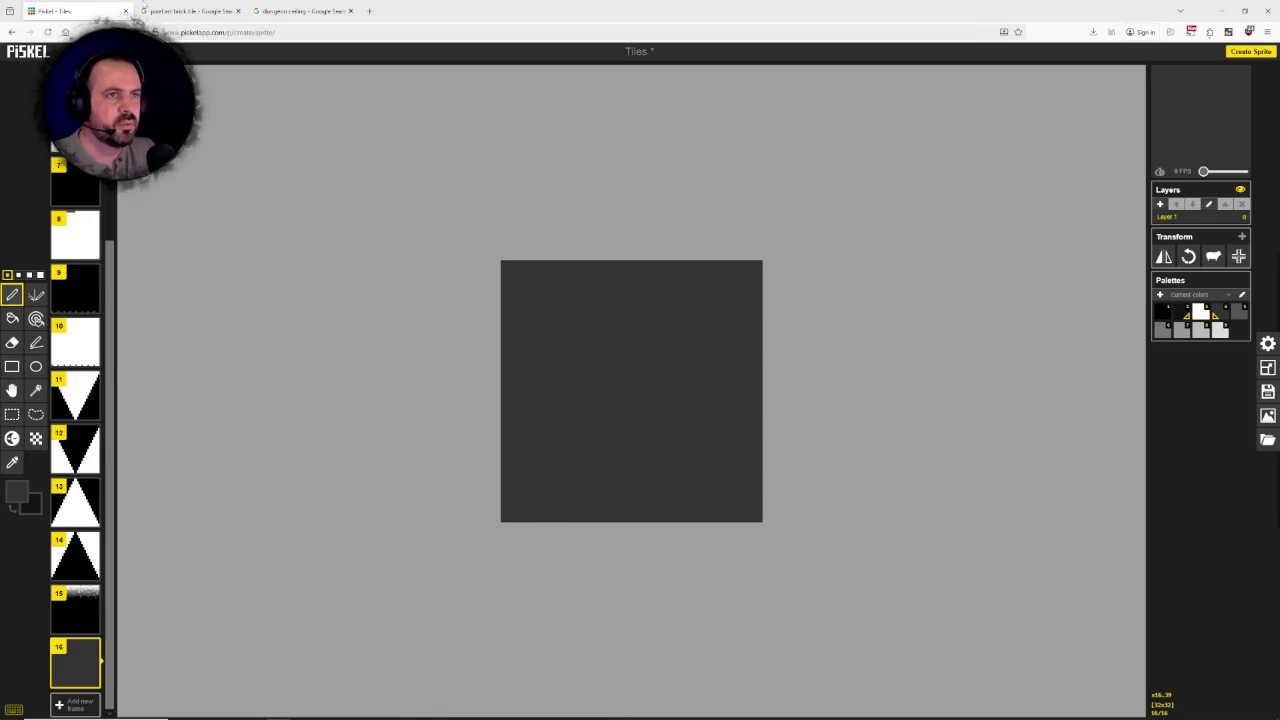
pyautogui.click(190, 11)
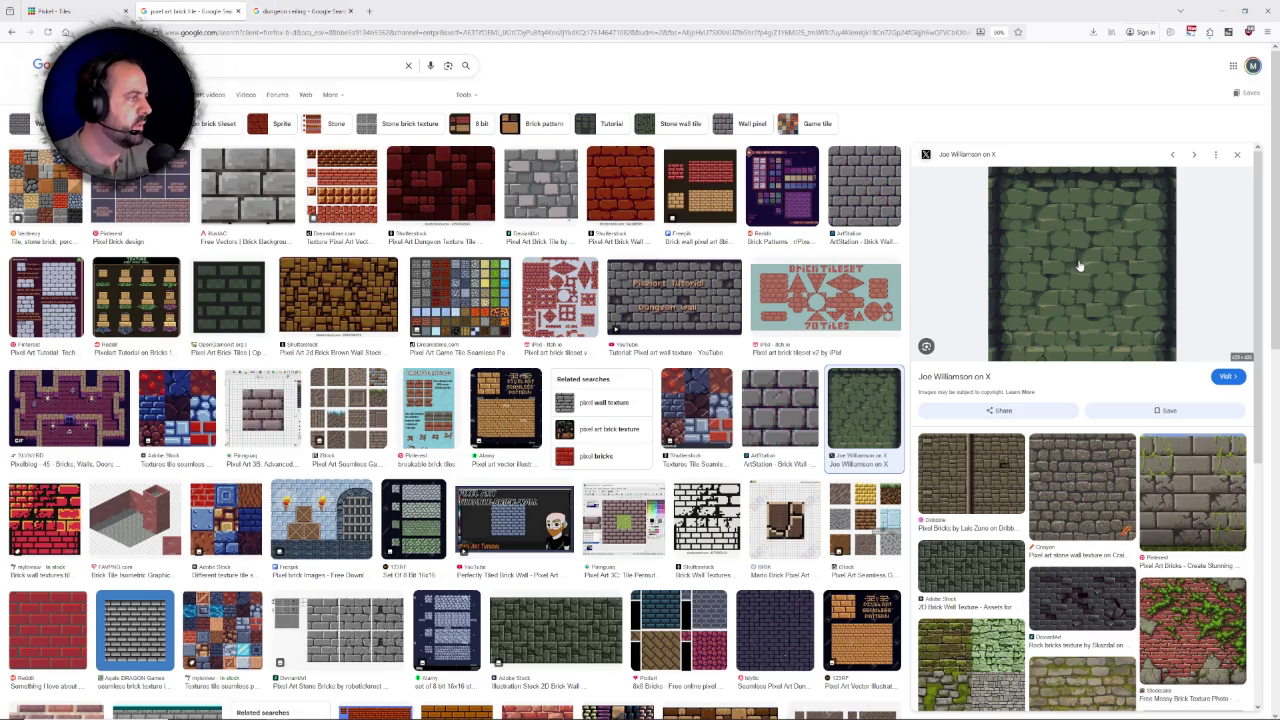
pyautogui.click(60, 11)
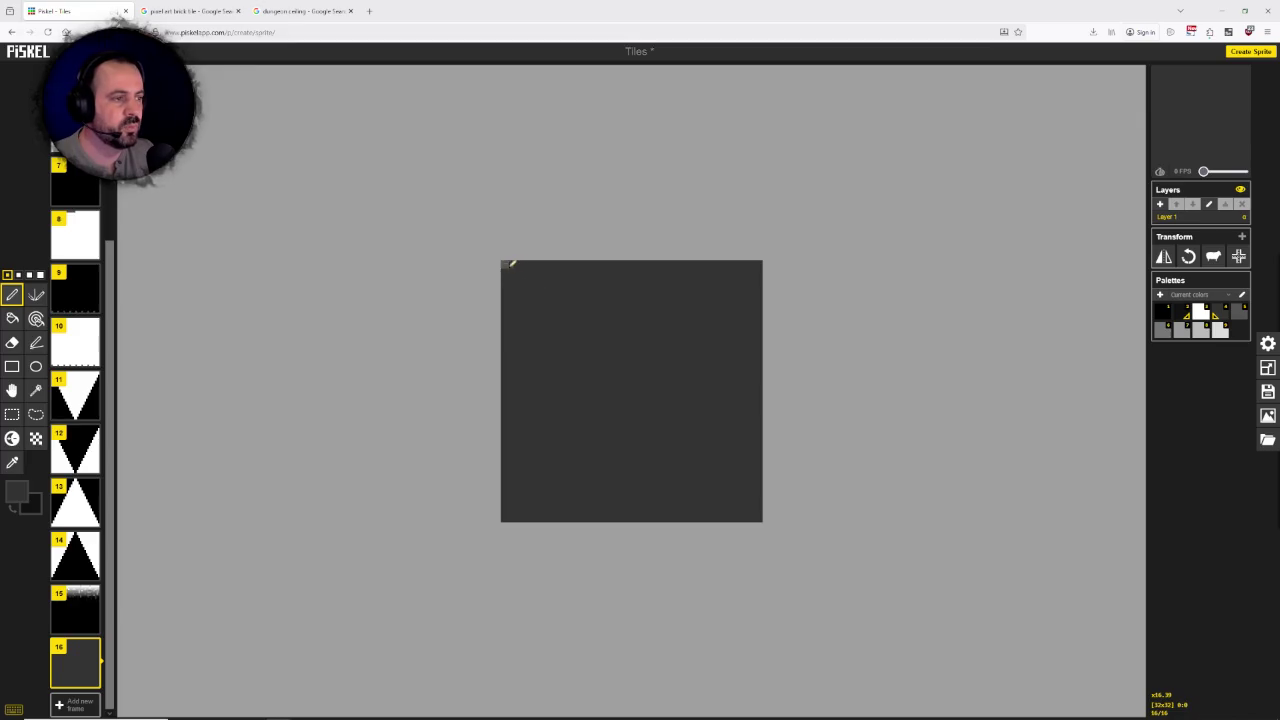
pyautogui.click(190, 10)
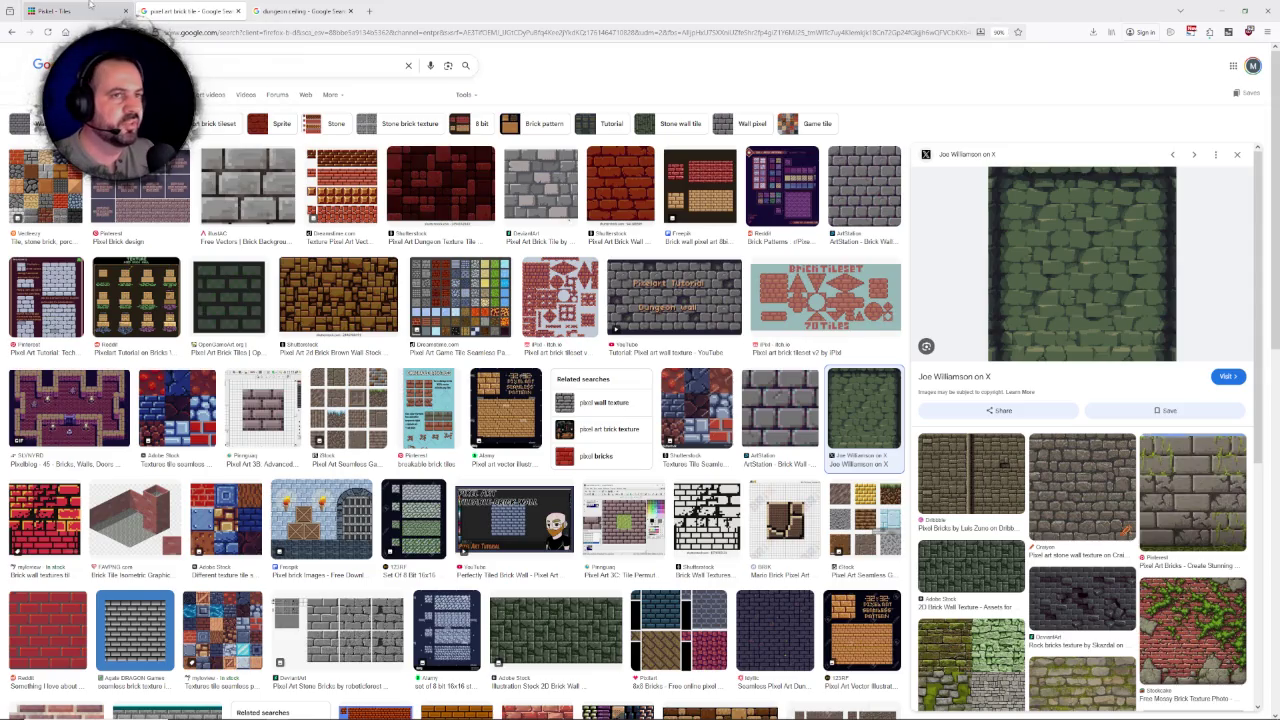
pyautogui.click(55, 10)
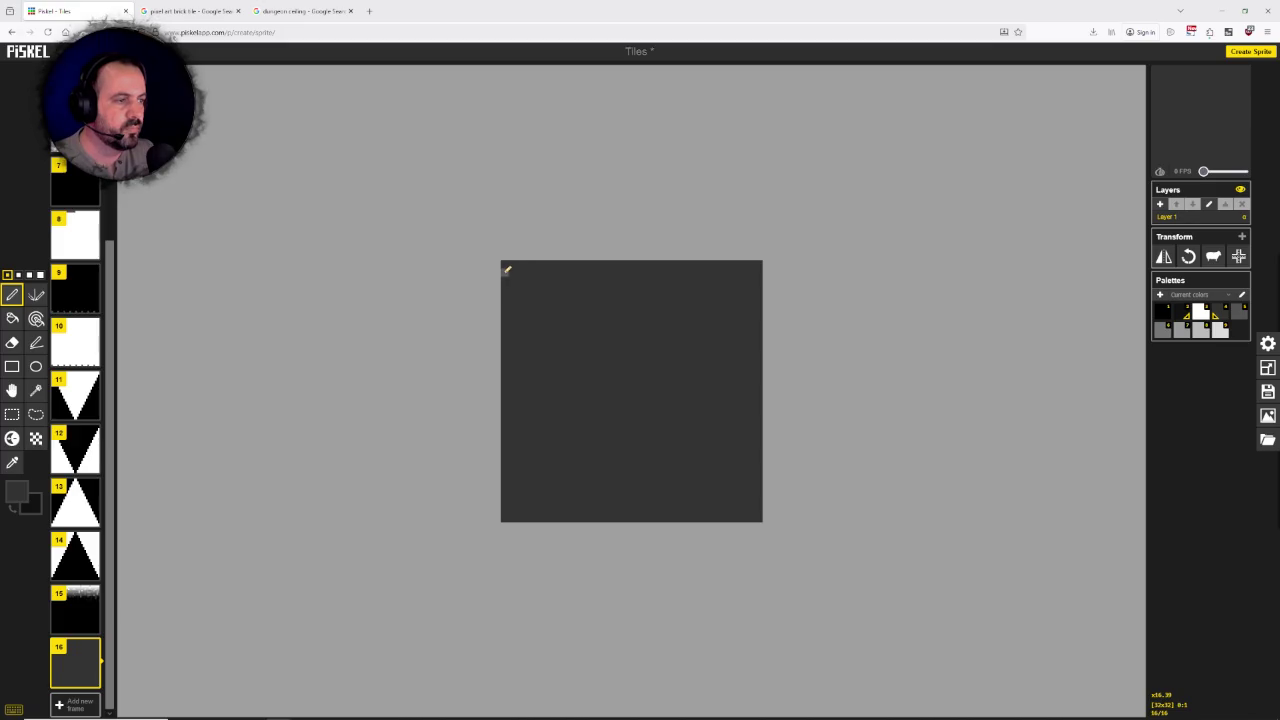
pyautogui.click(13, 506)
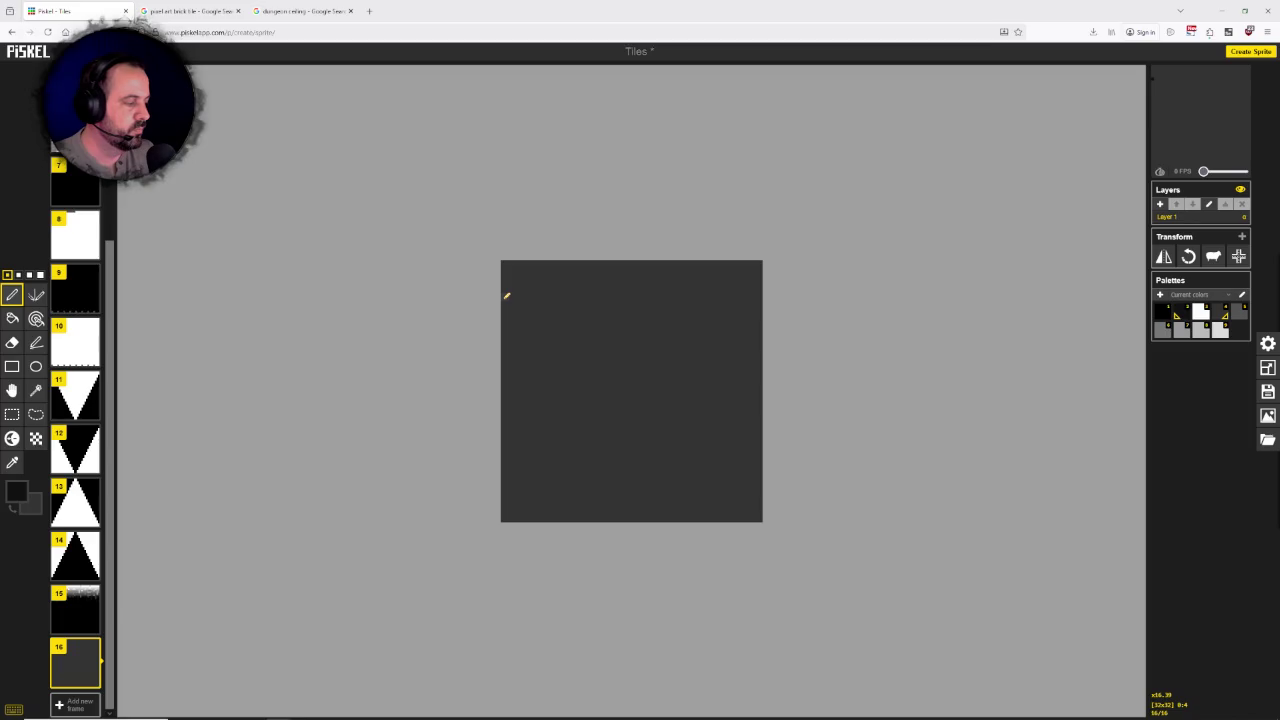
# Step: Place a black pixel on the tile's left edge marking the first brick row
pyautogui.click(505, 296)
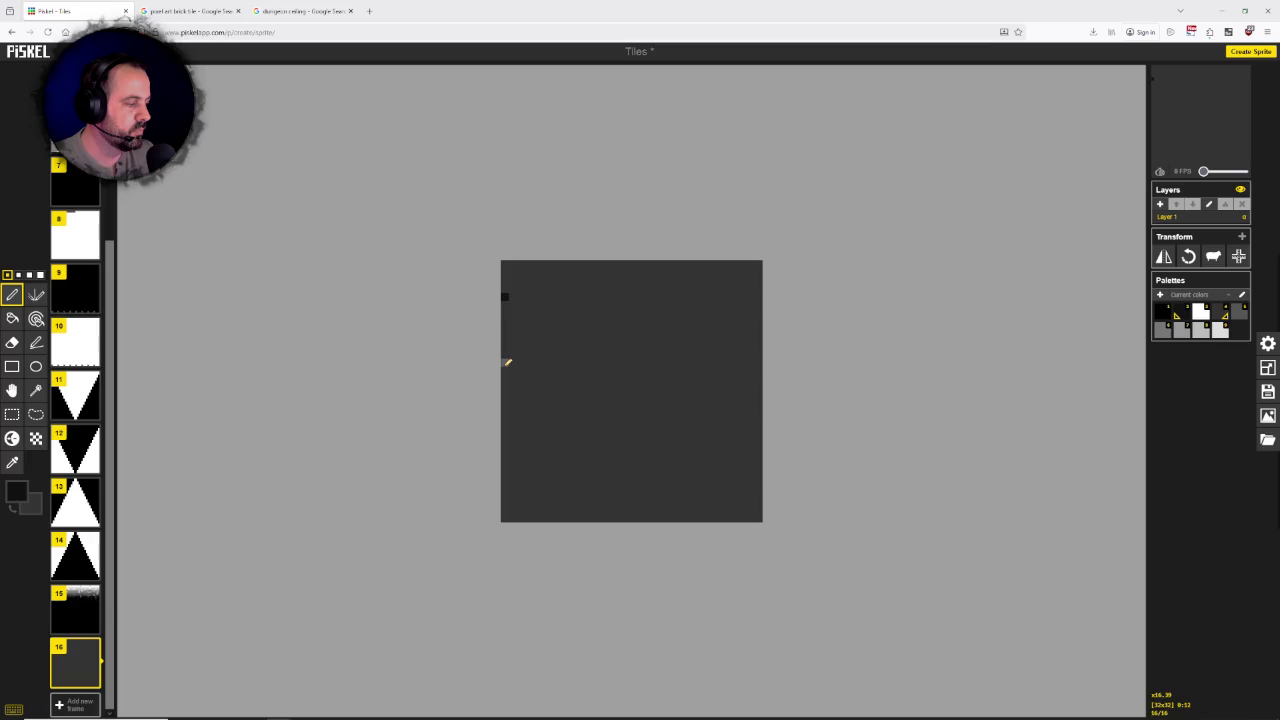
# Step: Mark the second, third and fourth brick rows down the left edge, plus a top-edge joint
pyautogui.click(505, 362)
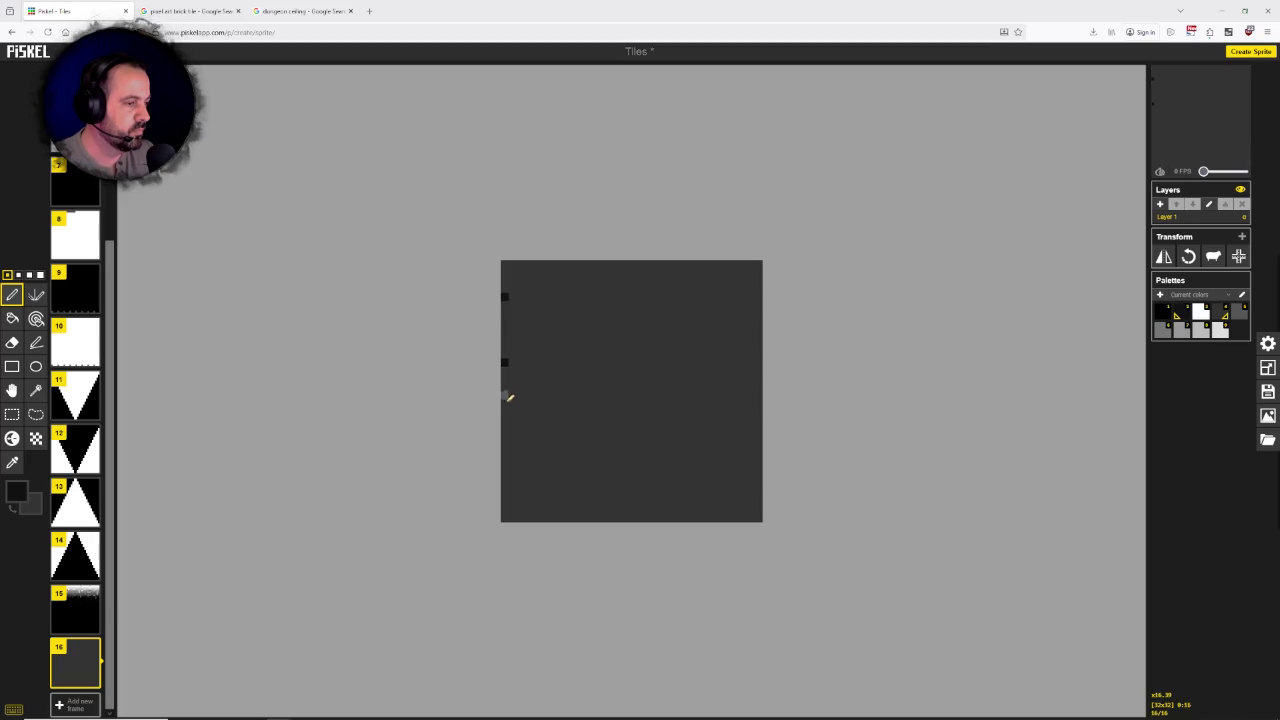
pyautogui.click(505, 428)
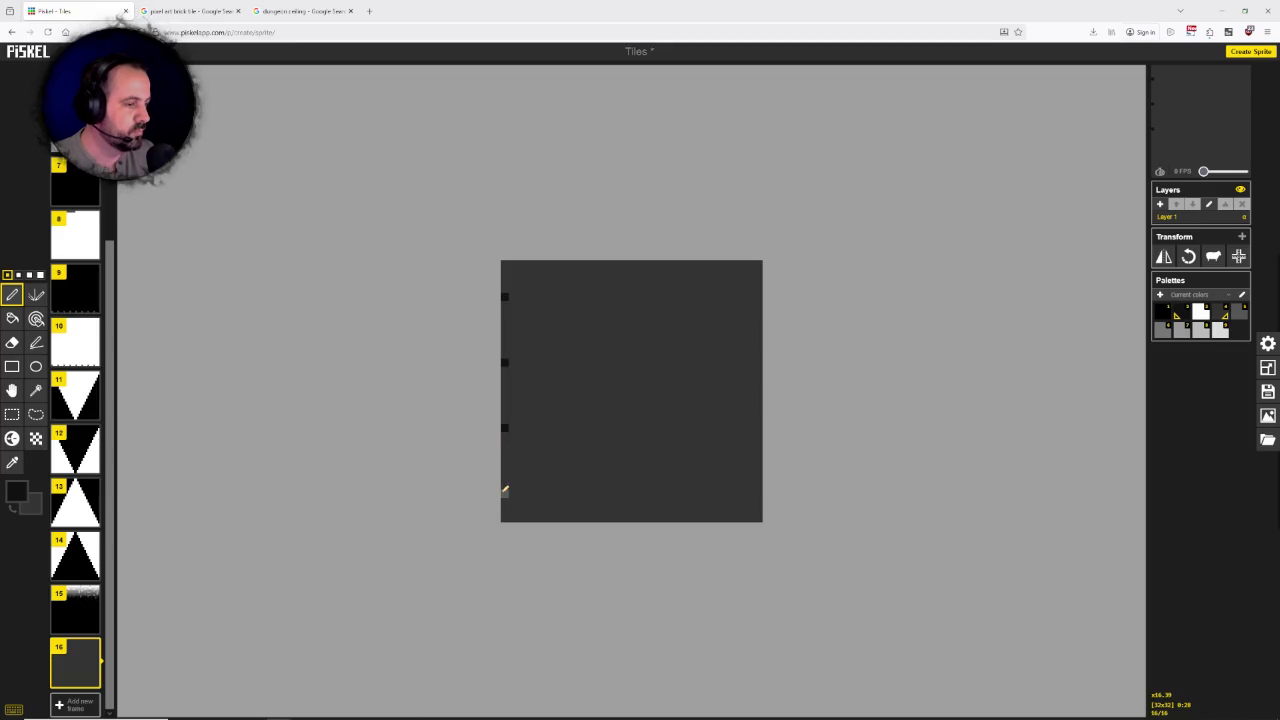
pyautogui.click(505, 492)
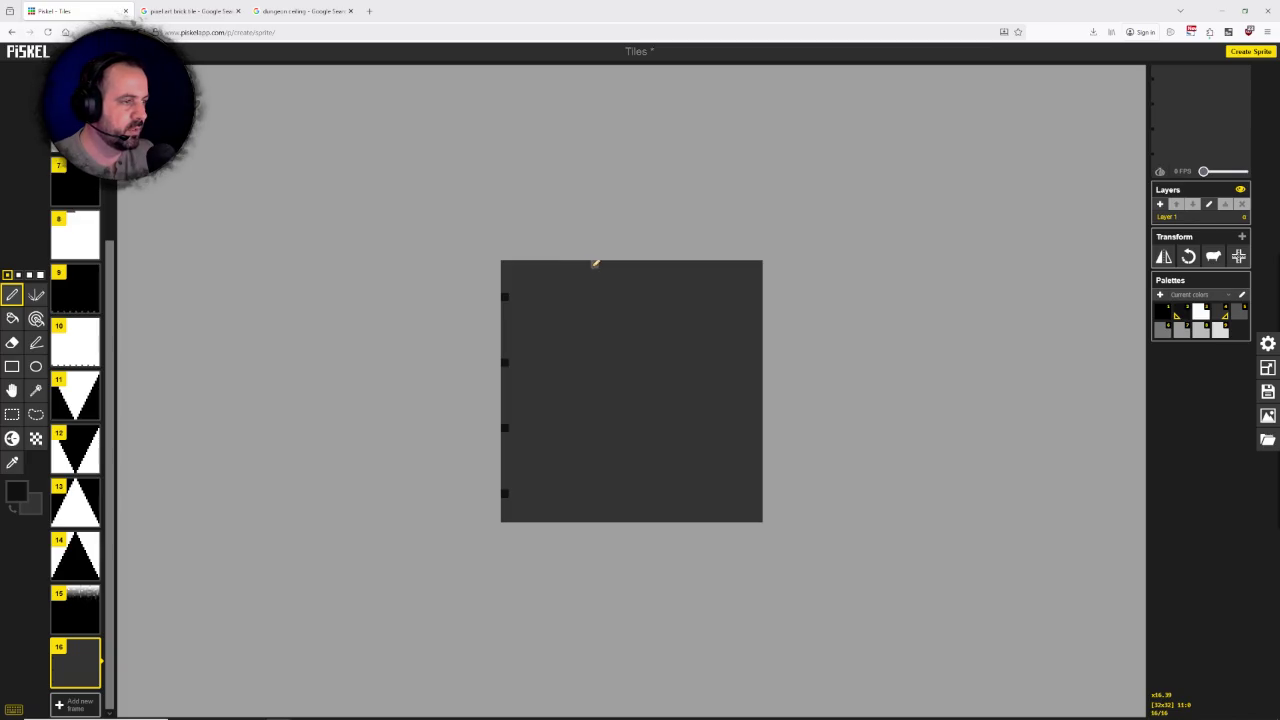
pyautogui.click(594, 264)
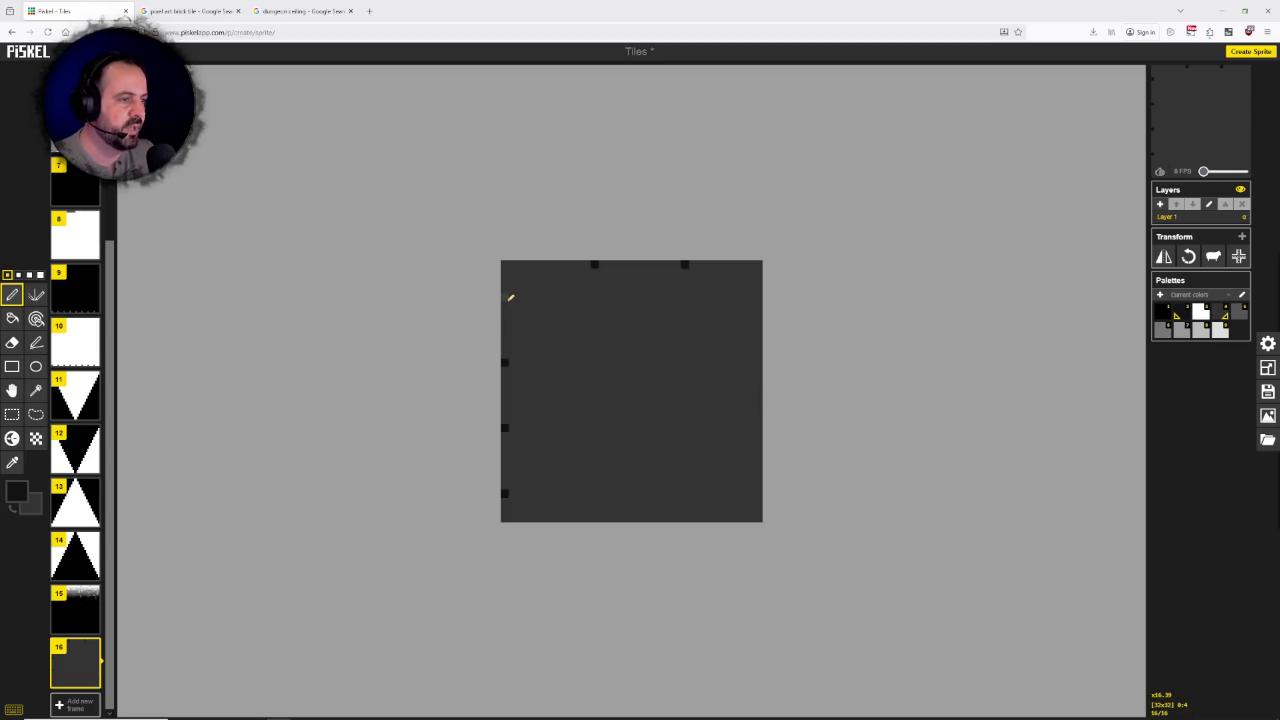
# Step: Draw a stepped black outline in the top-left corner and erase a stray top pixel
pyautogui.moveTo(510, 297); pyautogui.dragTo(531, 263)
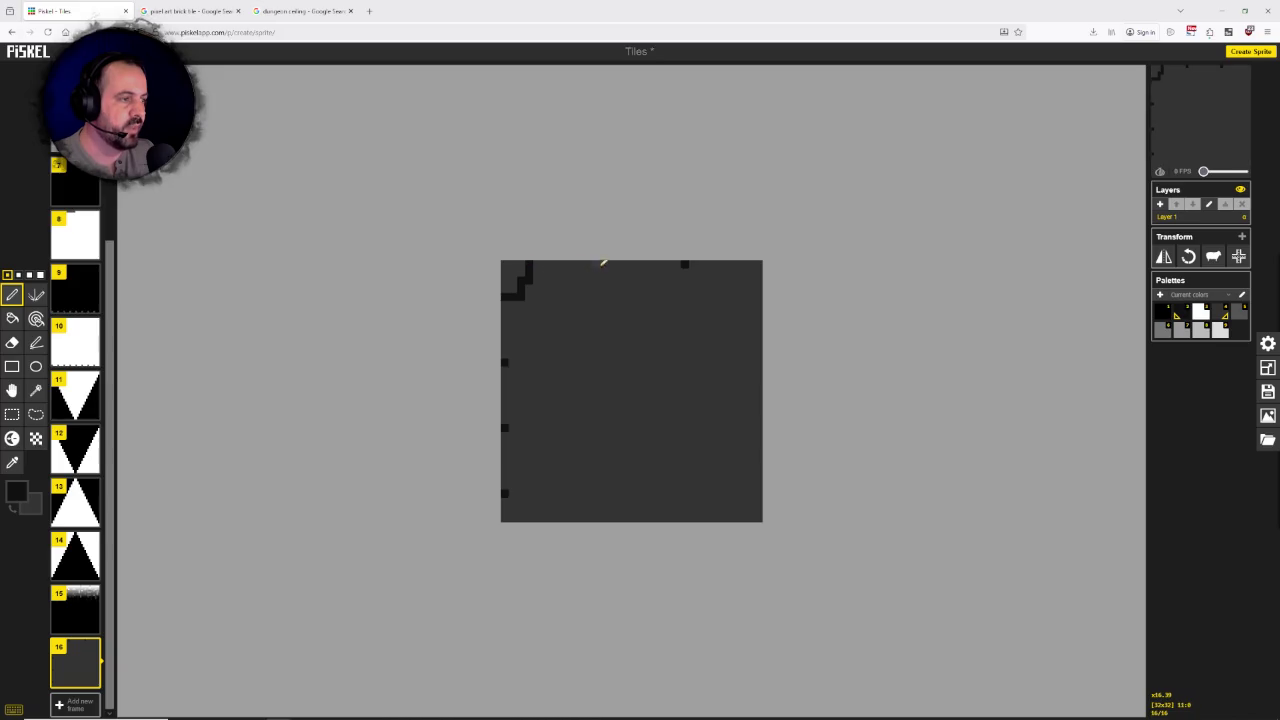
pyautogui.click(595, 264)
pyautogui.click(532, 281)
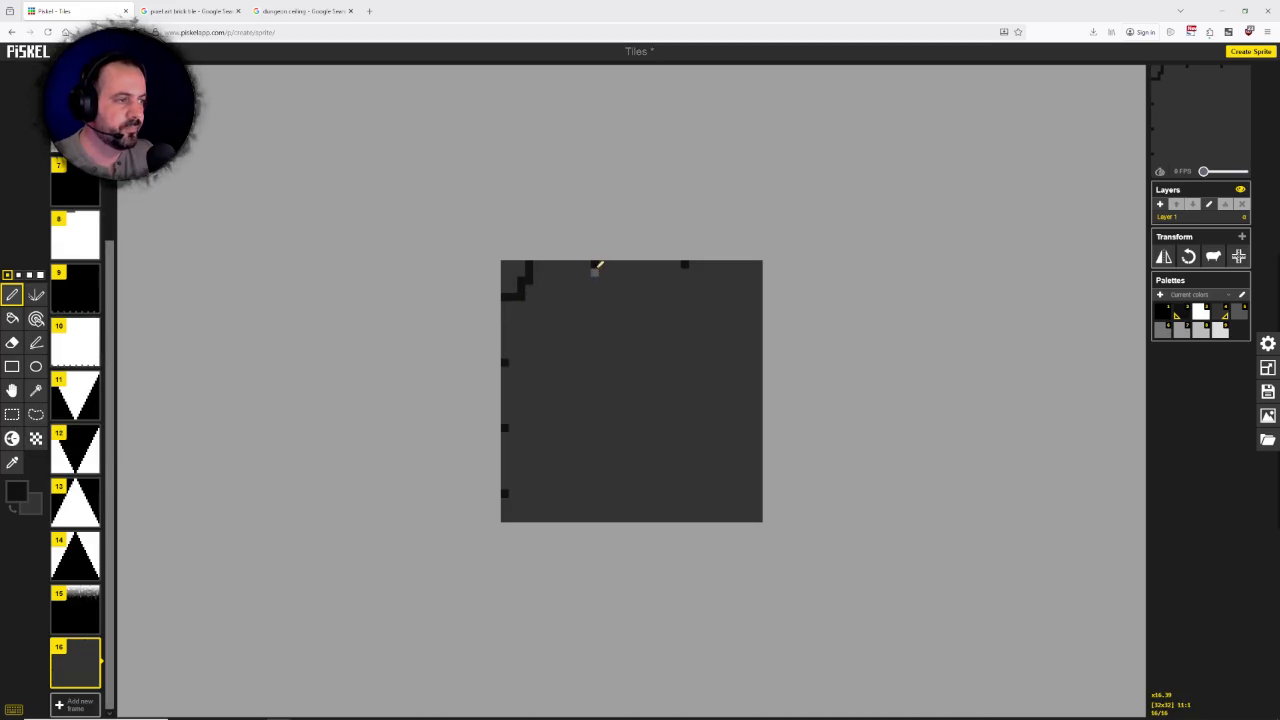
pyautogui.rightClick(685, 264)
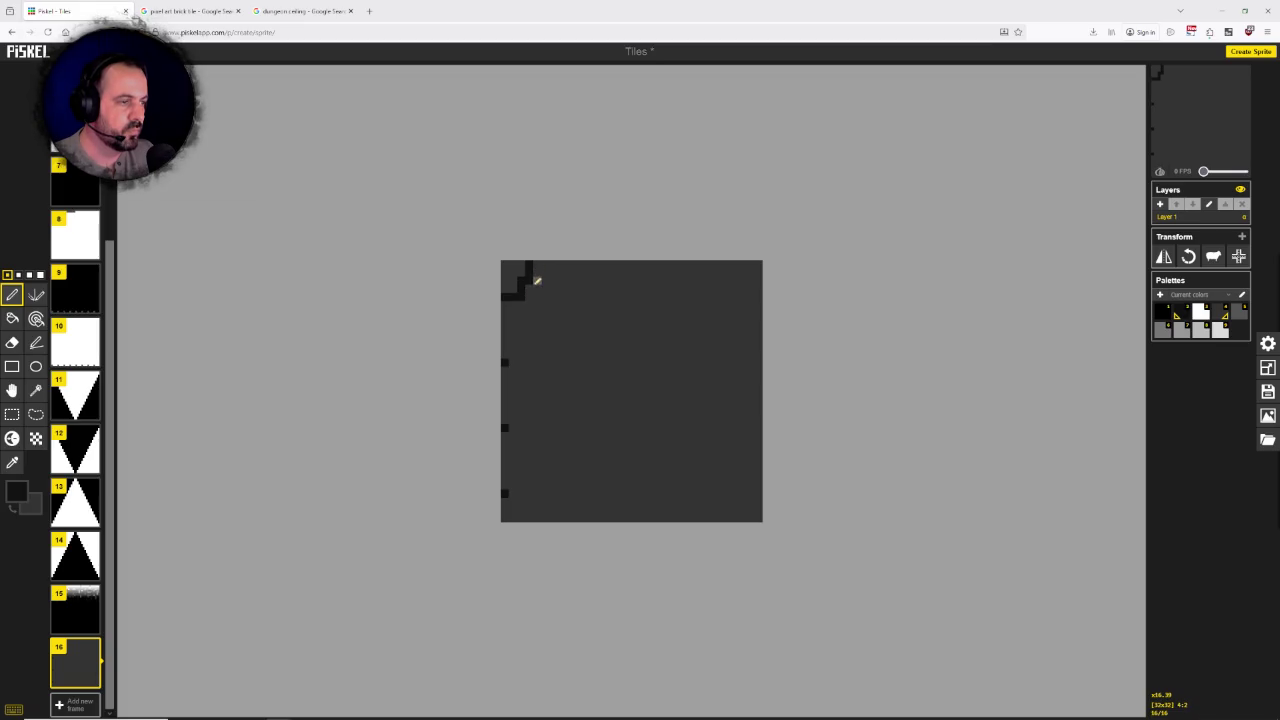
# Step: Draw the top brick row's bottom line rightward with a joint, outlining the rightmost brick
pyautogui.moveTo(542, 290); pyautogui.dragTo(628, 282)
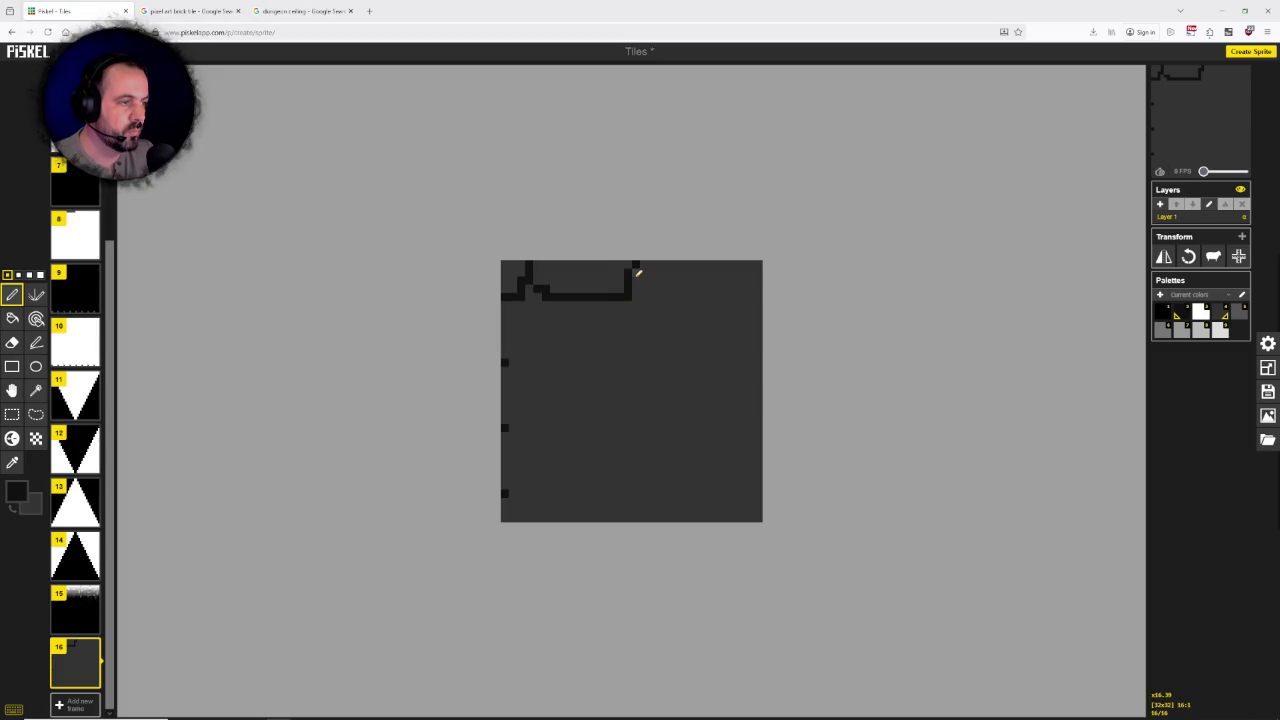
pyautogui.moveTo(636, 290); pyautogui.dragTo(713, 294)
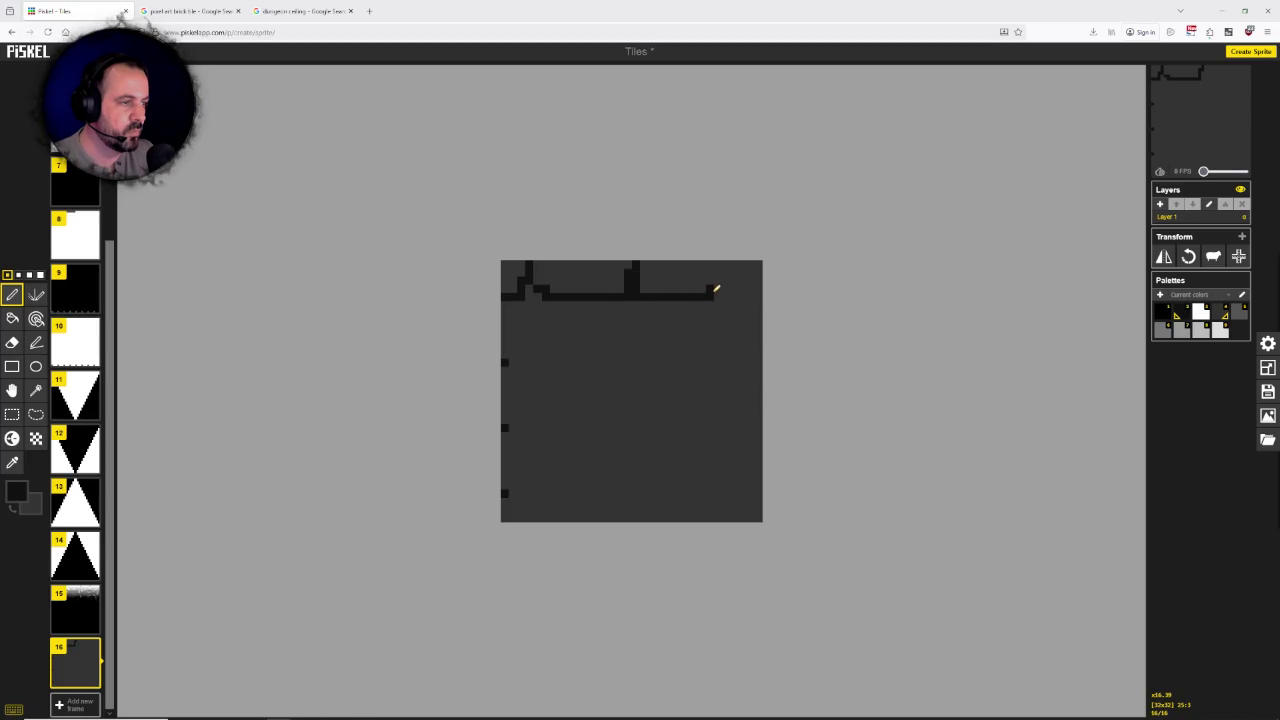
pyautogui.click(722, 263)
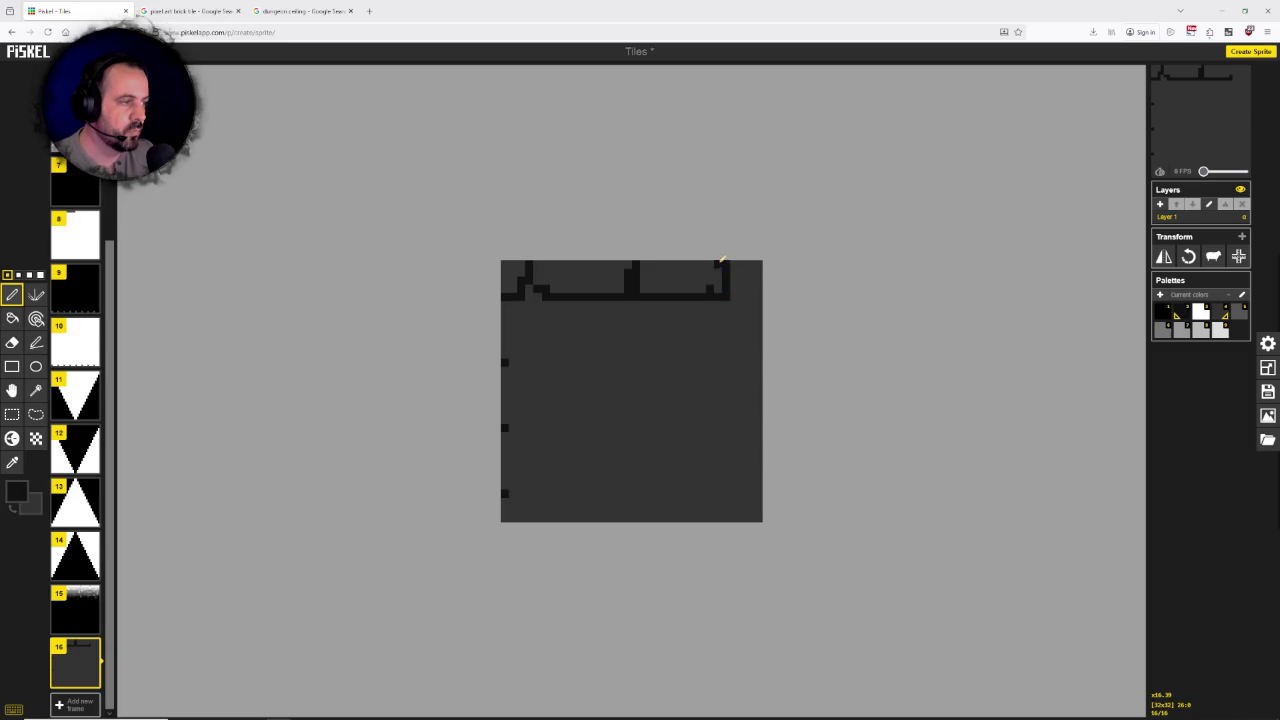
pyautogui.moveTo(735, 299); pyautogui.dragTo(762, 296)
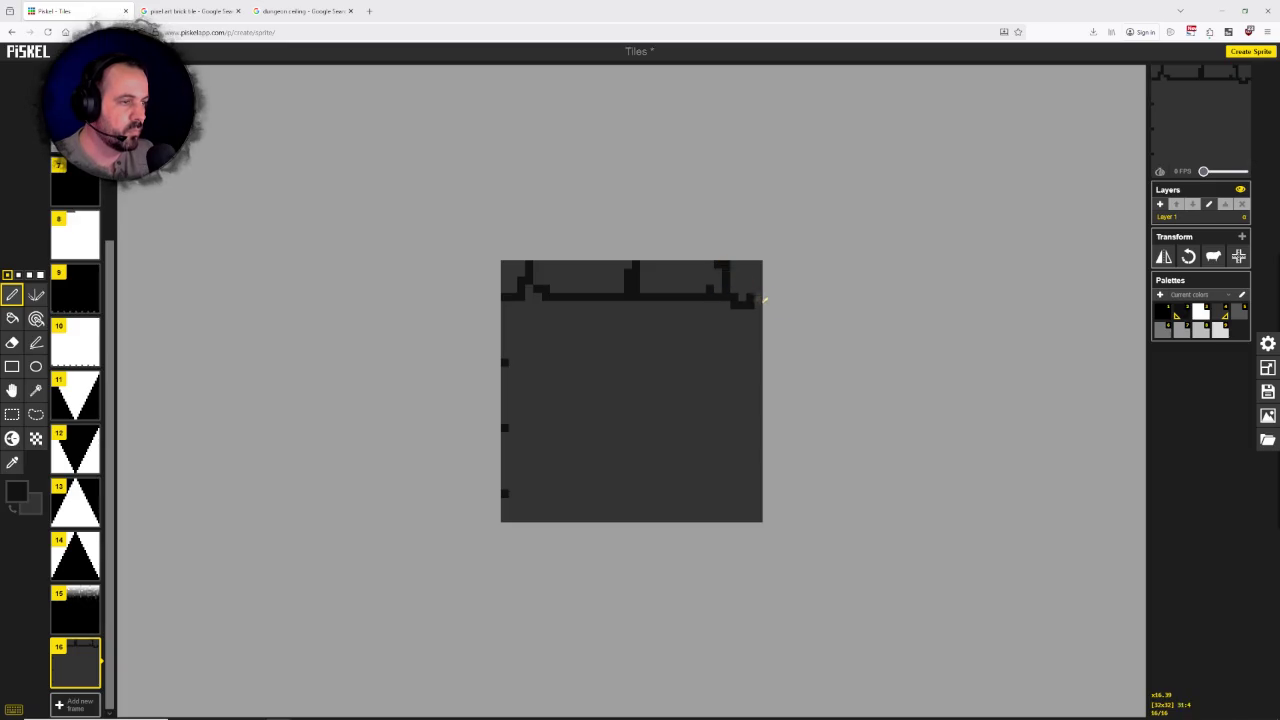
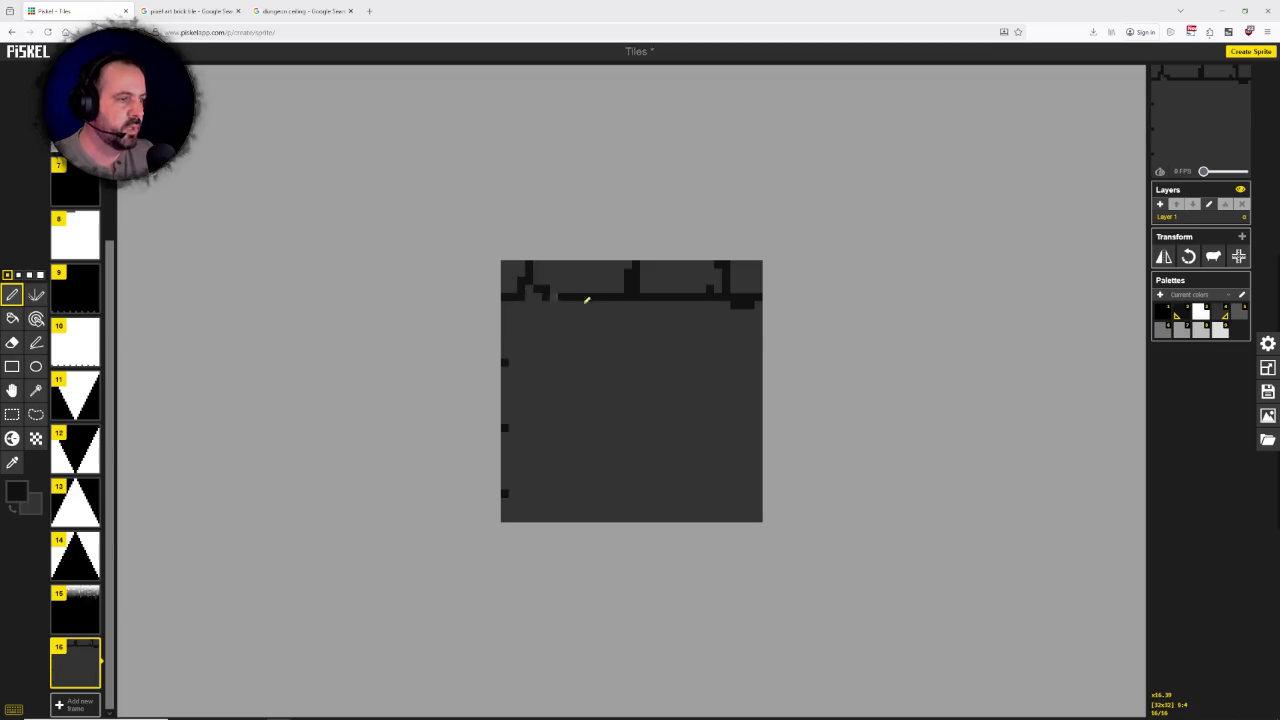
# Step: Compare the dungeon ceiling and pixel art brick tile references, then return to the tile
pyautogui.click(294, 10)
pyautogui.click(200, 10)
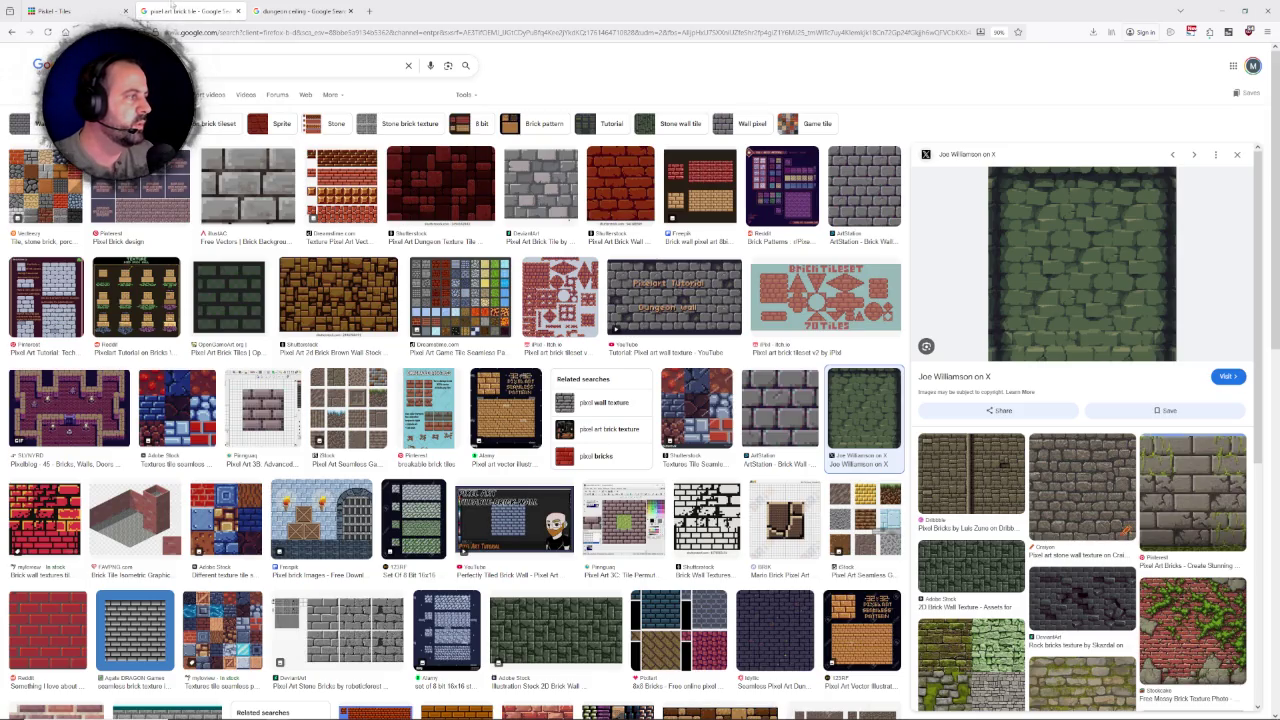
pyautogui.click(108, 6)
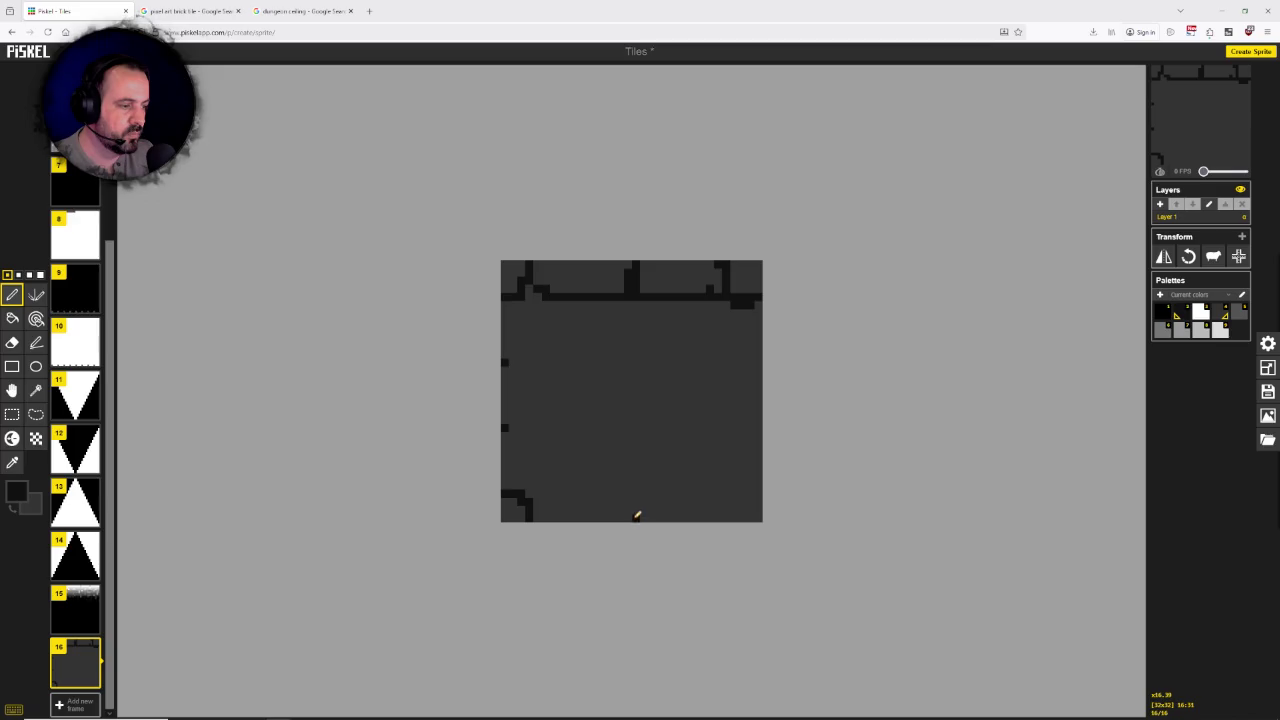
# Step: Paint the bottom mortar line with cracks, then review the brick tile references
pyautogui.moveTo(632, 494); pyautogui.dragTo(555, 494)
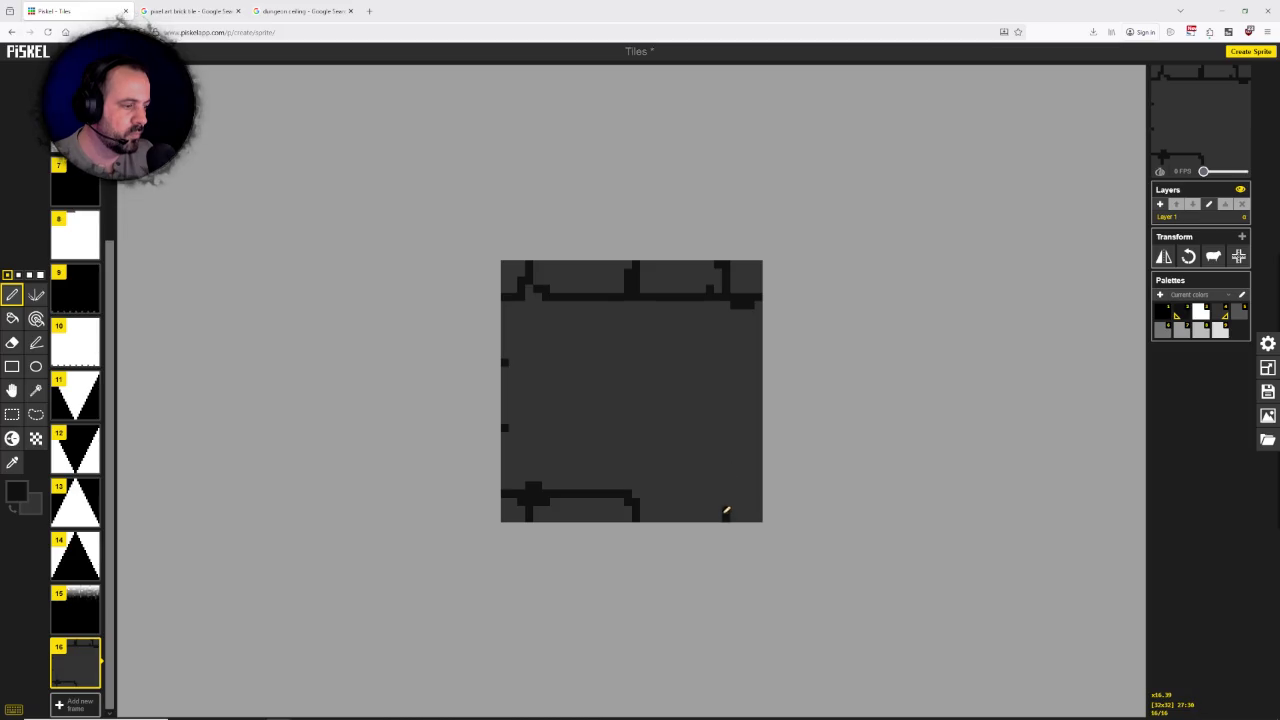
pyautogui.moveTo(718, 496)
pyautogui.mouseDown()
pyautogui.moveTo(648, 488)
pyautogui.moveTo(680, 491)
pyautogui.mouseUp()
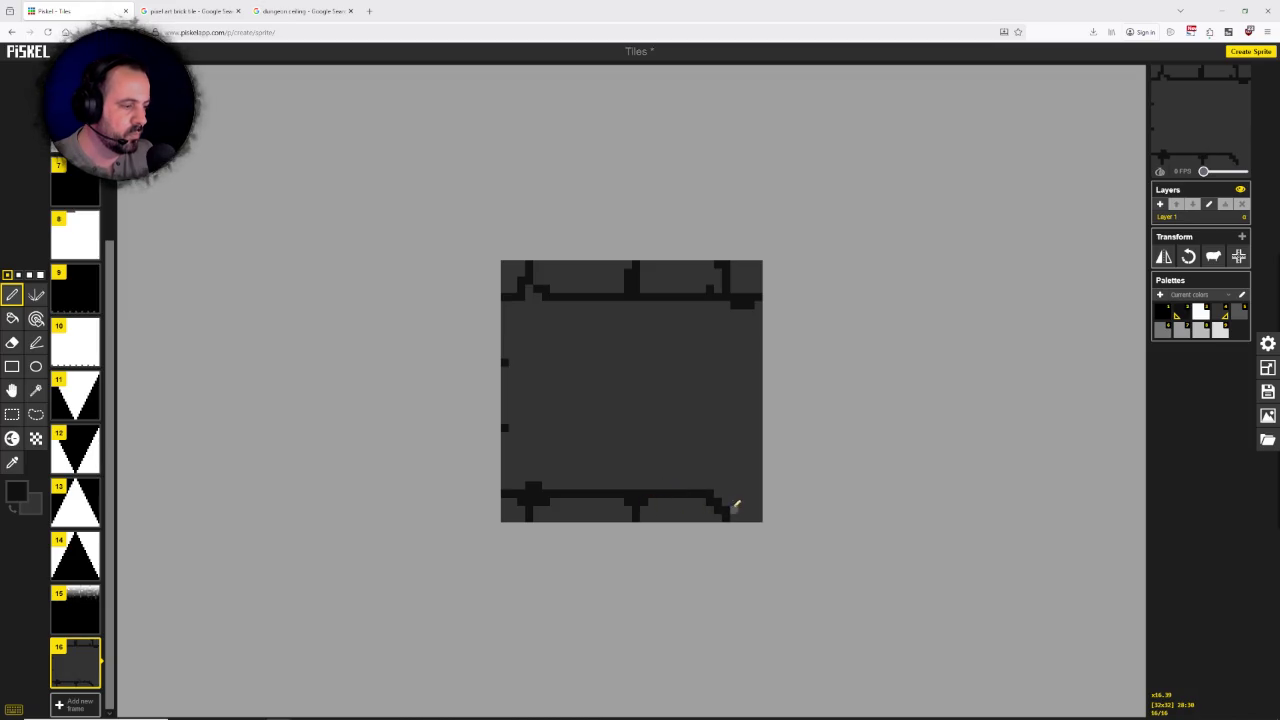
pyautogui.moveTo(726, 499); pyautogui.dragTo(753, 487)
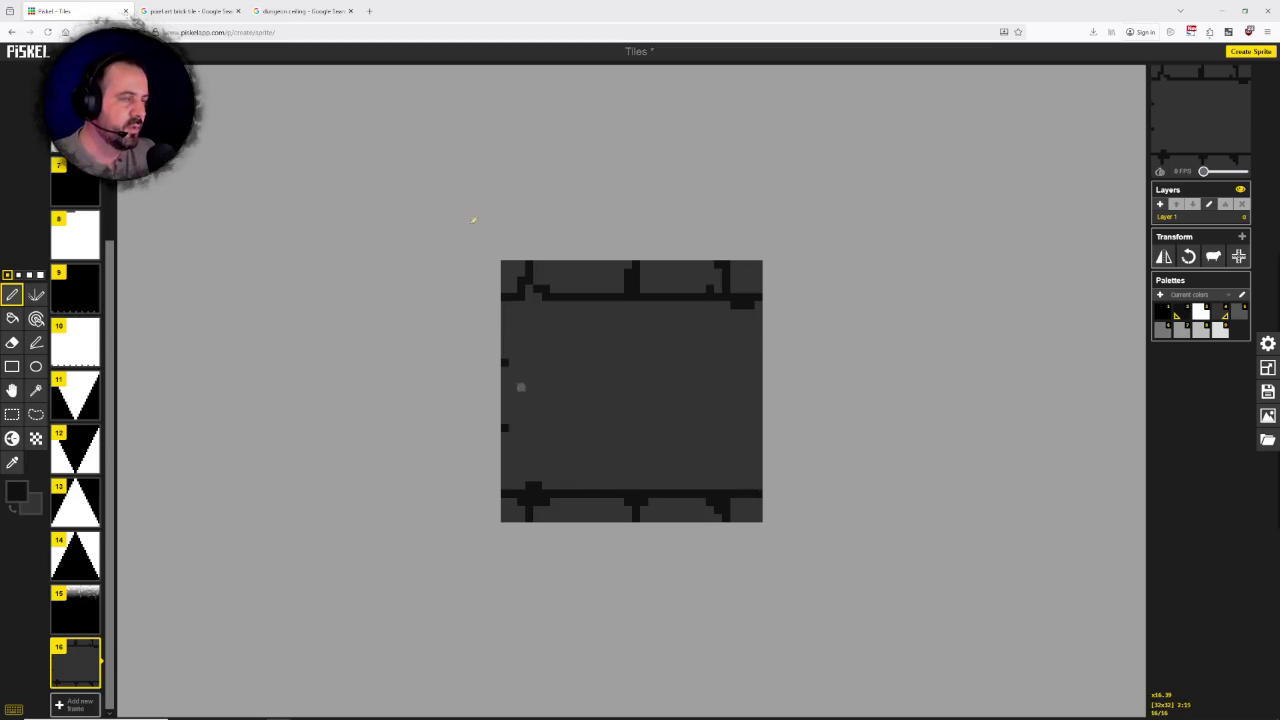
pyautogui.click(258, 10)
pyautogui.click(200, 10)
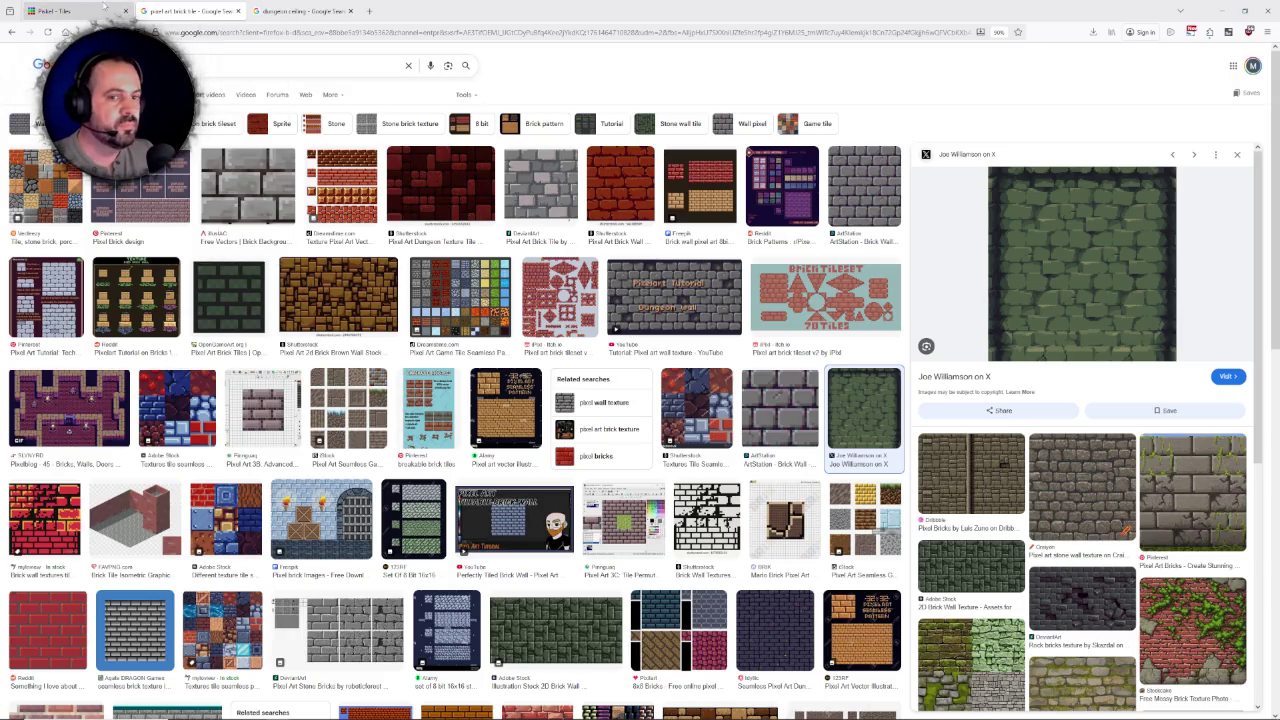
pyautogui.moveTo(1082, 262)
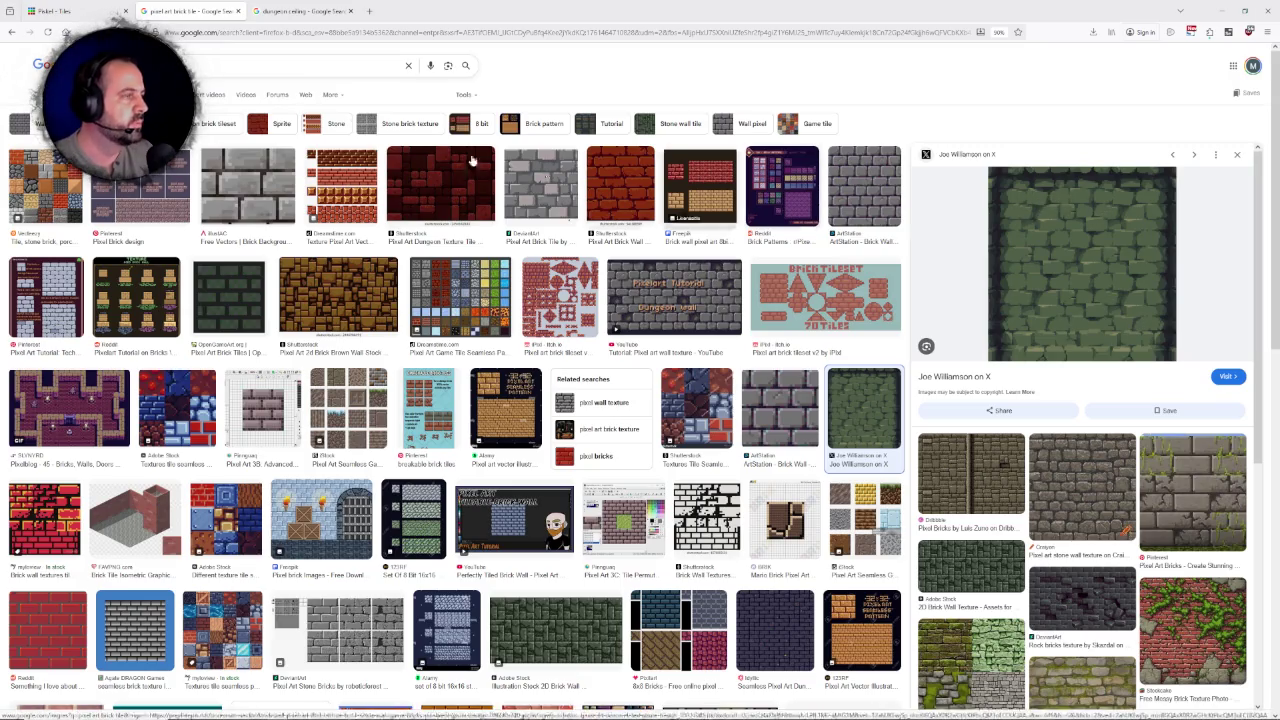
# Step: Draw a vertical joint down from the top mortar line, undoing an extra bump
pyautogui.click(101, 5)
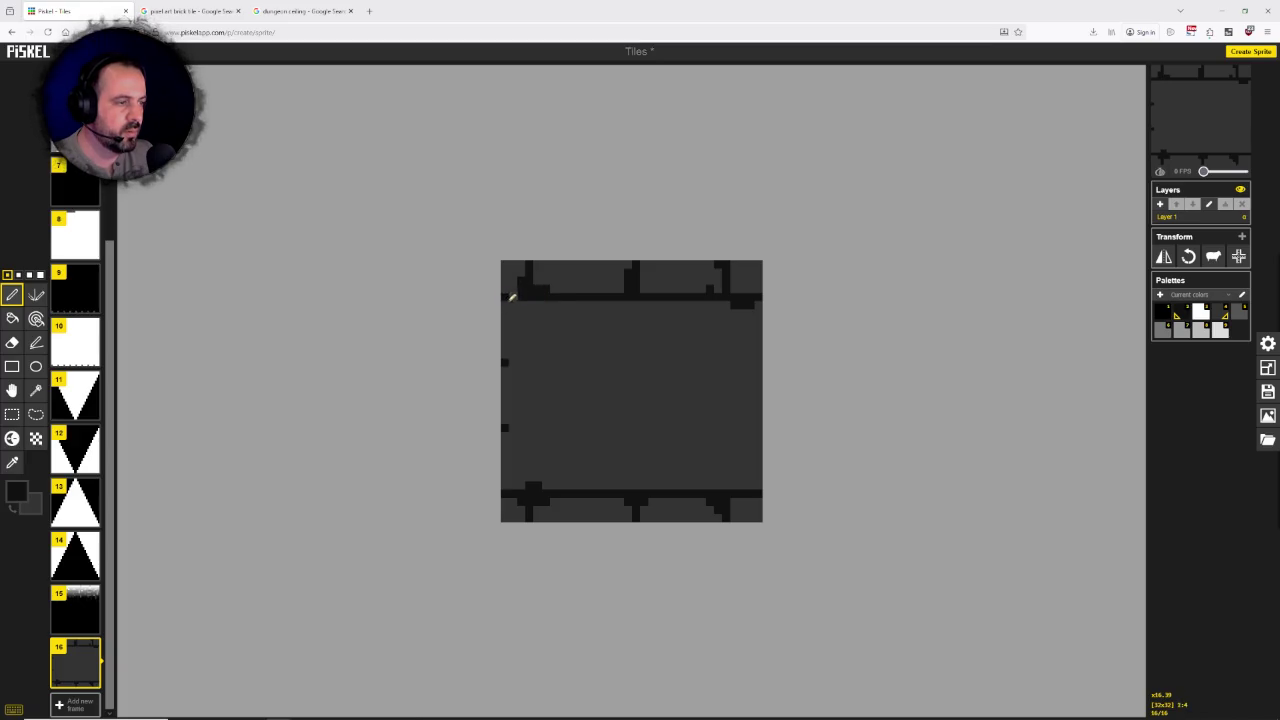
pyautogui.moveTo(576, 304); pyautogui.dragTo(585, 304)
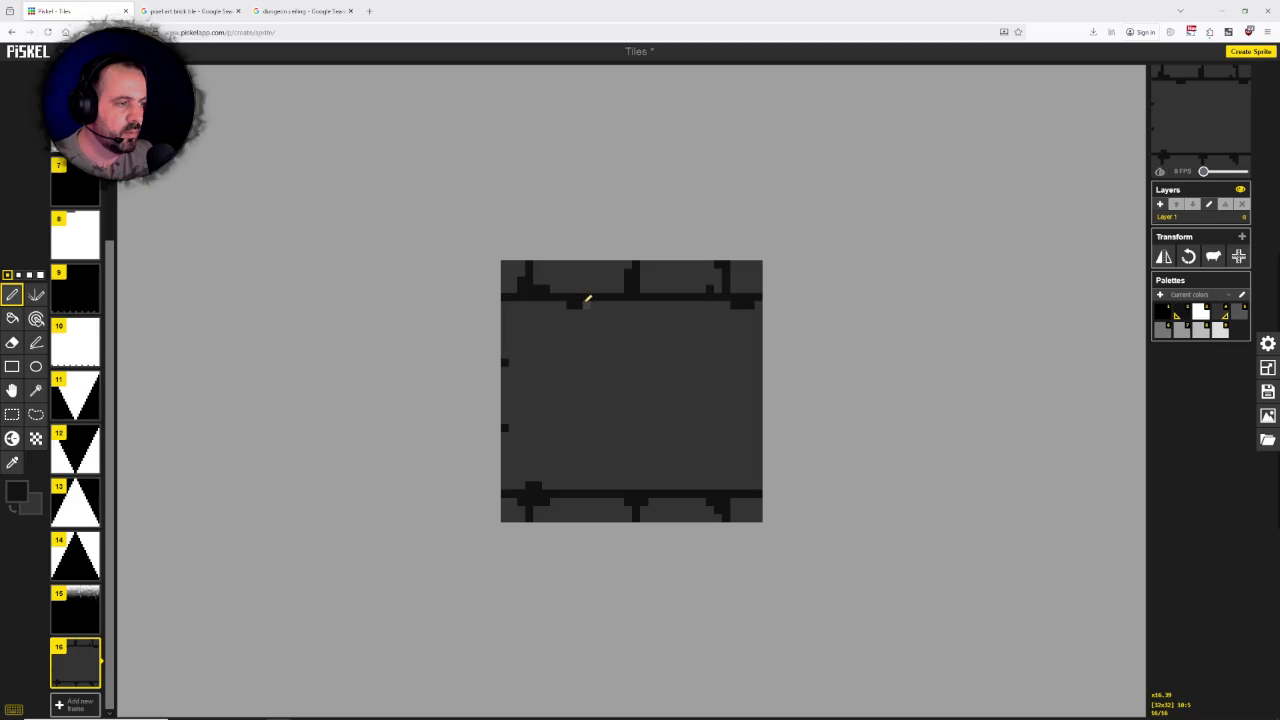
pyautogui.hotkey('ctrl', 'z')
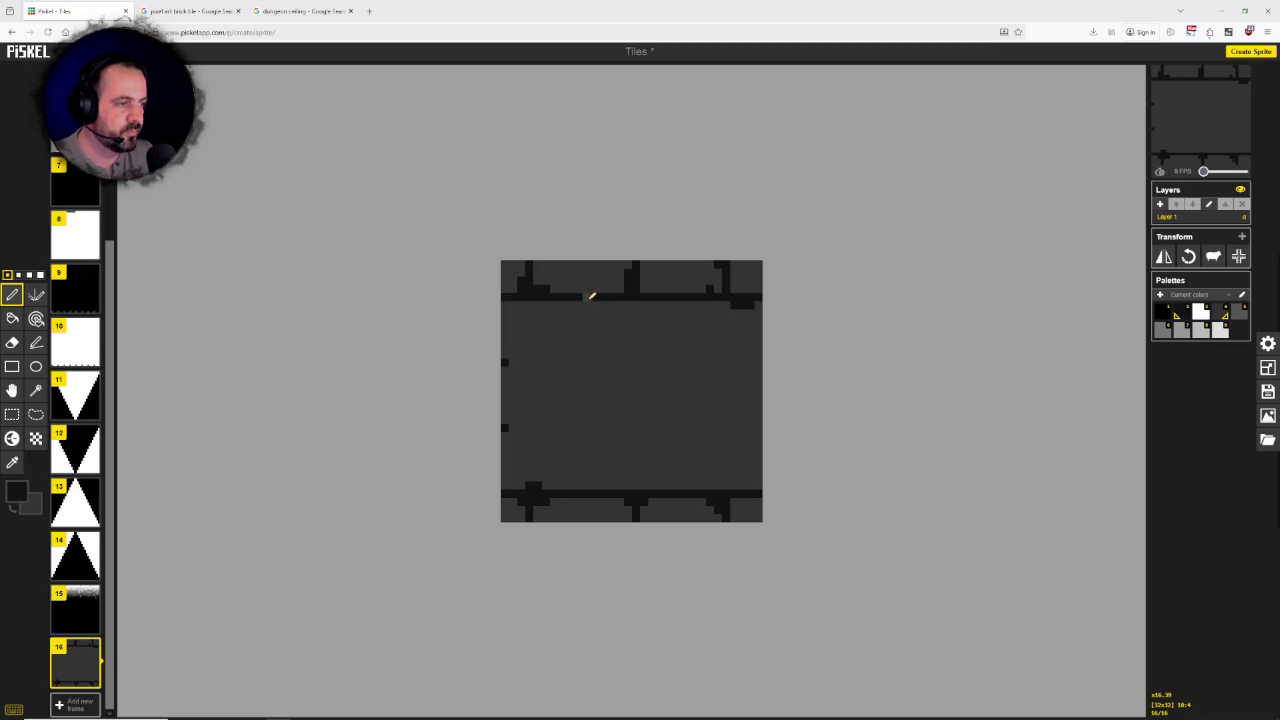
pyautogui.moveTo(586, 299)
pyautogui.mouseDown()
pyautogui.moveTo(594, 334)
pyautogui.moveTo(581, 360)
pyautogui.moveTo(506, 363)
pyautogui.moveTo(532, 366)
pyautogui.mouseUp()
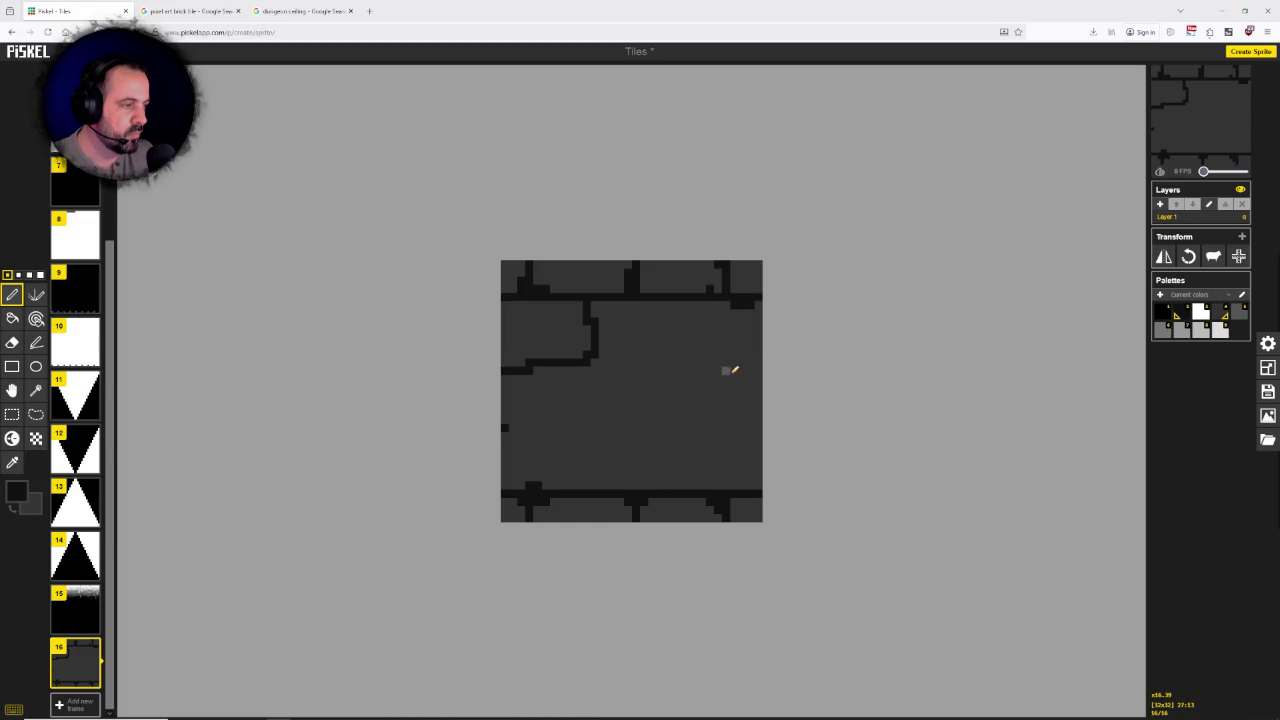
# Step: Add a joint along the tile's right edge and a dark pixel at its left edge
pyautogui.moveTo(758, 364)
pyautogui.mouseDown()
pyautogui.moveTo(756, 302)
pyautogui.moveTo(766, 308)
pyautogui.mouseUp()
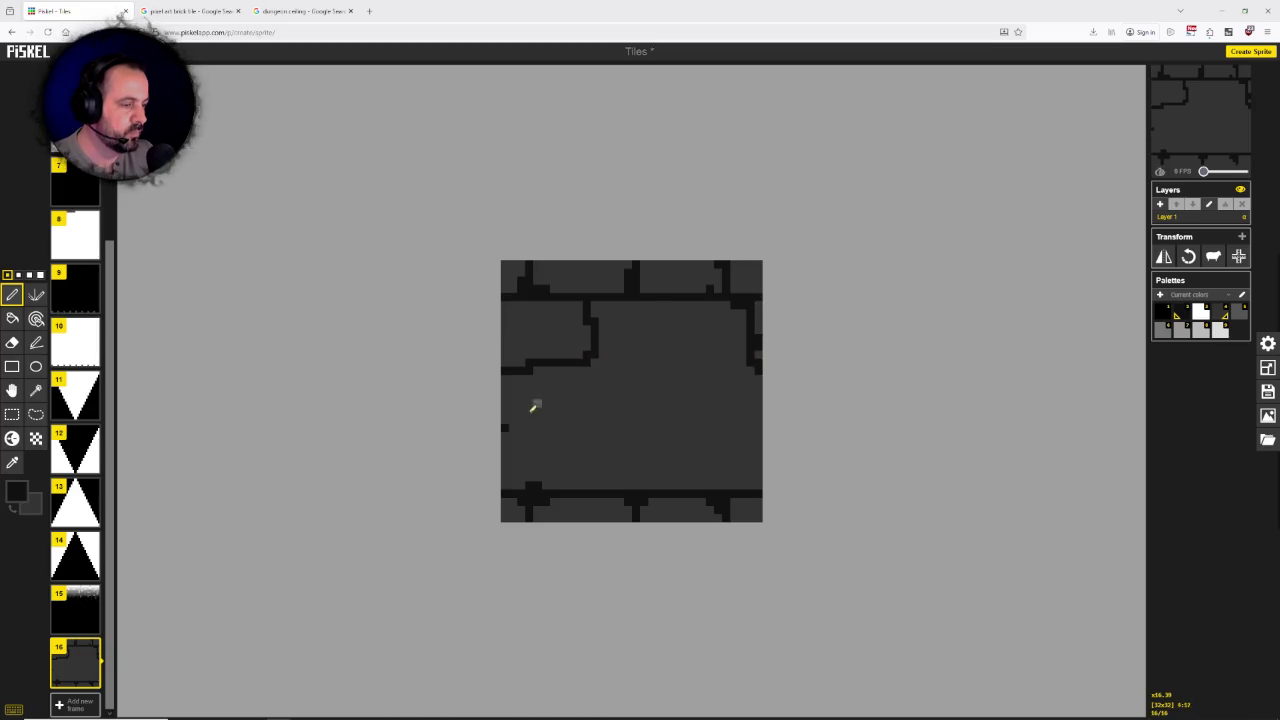
pyautogui.click(505, 428)
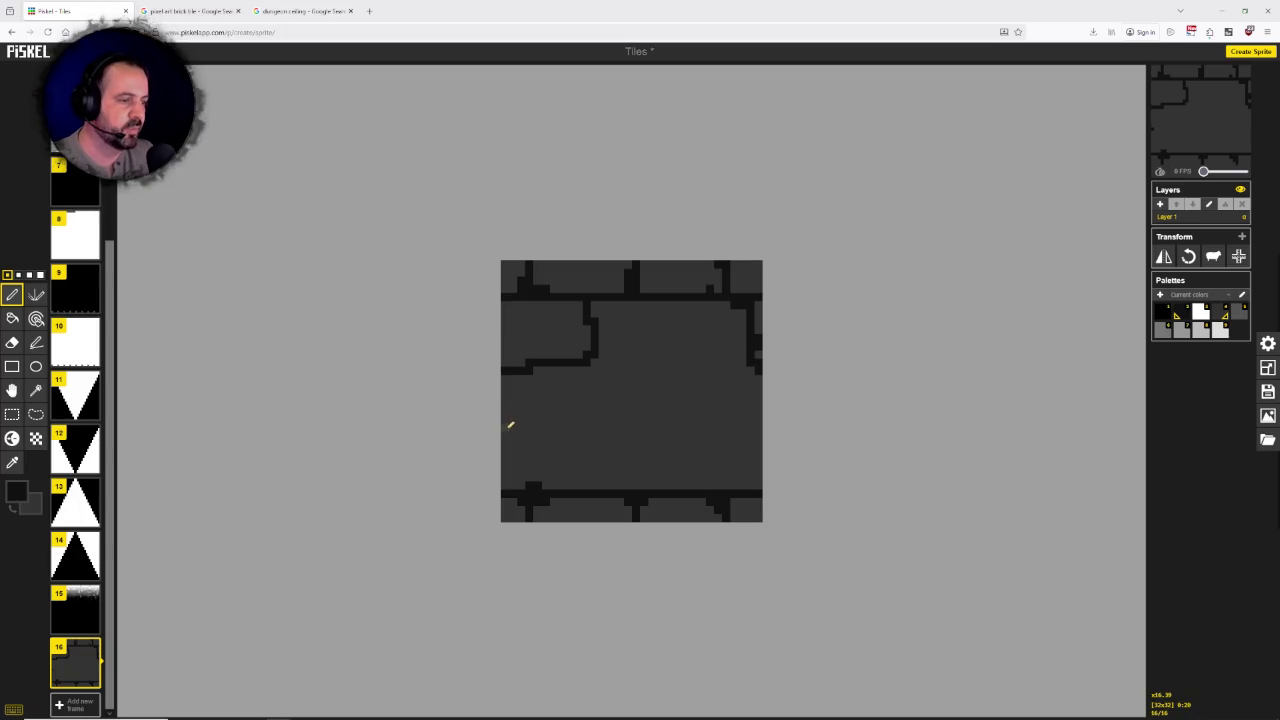
pyautogui.moveTo(580, 360)
pyautogui.mouseDown()
pyautogui.moveTo(623, 366)
pyautogui.moveTo(638, 380)
pyautogui.moveTo(634, 406)
pyautogui.mouseUp()
pyautogui.hotkey('ctrl', 'z')
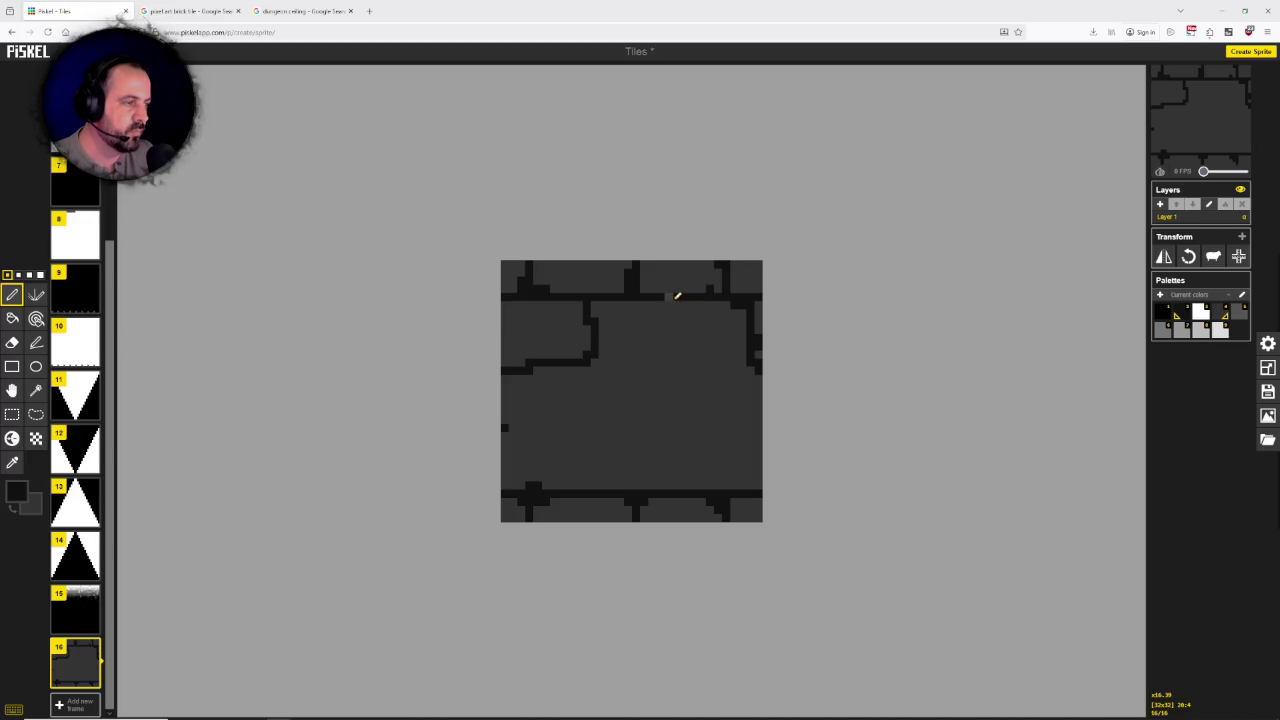
# Step: Draw the vertical joints and right-edge strip completing three bricks under the top mortar
pyautogui.moveTo(677, 297)
pyautogui.mouseDown()
pyautogui.moveTo(675, 348)
pyautogui.moveTo(587, 366)
pyautogui.mouseUp()
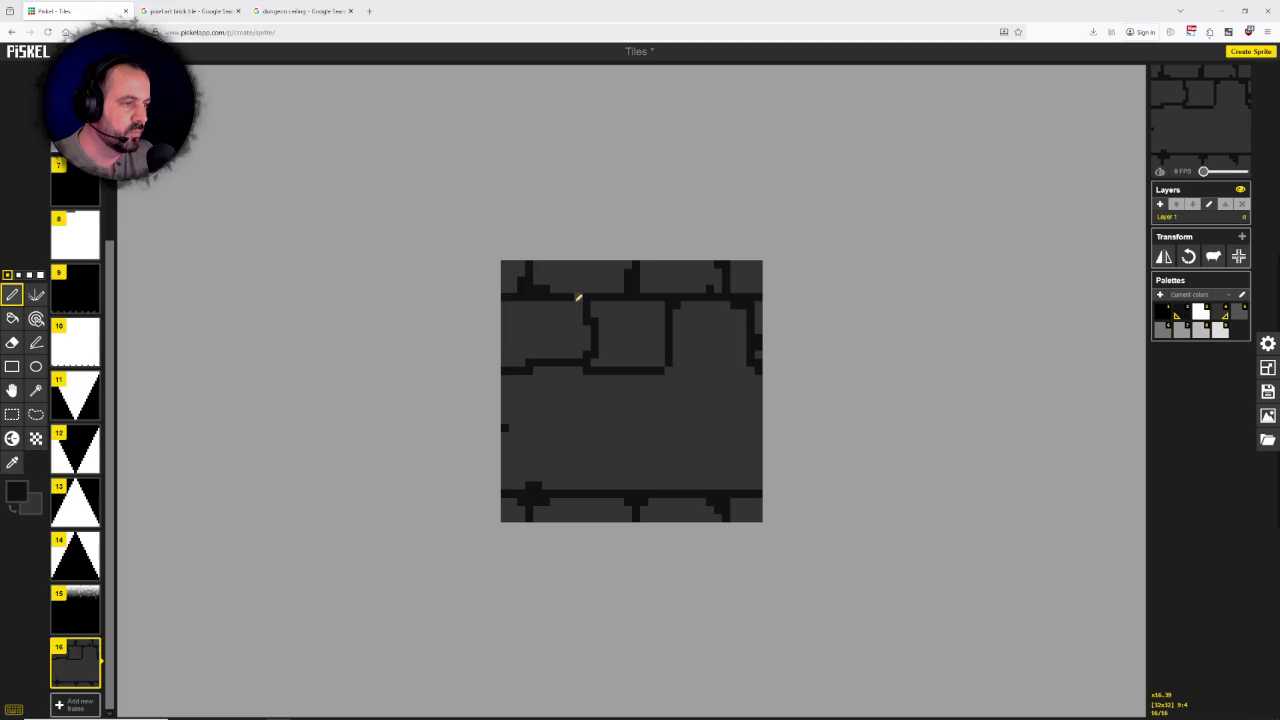
pyautogui.moveTo(575, 297)
pyautogui.mouseDown()
pyautogui.moveTo(585, 360)
pyautogui.moveTo(592, 309)
pyautogui.mouseUp()
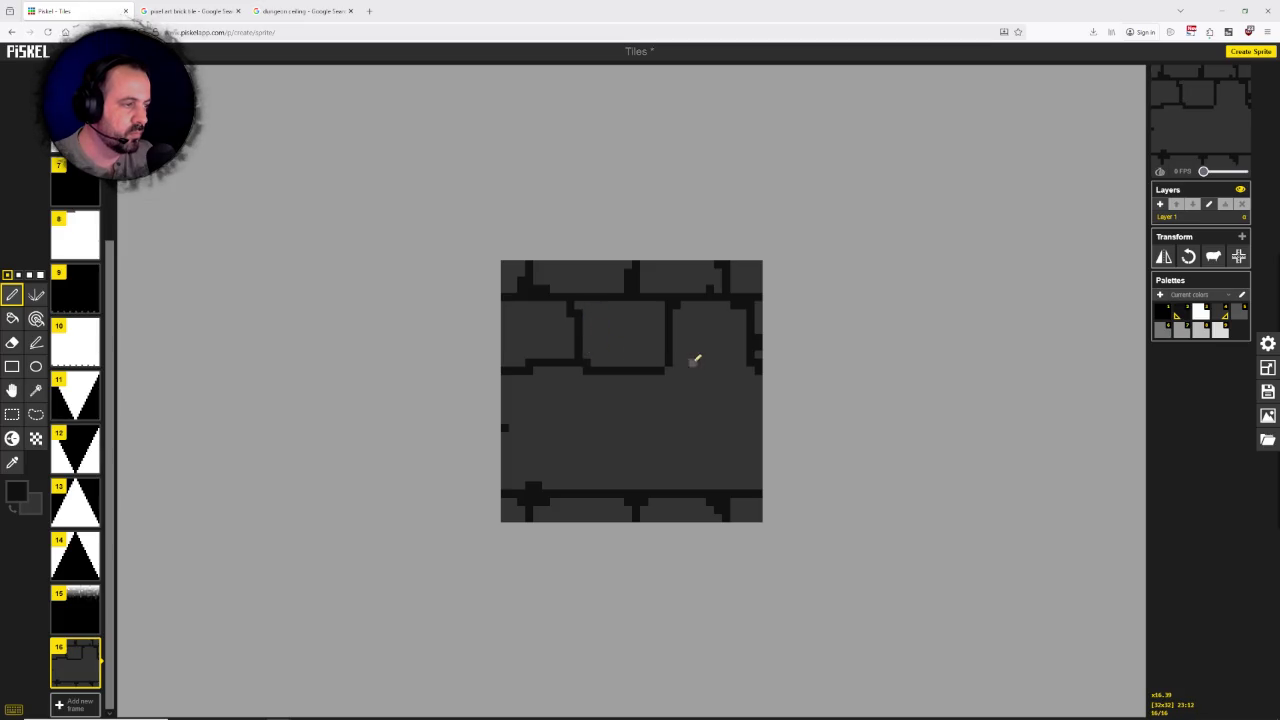
pyautogui.moveTo(666, 369)
pyautogui.mouseDown()
pyautogui.moveTo(749, 372)
pyautogui.moveTo(749, 354)
pyautogui.mouseUp()
pyautogui.moveTo(741, 302); pyautogui.dragTo(764, 322)
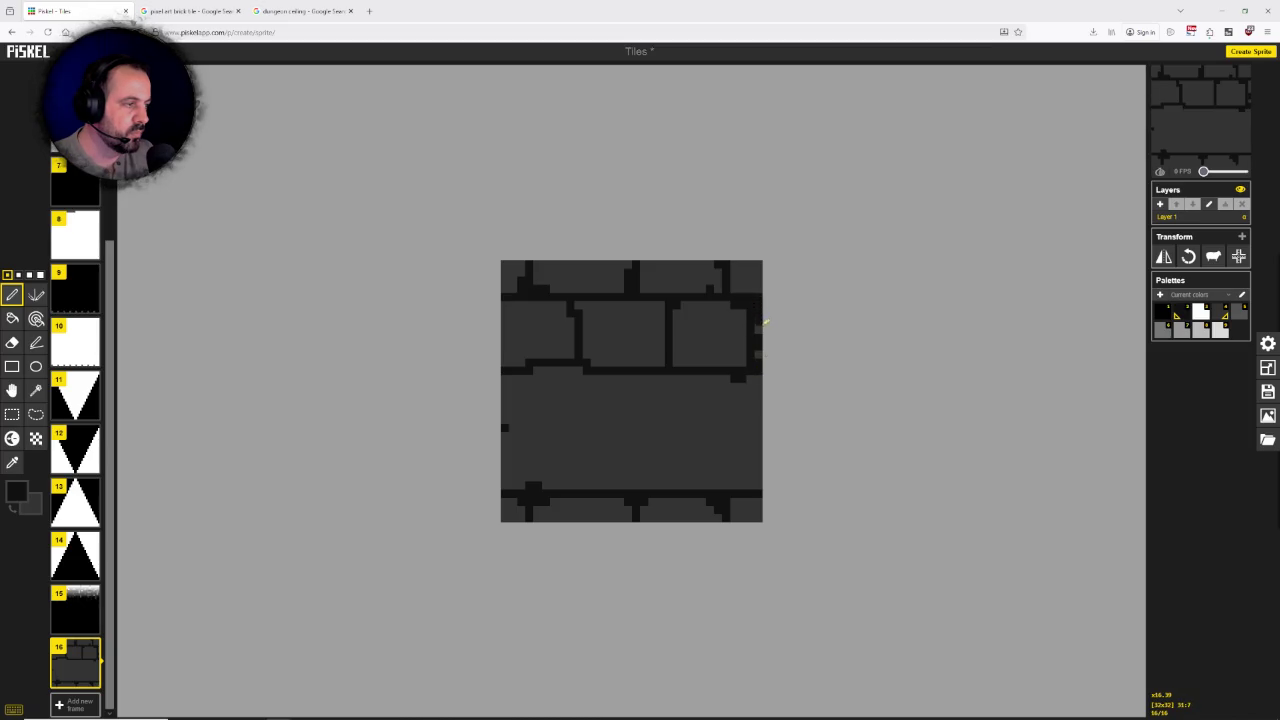
pyautogui.moveTo(750, 319)
pyautogui.mouseDown()
pyautogui.moveTo(753, 303)
pyautogui.moveTo(754, 358)
pyautogui.mouseUp()
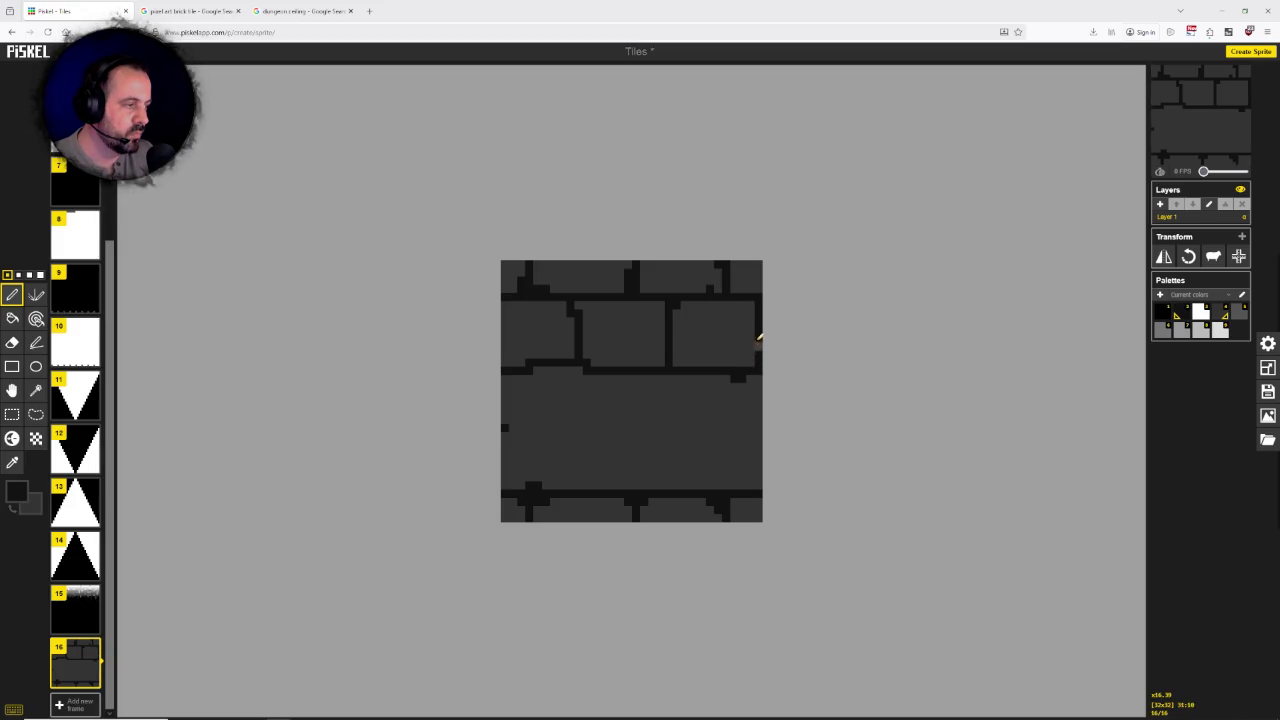
pyautogui.moveTo(755, 317)
pyautogui.mouseDown()
pyautogui.moveTo(751, 306)
pyautogui.moveTo(757, 343)
pyautogui.mouseUp()
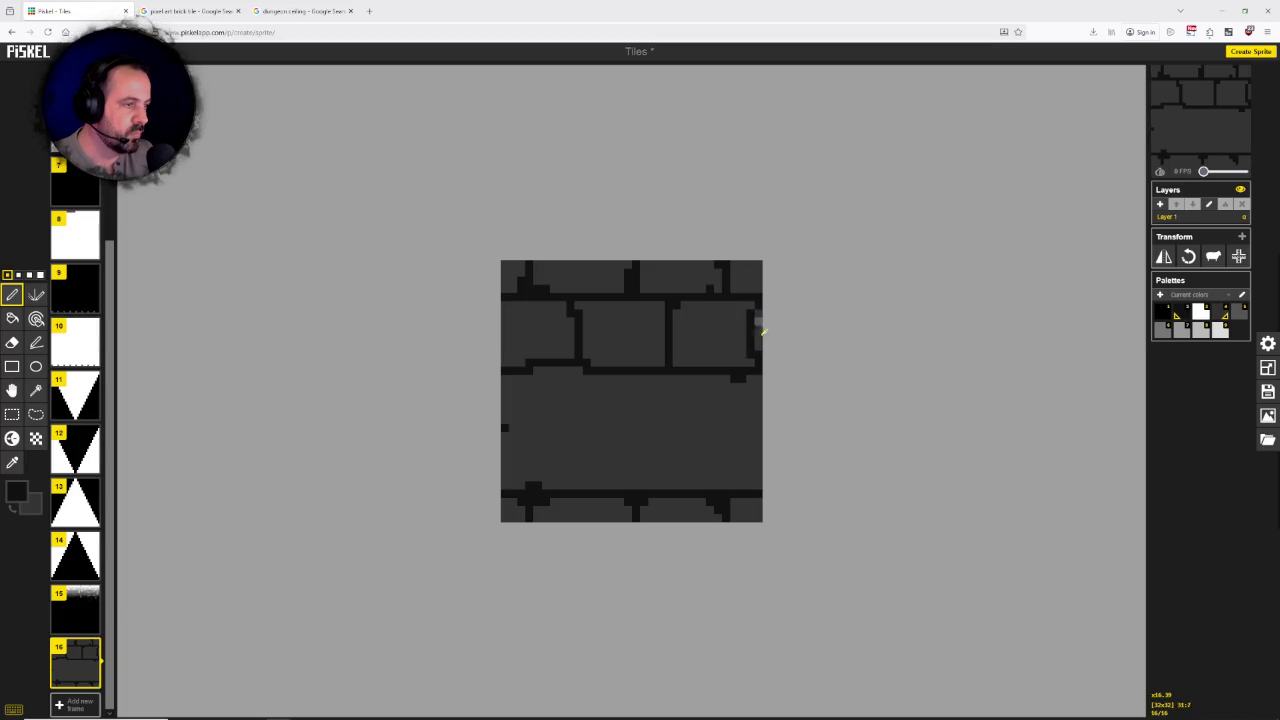
pyautogui.moveTo(757, 340); pyautogui.dragTo(760, 368)
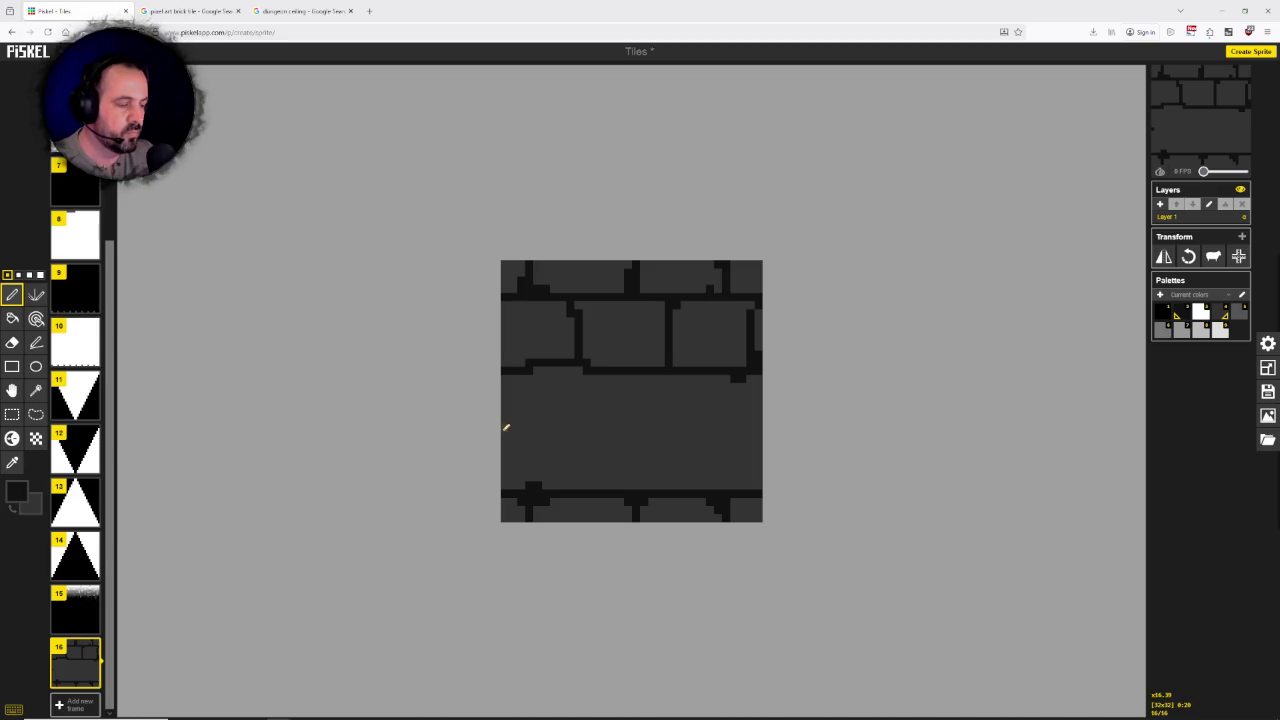
# Step: Draw a horizontal mortar line across the lower half from the left edge
pyautogui.moveTo(507, 427)
pyautogui.mouseDown()
pyautogui.moveTo(563, 431)
pyautogui.moveTo(588, 470)
pyautogui.mouseUp()
pyautogui.hotkey('ctrl', 'z')
pyautogui.hotkey('ctrl', 'z')
pyautogui.hotkey('ctrl', 'z')
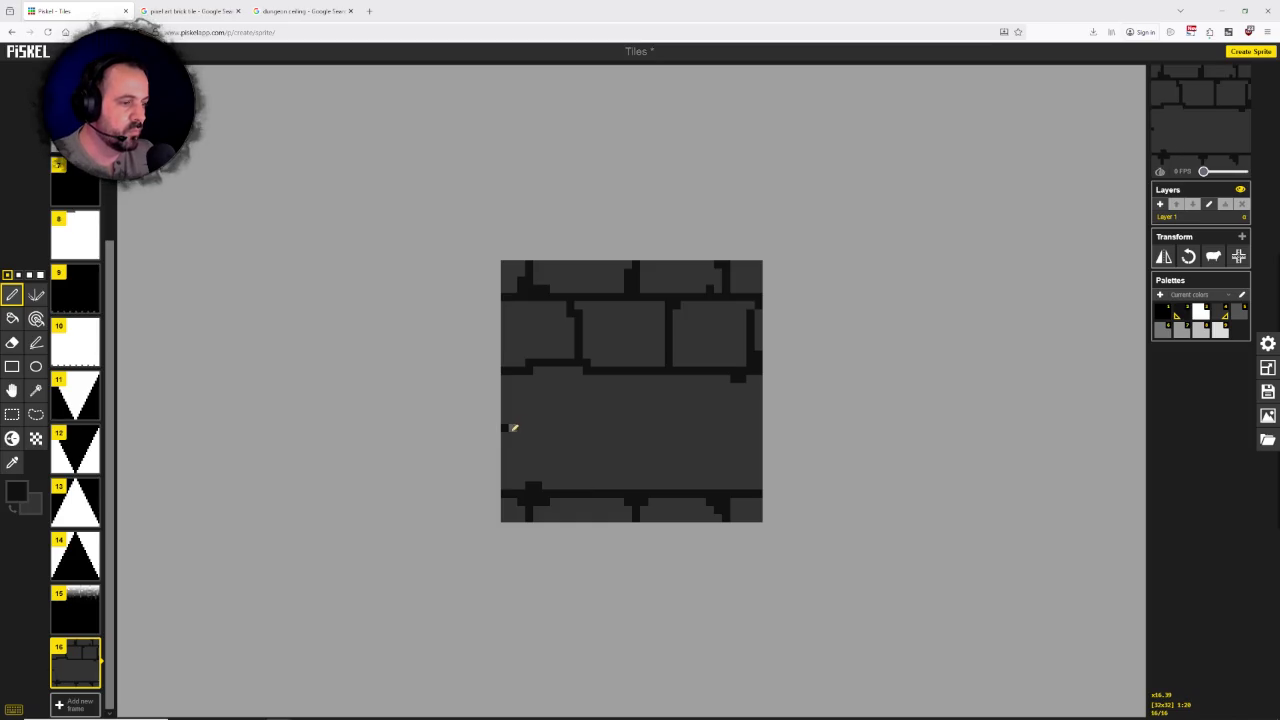
pyautogui.moveTo(518, 425)
pyautogui.mouseDown()
pyautogui.moveTo(562, 427)
pyautogui.moveTo(588, 467)
pyautogui.moveTo(598, 422)
pyautogui.moveTo(668, 420)
pyautogui.mouseUp()
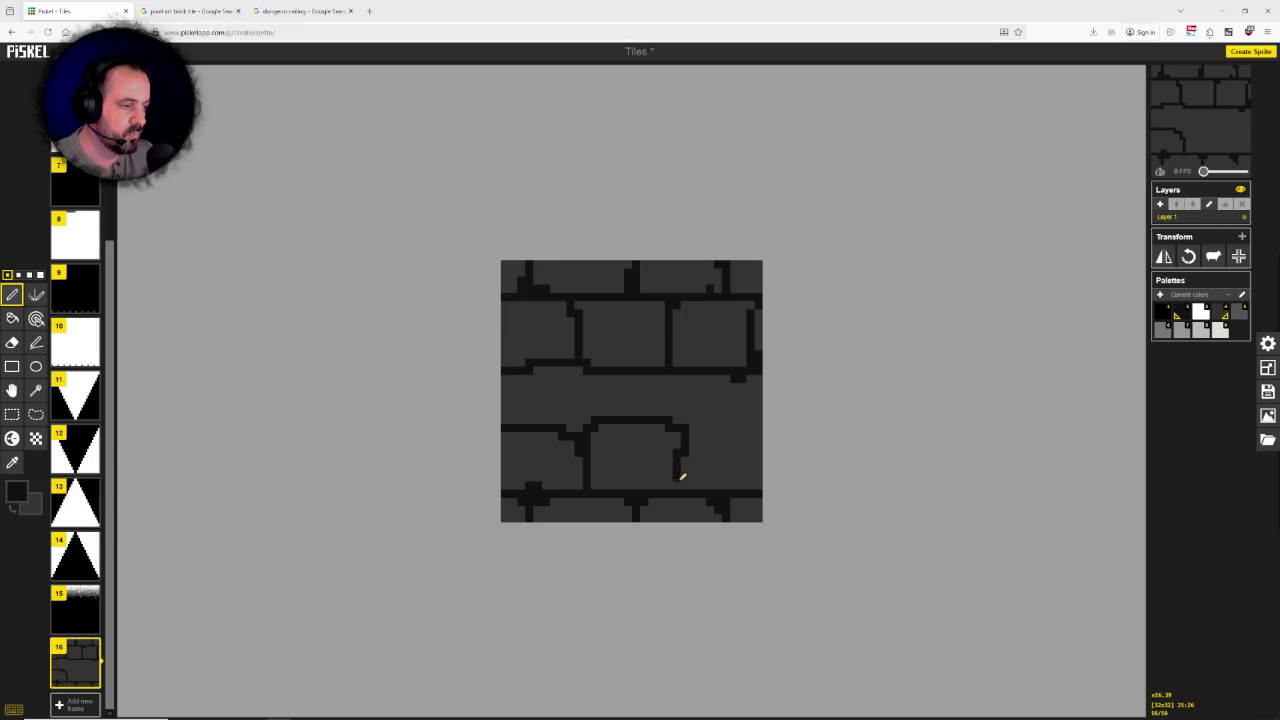
# Step: Outline the lower bricks with horizontal mortar lines and vertical joints between them
pyautogui.hotkey('ctrl', 'z')
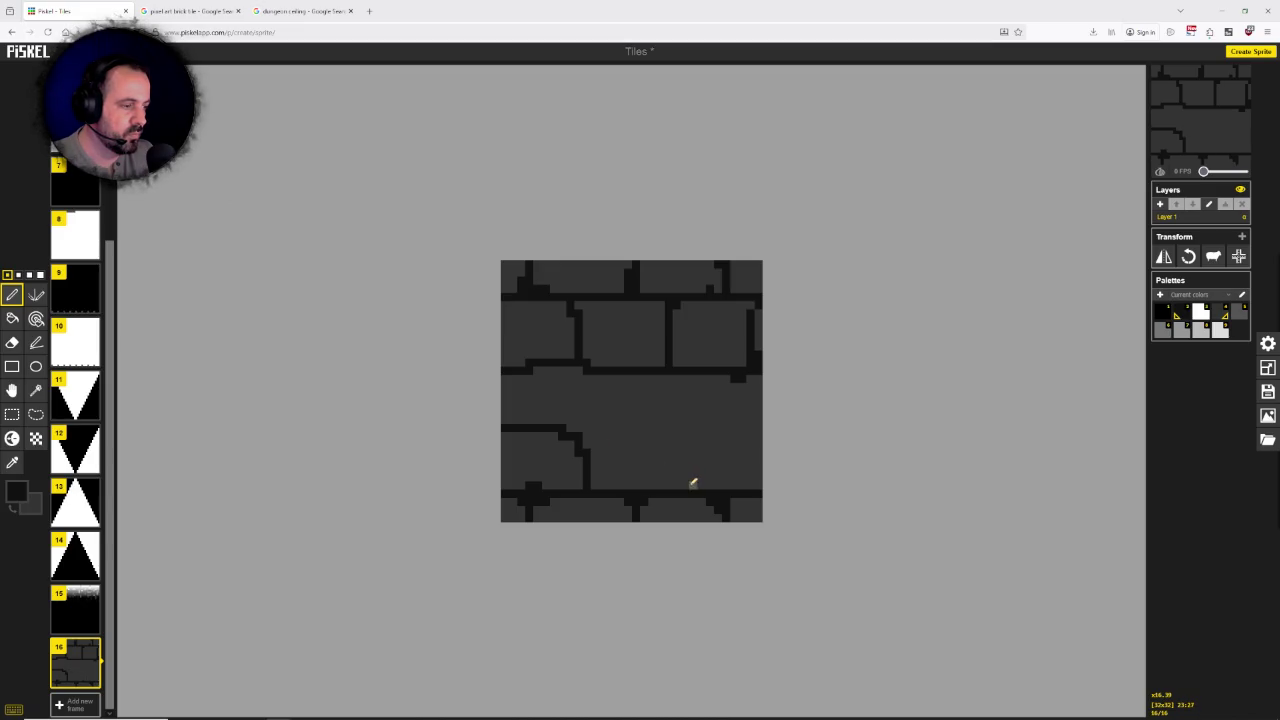
pyautogui.moveTo(680, 478); pyautogui.dragTo(575, 424)
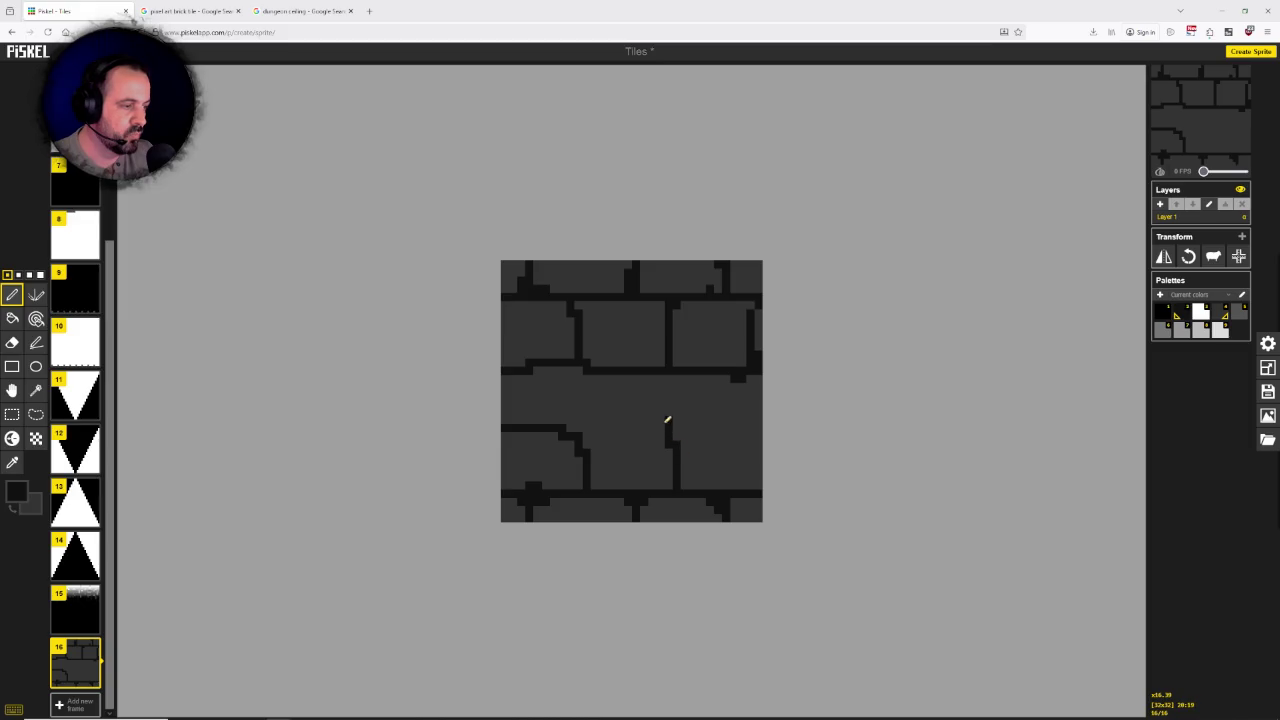
pyautogui.click(669, 428)
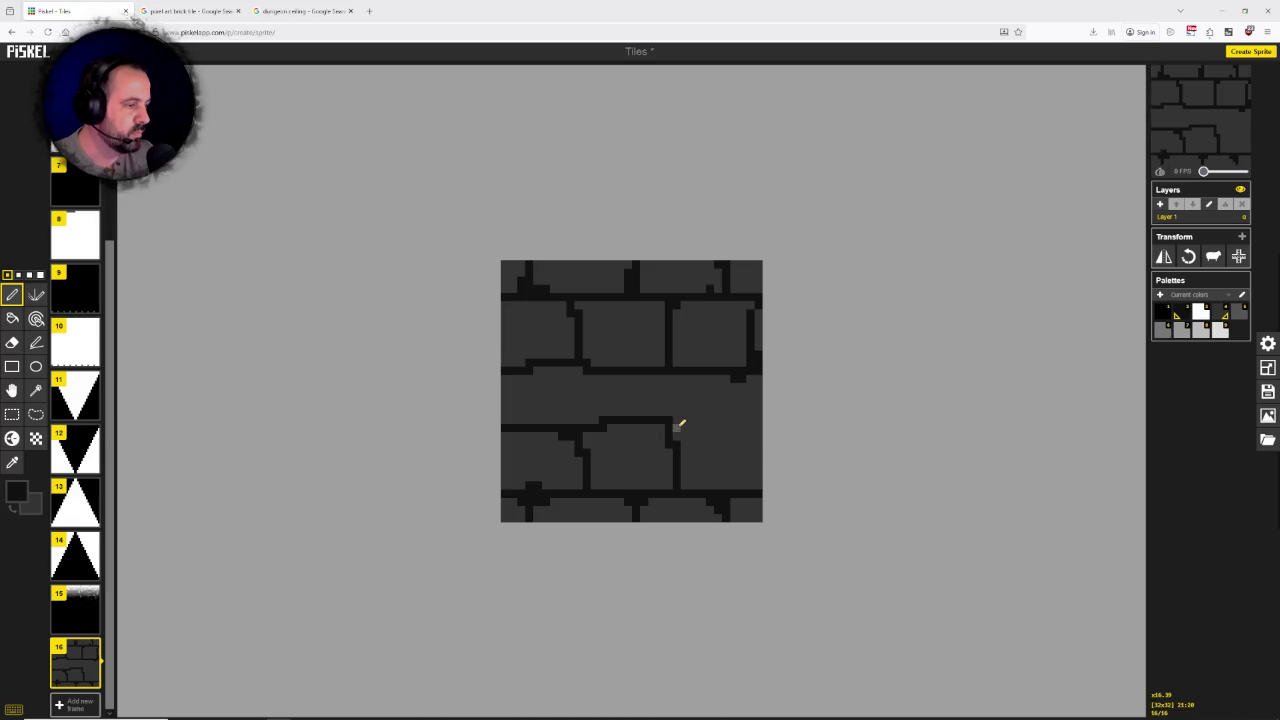
pyautogui.moveTo(688, 423); pyautogui.dragTo(716, 425)
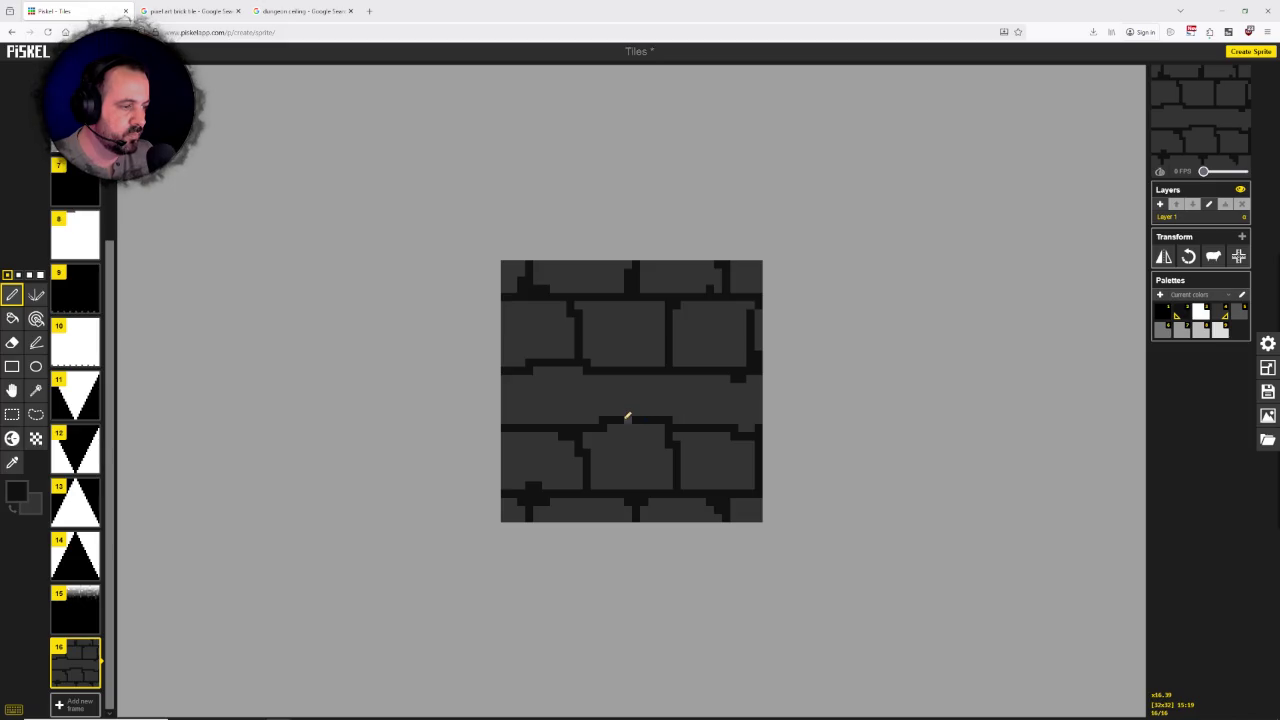
pyautogui.moveTo(630, 416); pyautogui.dragTo(630, 378)
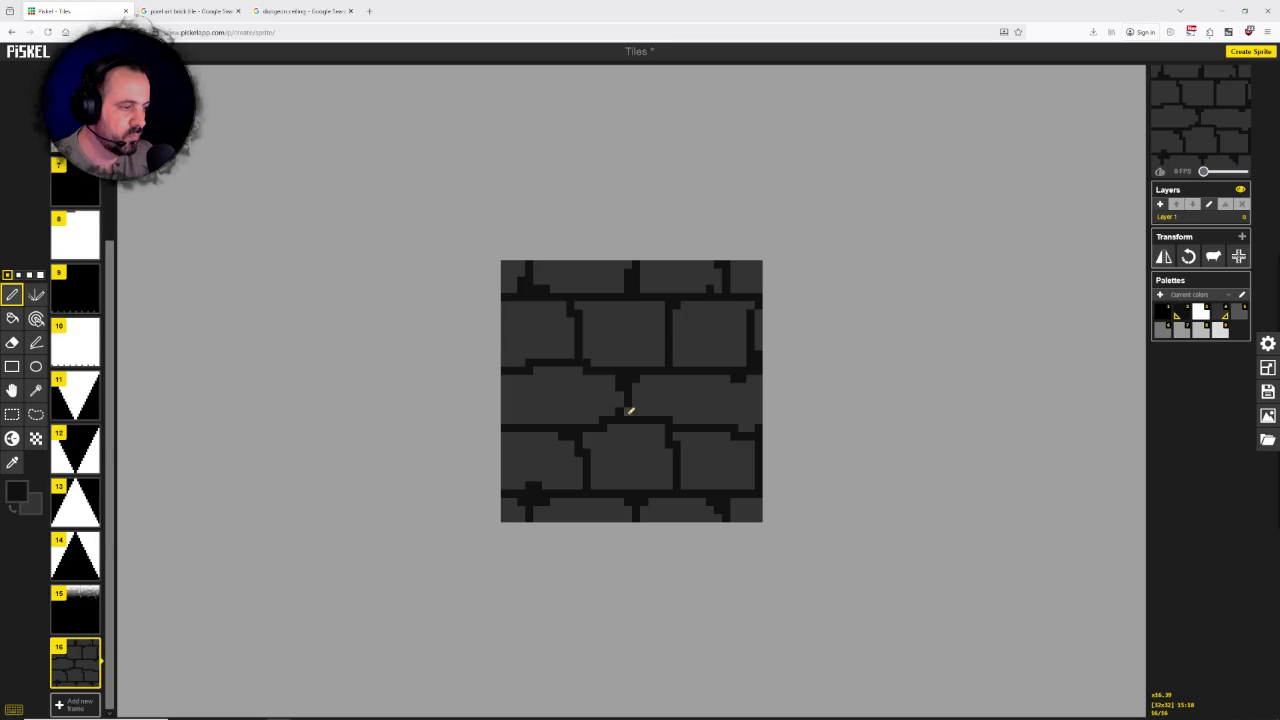
pyautogui.moveTo(654, 411); pyautogui.dragTo(672, 419)
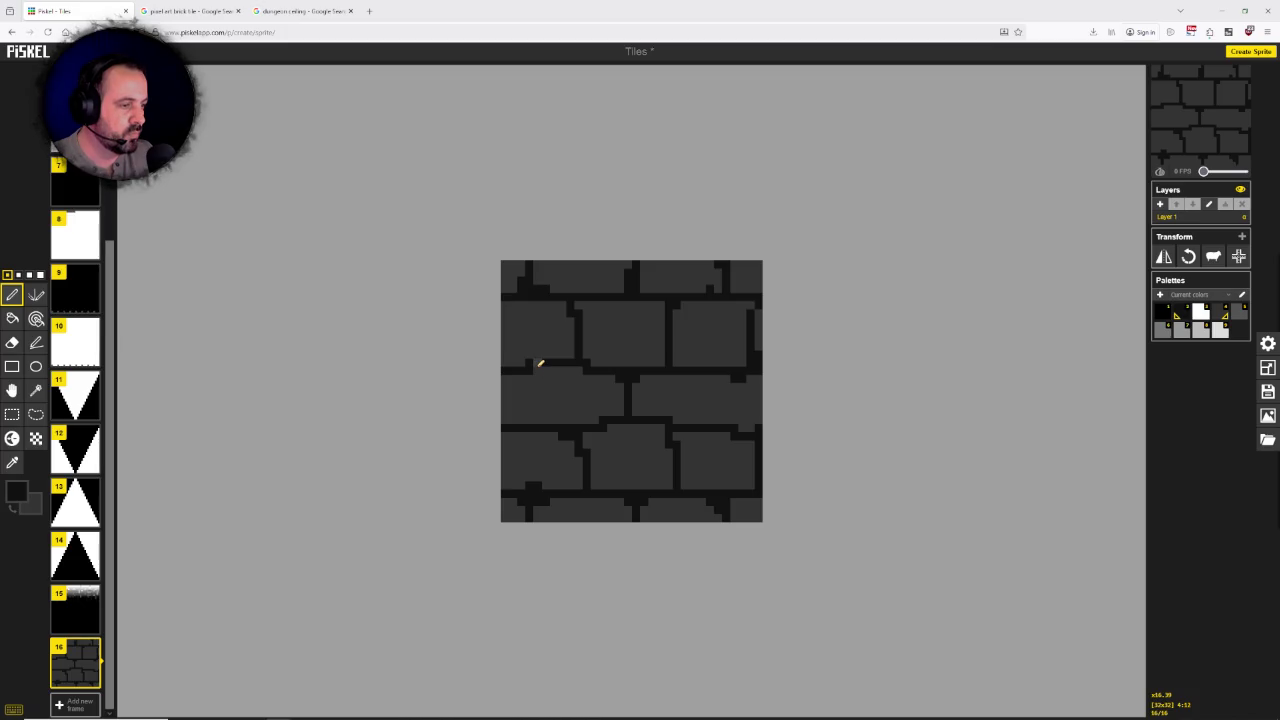
pyautogui.scroll(-1, 537, 365)
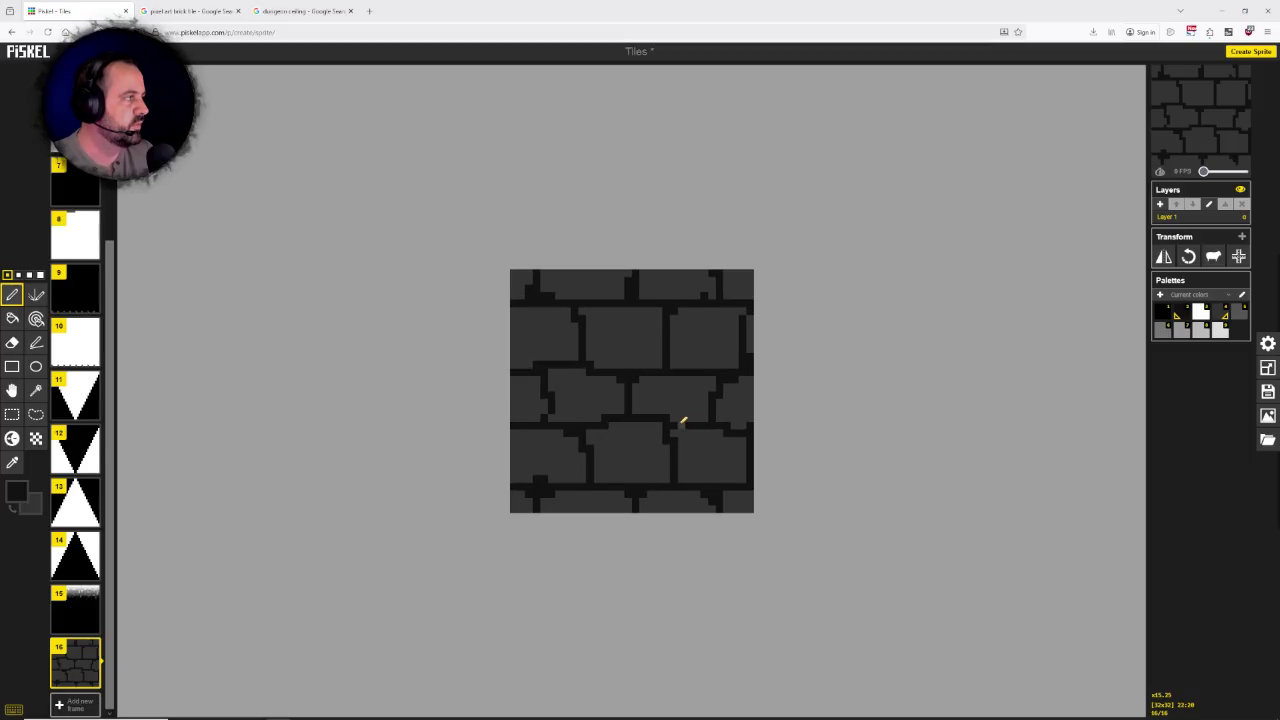
# Step: Compare the tile against the dungeon ceiling and brick references, ending back on the tile
pyautogui.scroll(1, 682, 421)
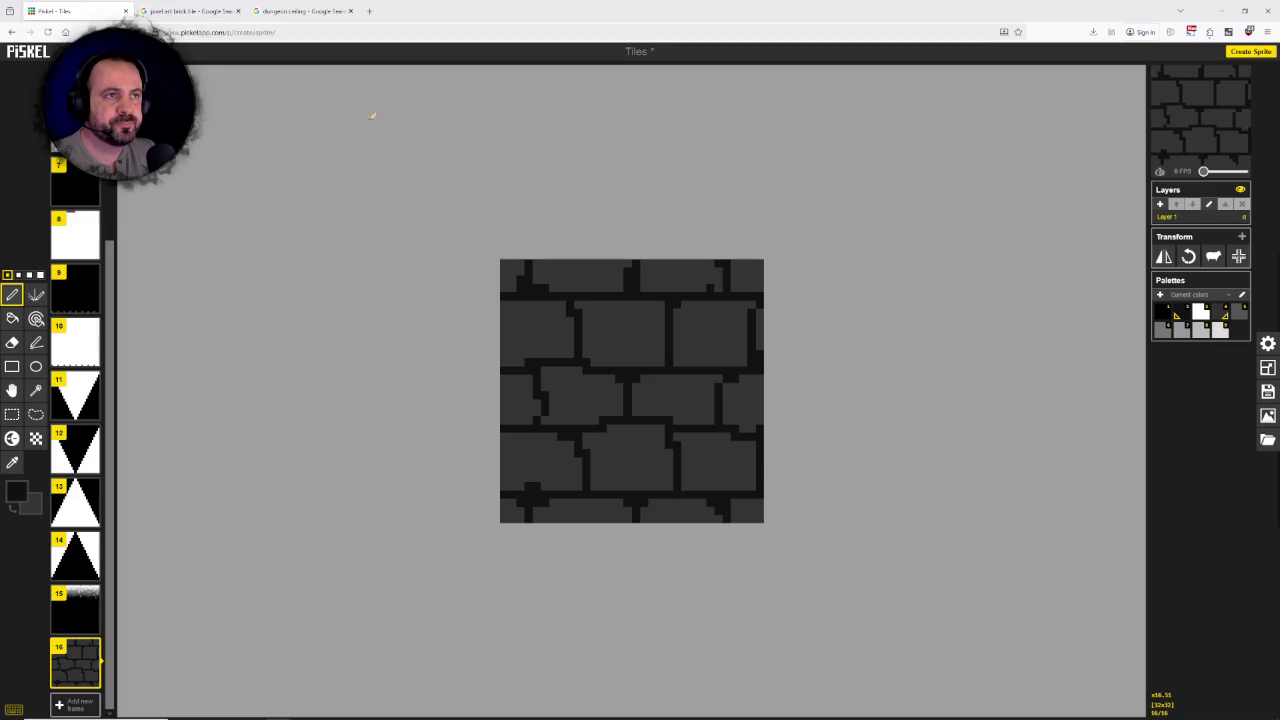
pyautogui.click(300, 11)
pyautogui.click(200, 11)
pyautogui.rightClick(214, 8)
pyautogui.press('Escape')
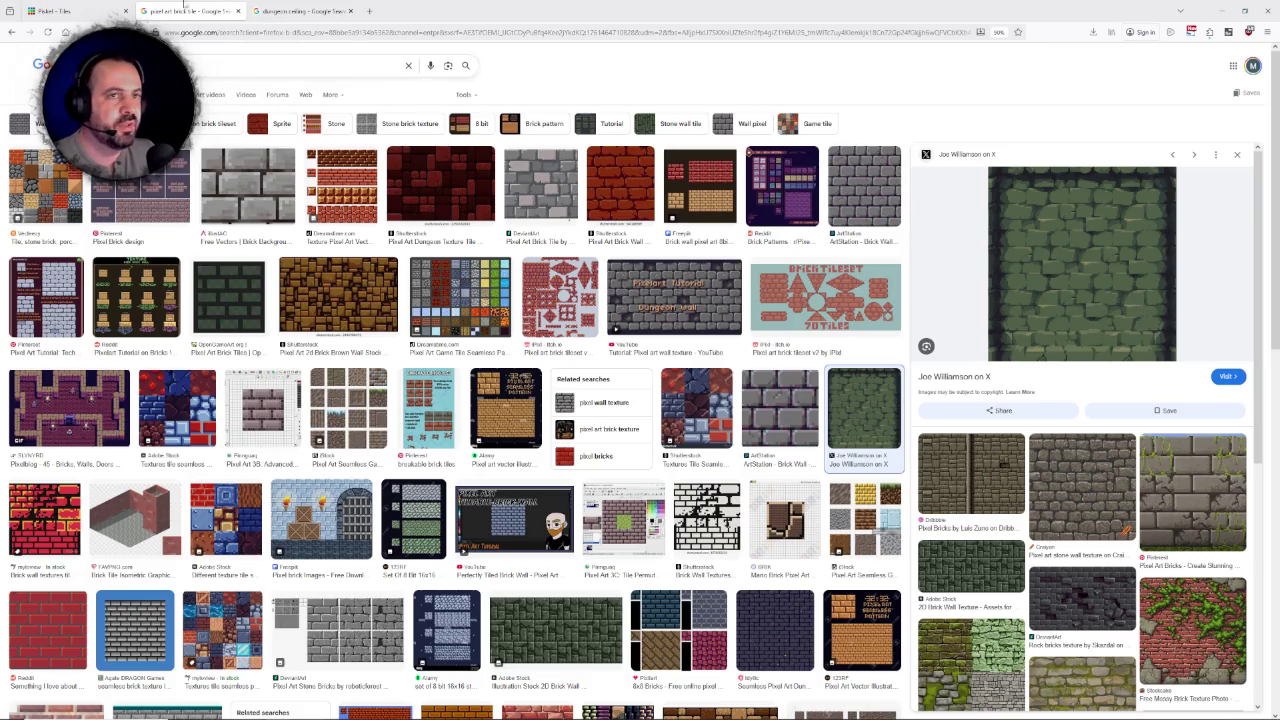
pyautogui.click(113, 6)
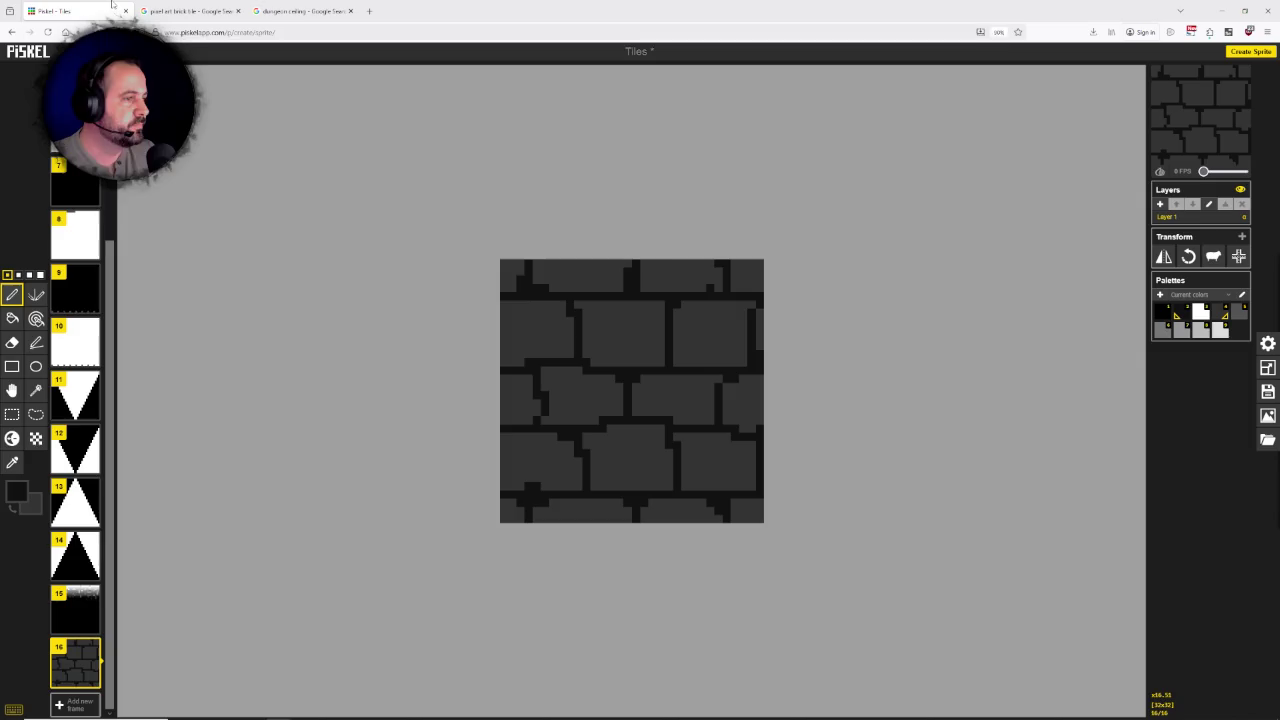
pyautogui.click(201, 6)
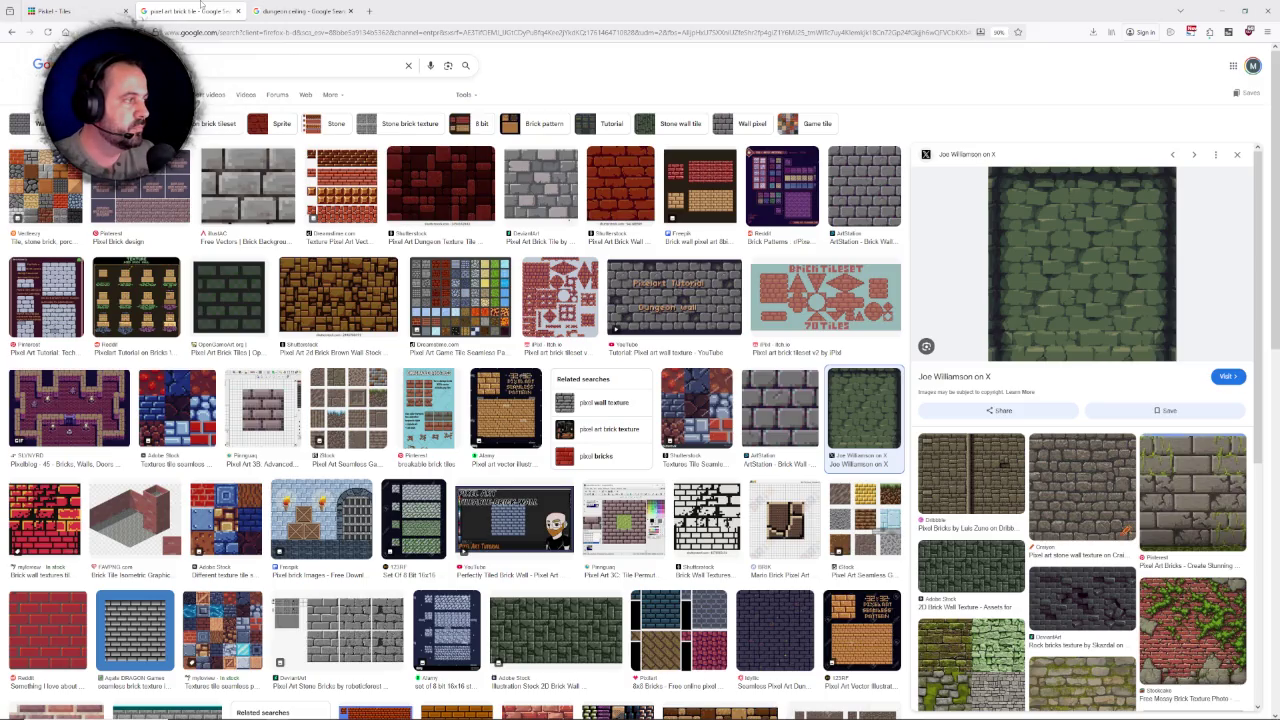
pyautogui.click(70, 10)
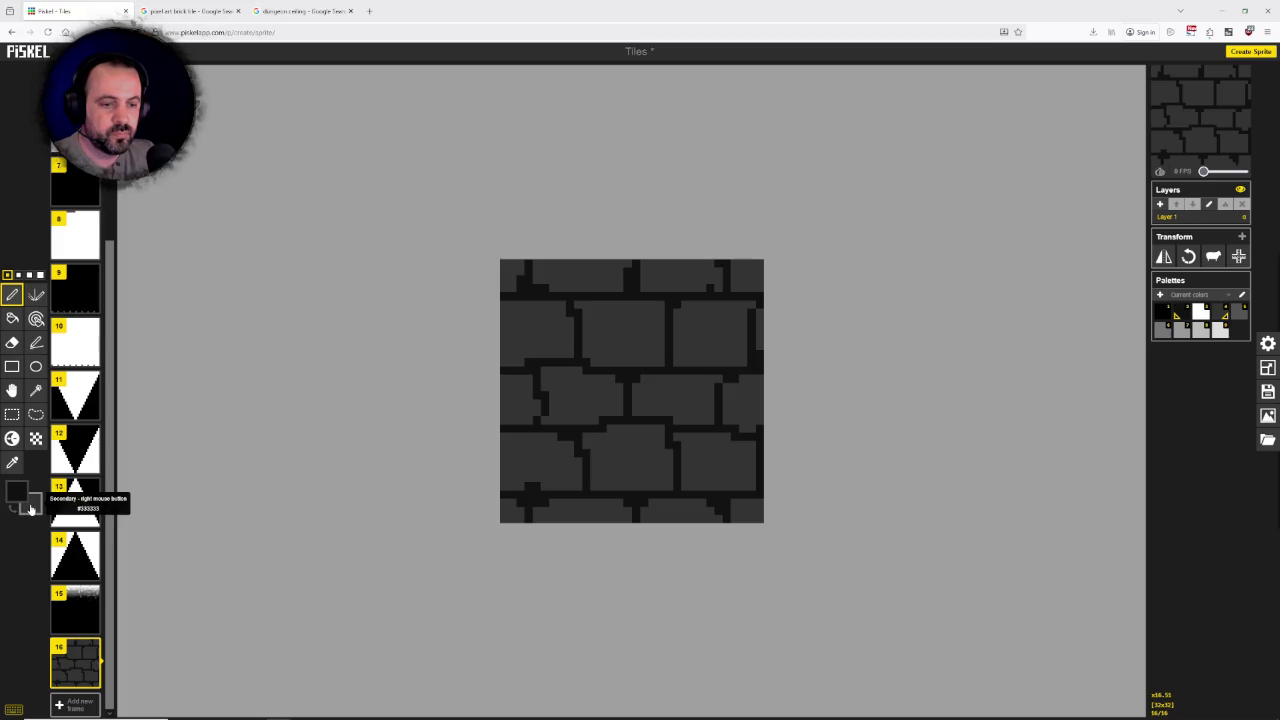
# Step: Set the primary drawing colour to #444444 grey, after first trying #404040
pyautogui.click(13, 505)
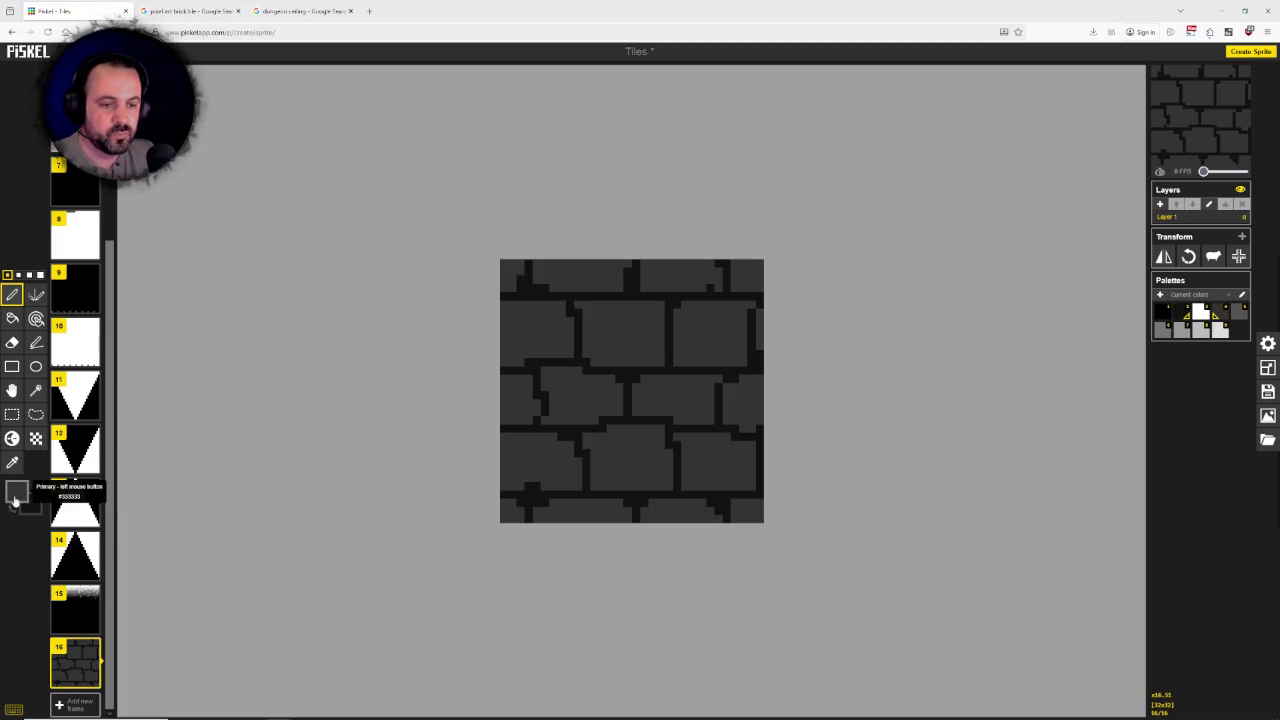
pyautogui.click(14, 497)
pyautogui.click(67, 588)
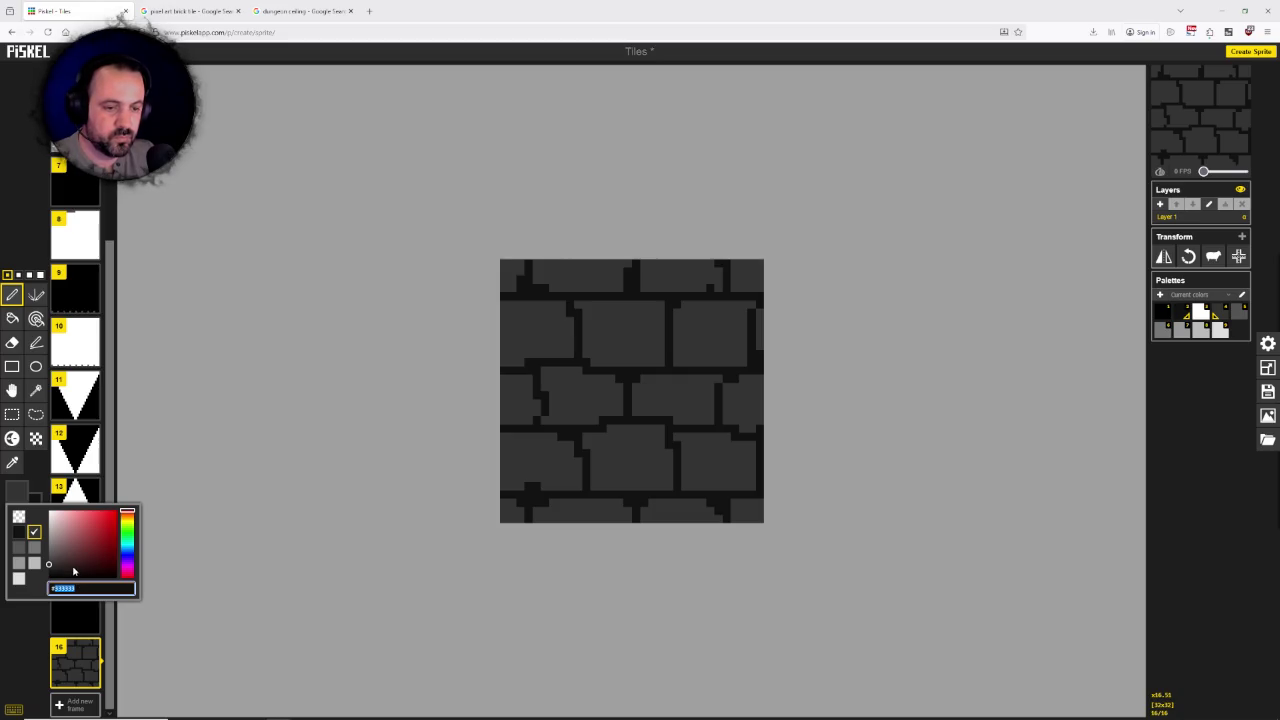
pyautogui.write('#404040')
pyautogui.moveTo(49, 562); pyautogui.dragTo(48, 566)
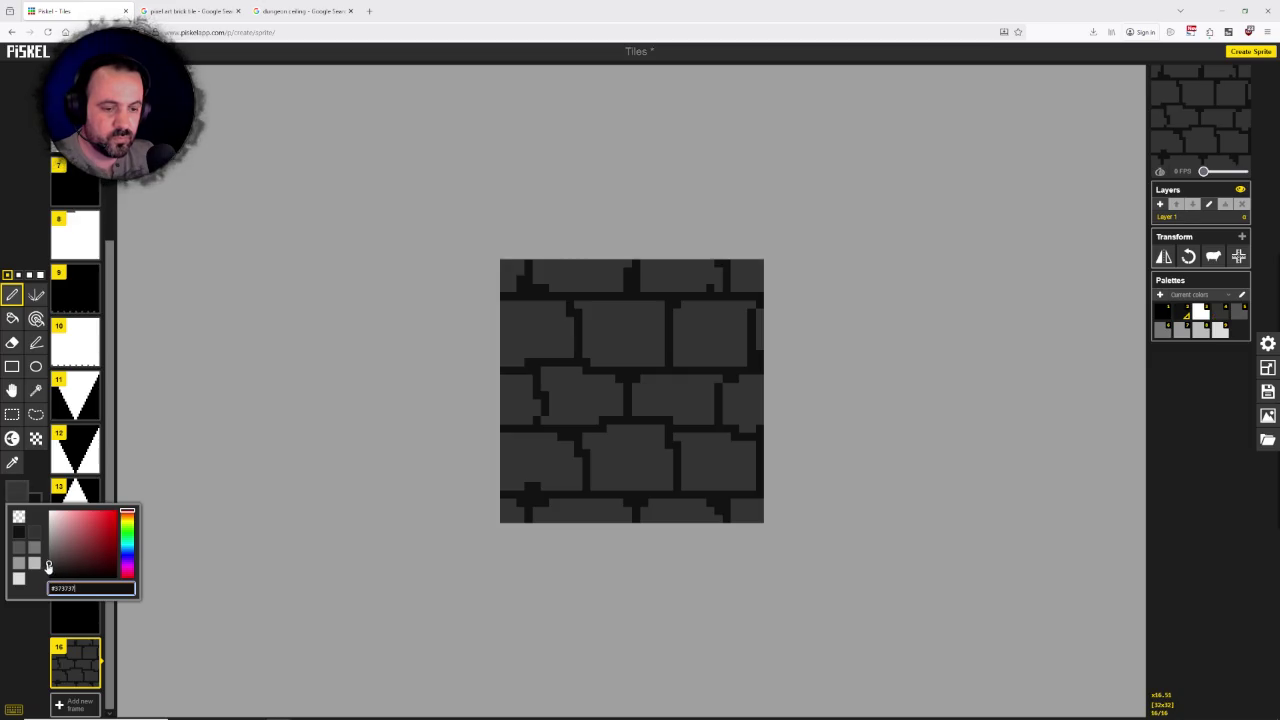
pyautogui.click(556, 303)
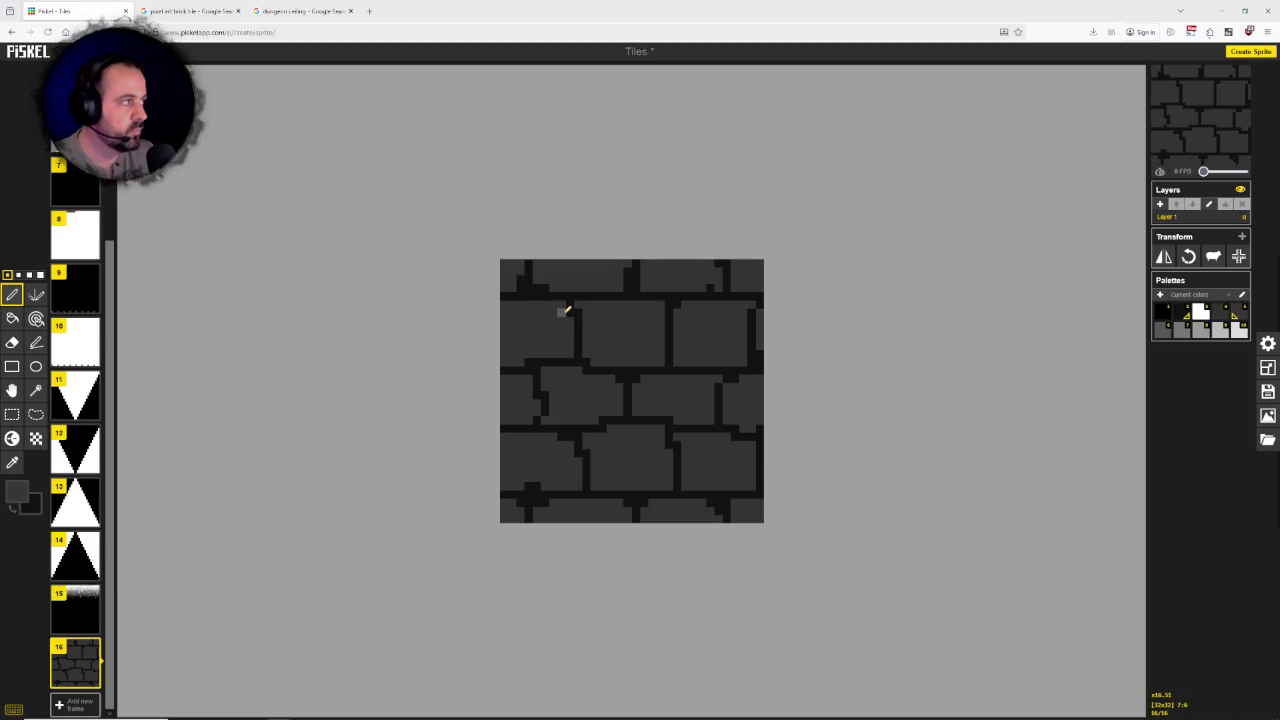
pyautogui.click(17, 494)
pyautogui.doubleClick(65, 588)
pyautogui.write('44444')
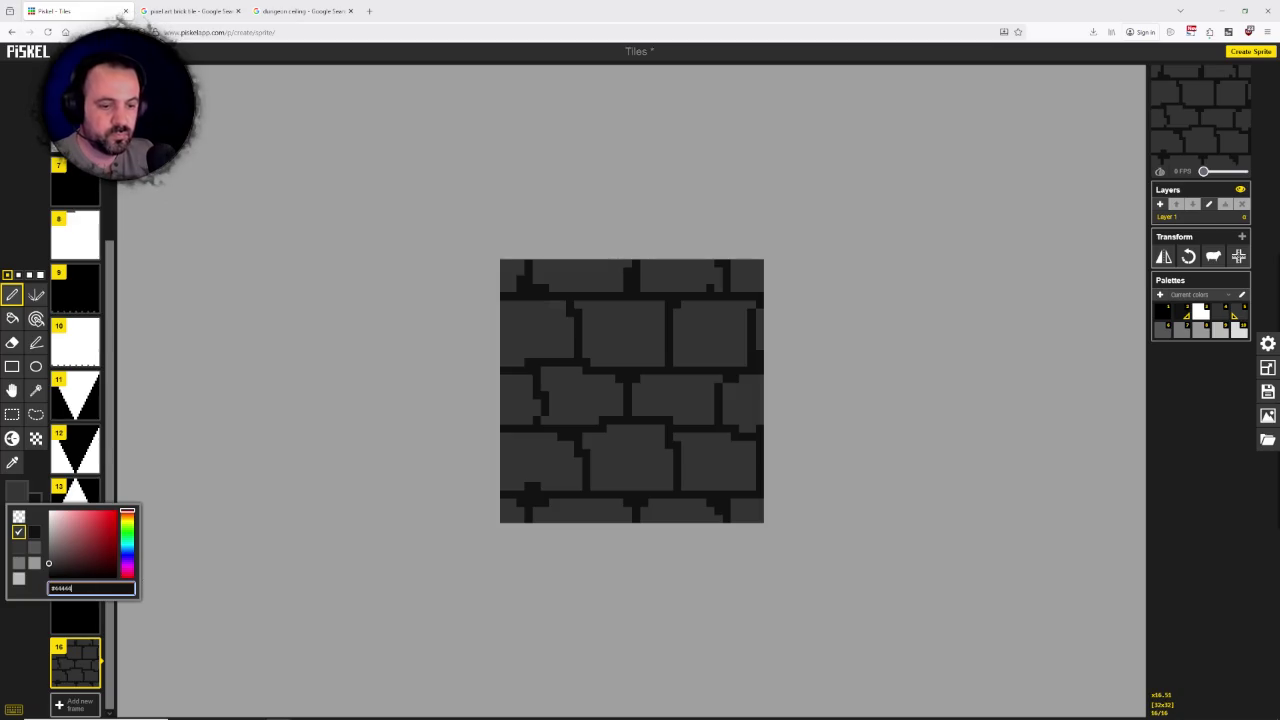
pyautogui.write('4')
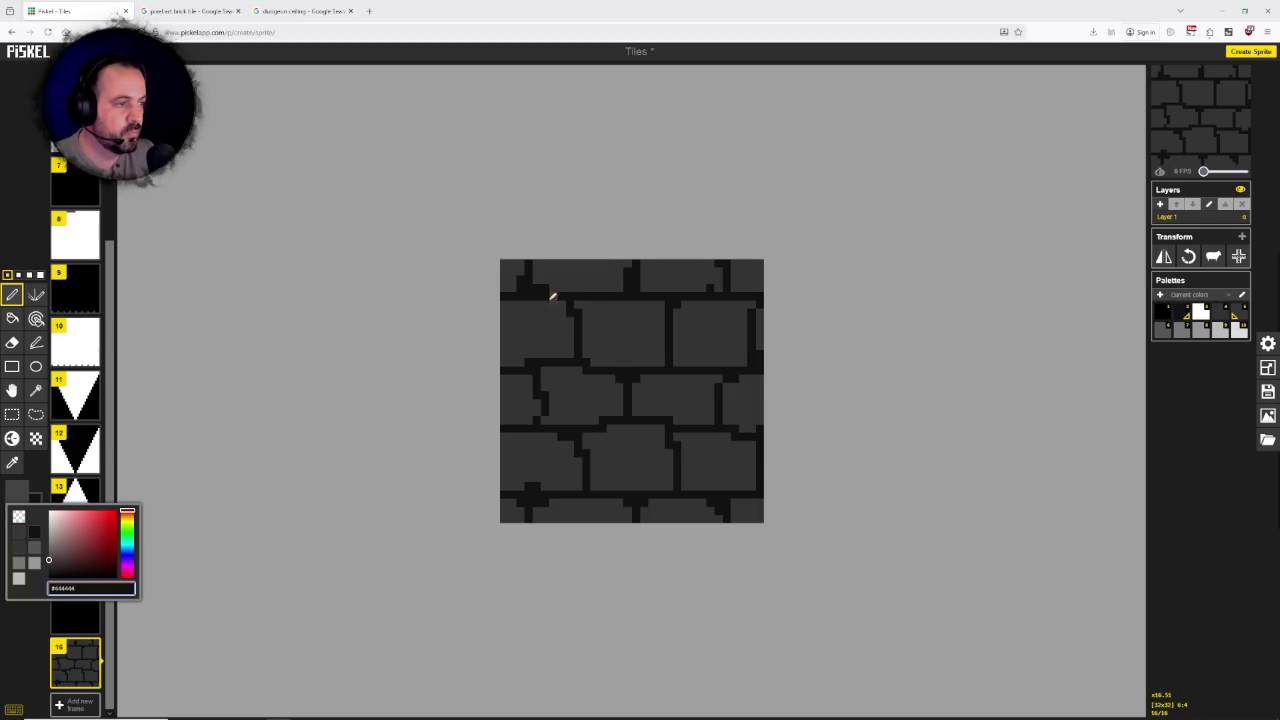
pyautogui.click(552, 296)
# Step: Paint #444444 highlight pixels along the upper-left brick's top edge, then check the references
pyautogui.click(556, 303)
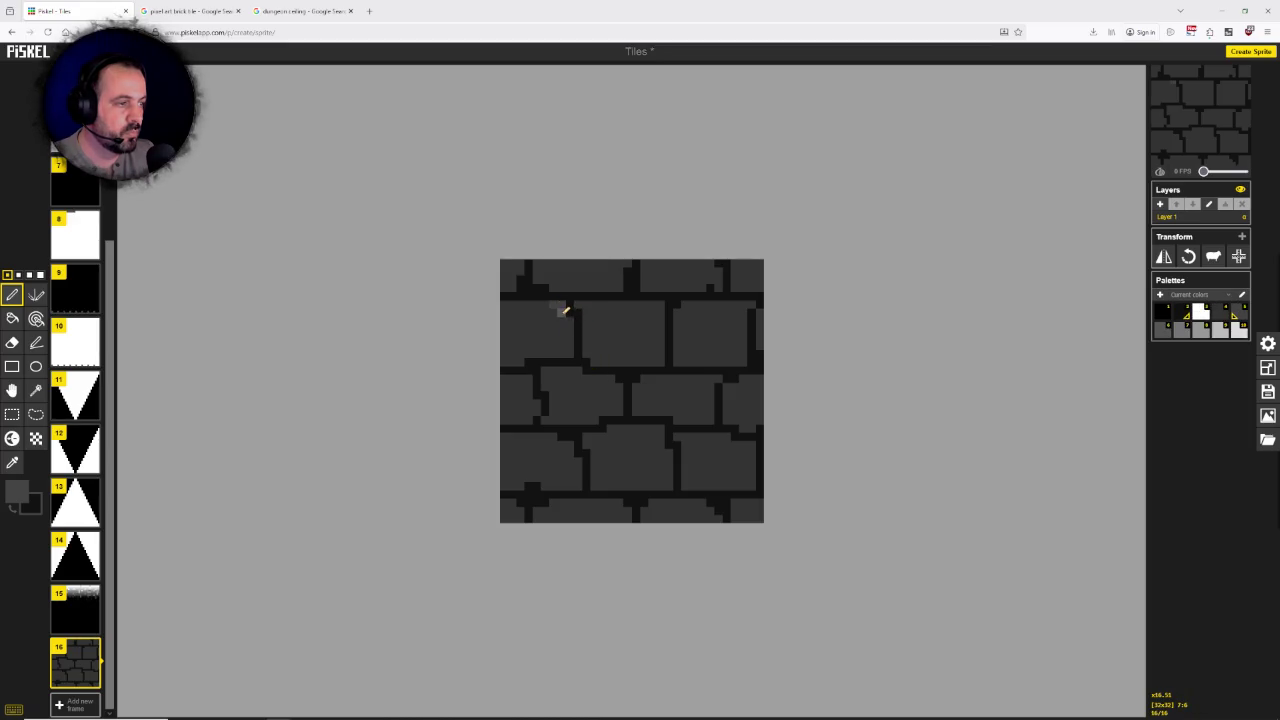
pyautogui.click(545, 303)
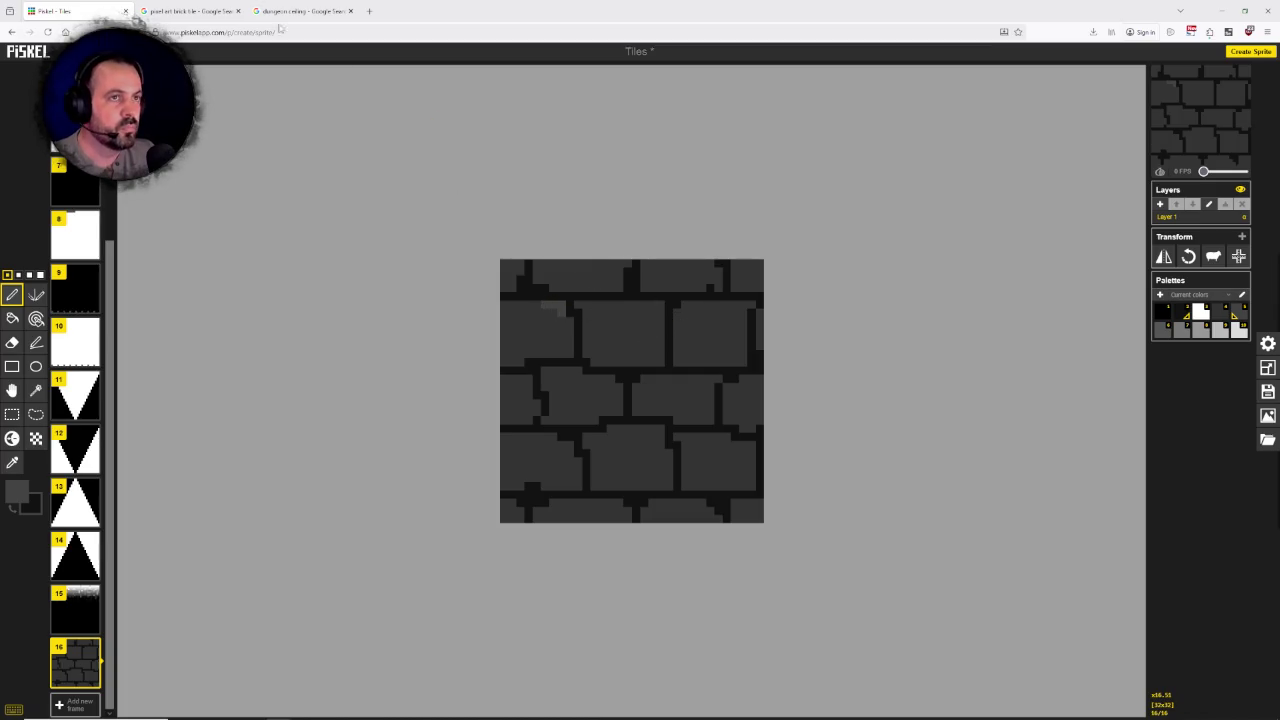
pyautogui.click(180, 8)
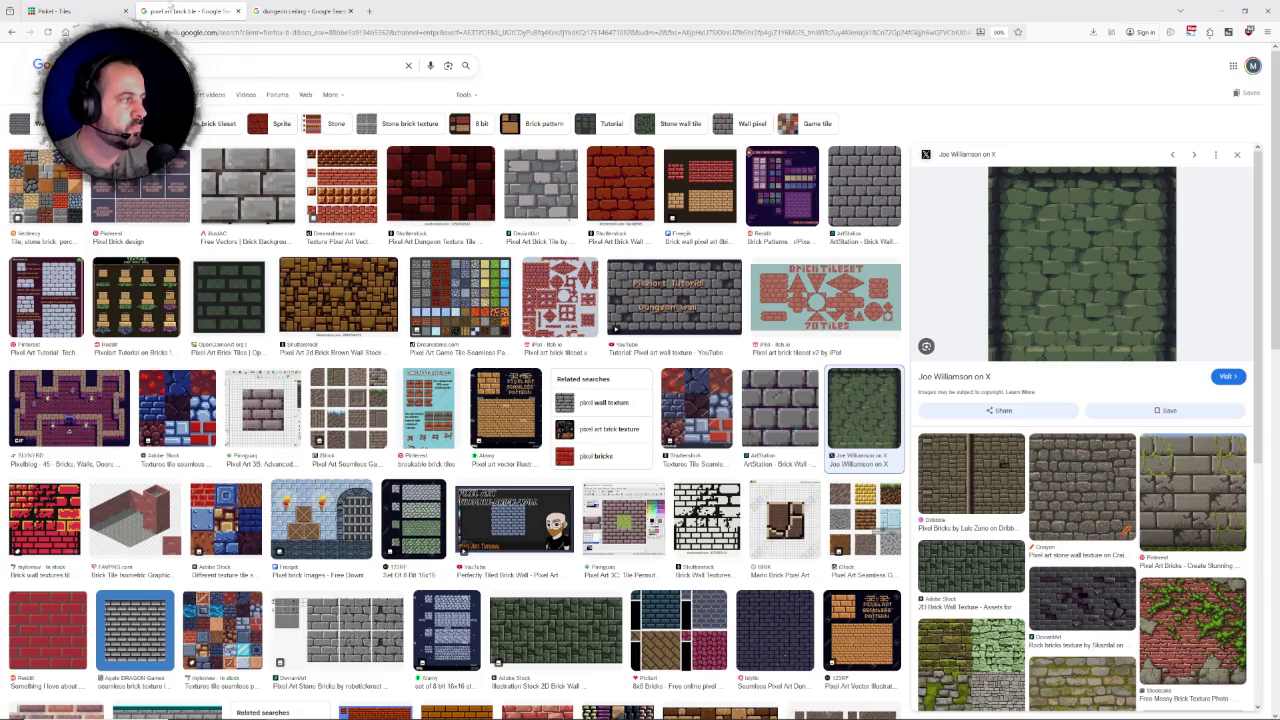
# Step: Set the primary drawing colour to #222222 dark grey
pyautogui.click(95, 8)
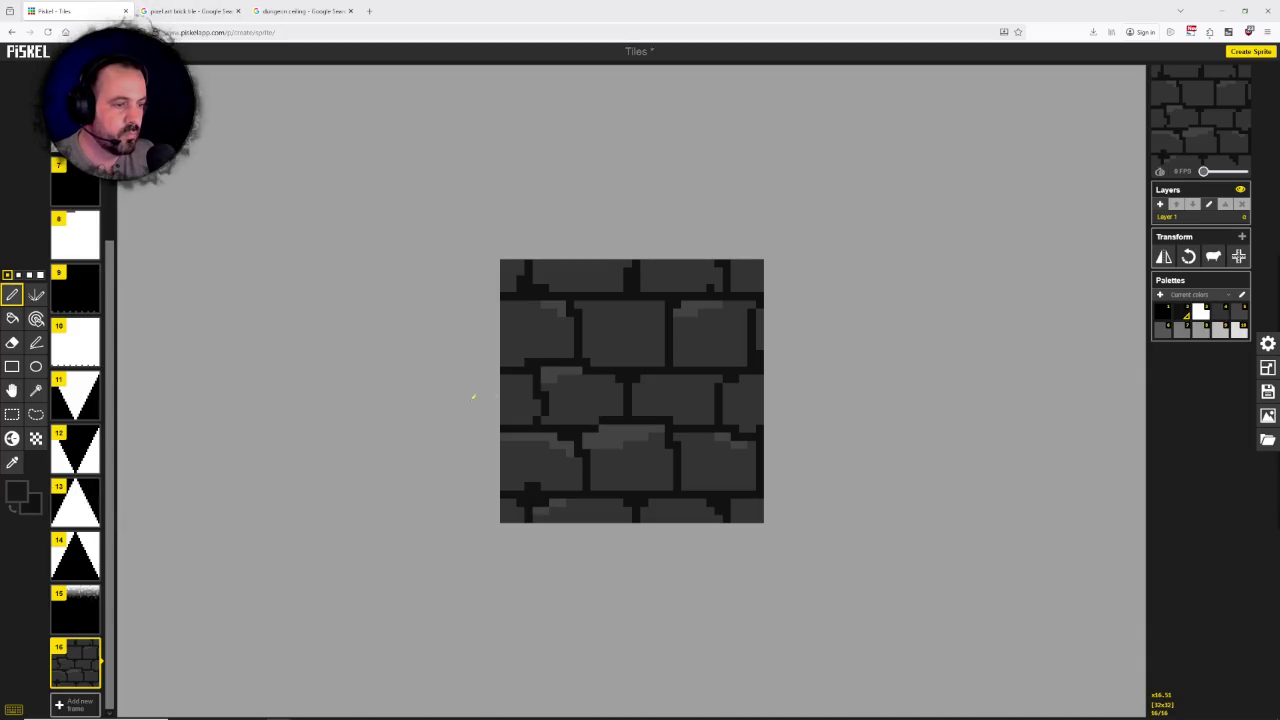
pyautogui.click(17, 490)
pyautogui.click(90, 588)
pyautogui.write('#222222')
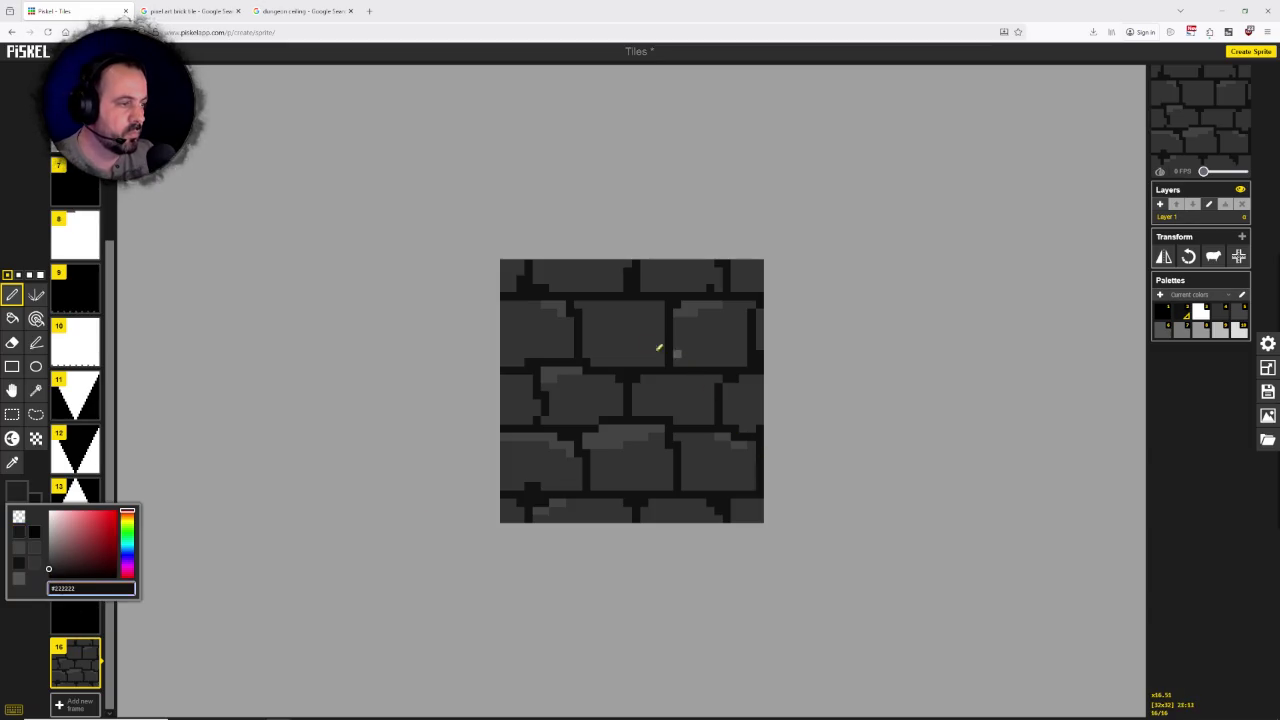
pyautogui.click(630, 350)
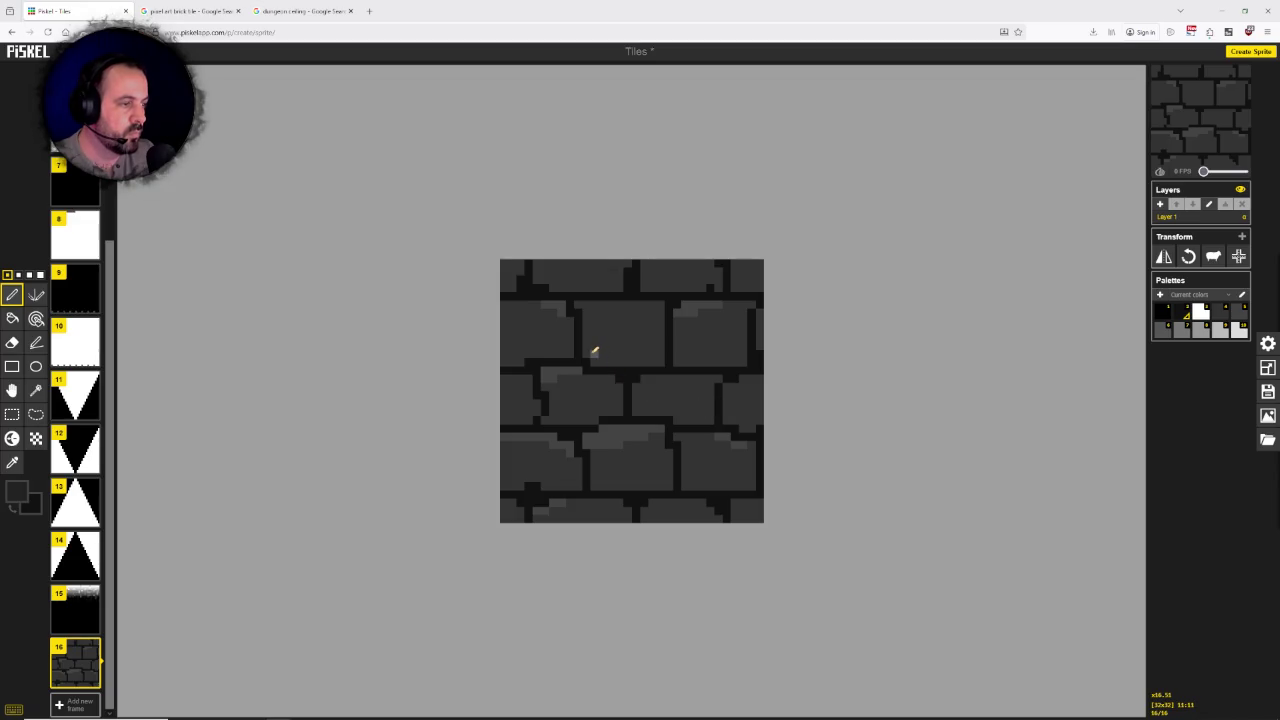
# Step: Shade brick lower edges in #222222 and make the secondary colour black
pyautogui.moveTo(588, 351)
pyautogui.mouseDown()
pyautogui.moveTo(634, 354)
pyautogui.moveTo(613, 353)
pyautogui.mouseUp()
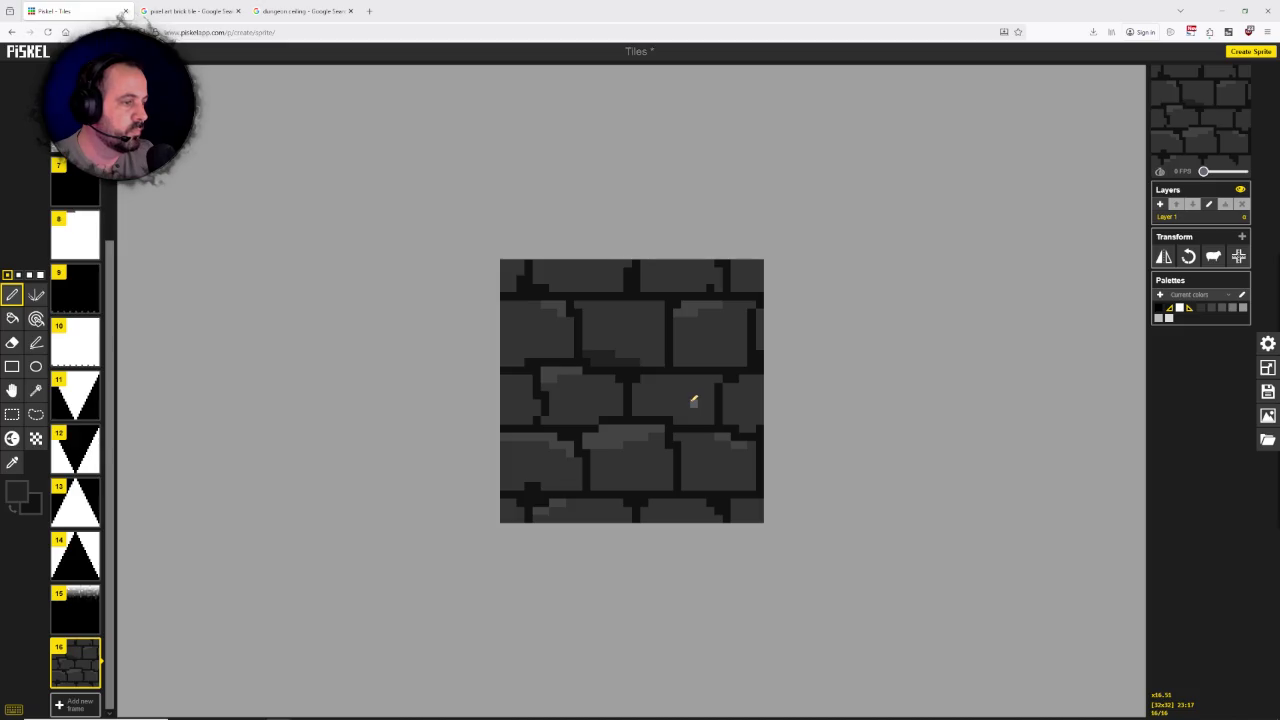
pyautogui.moveTo(590, 355); pyautogui.dragTo(636, 358)
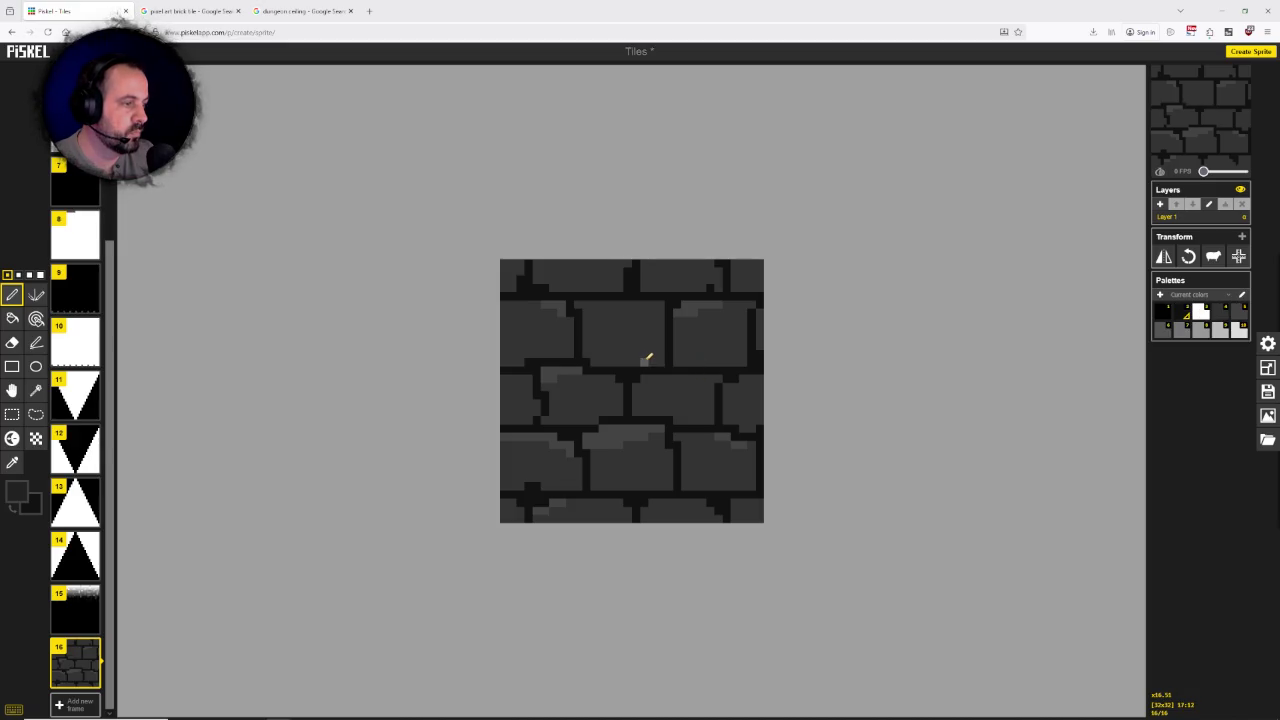
pyautogui.click(654, 359)
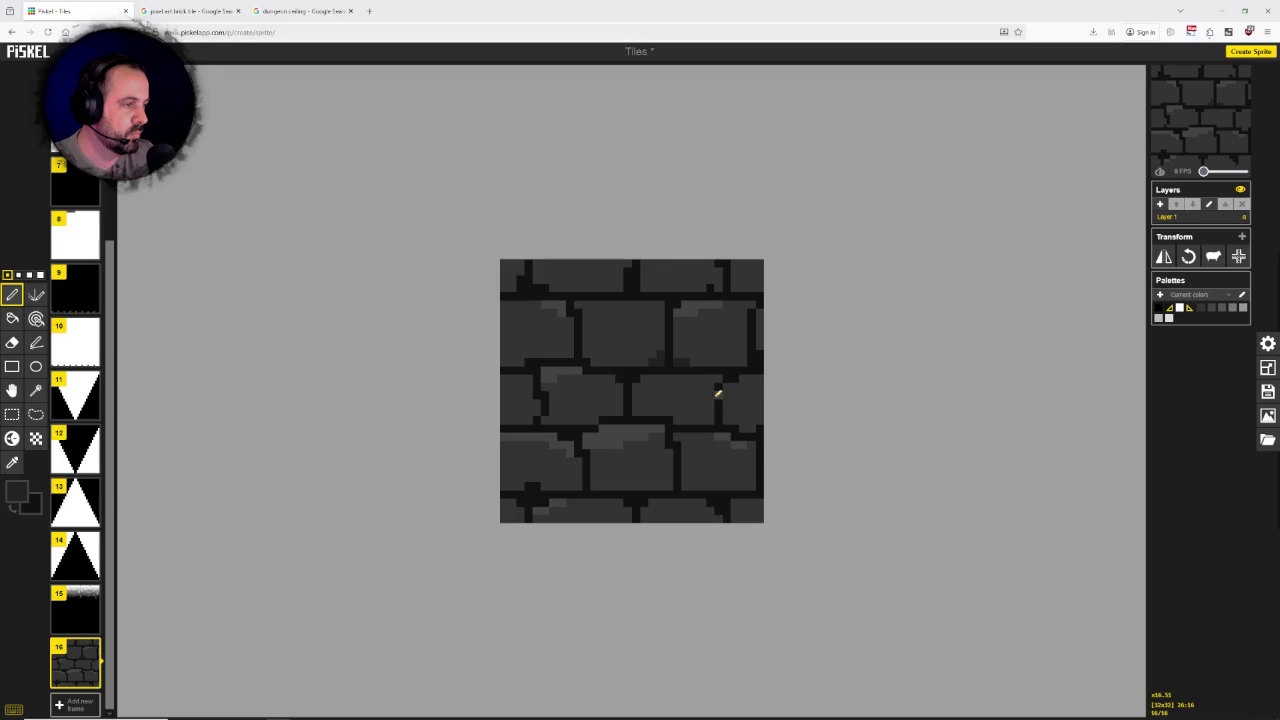
pyautogui.click(37, 508)
pyautogui.click(45, 555)
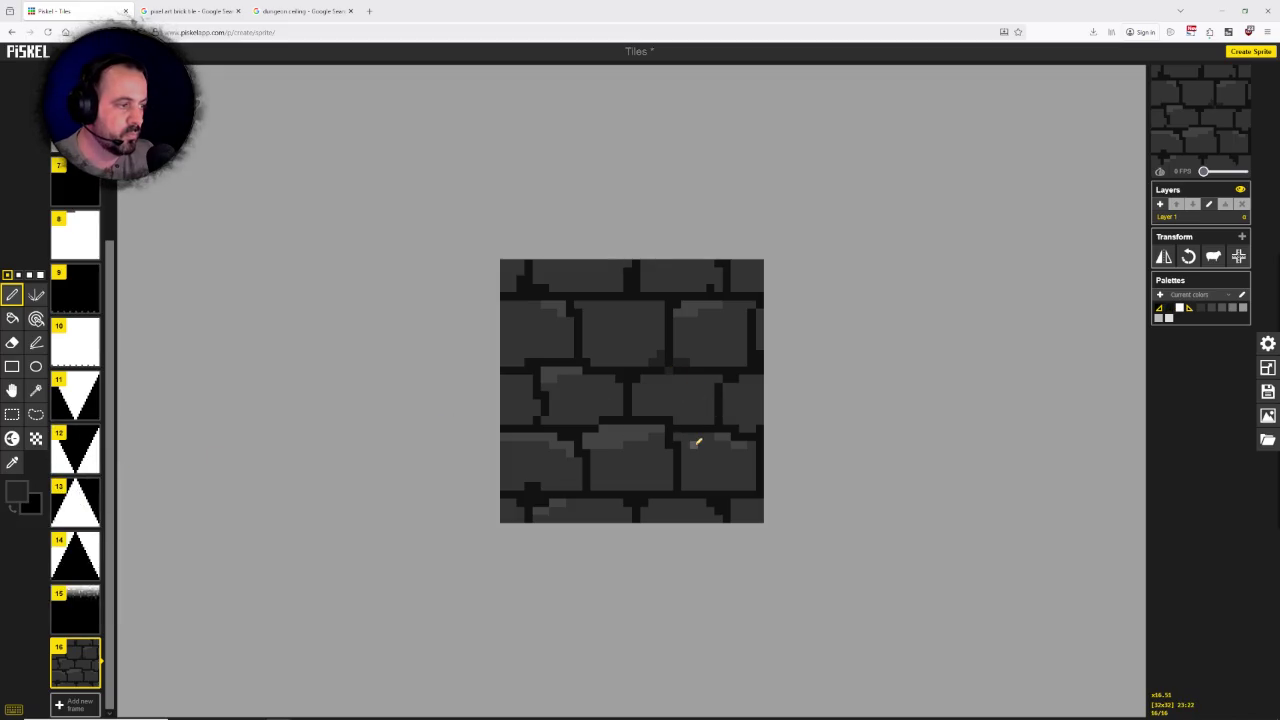
# Step: Paint a black mortar pixel, change the colours to #070707 then #090909, and paint with it
pyautogui.rightClick(669, 371)
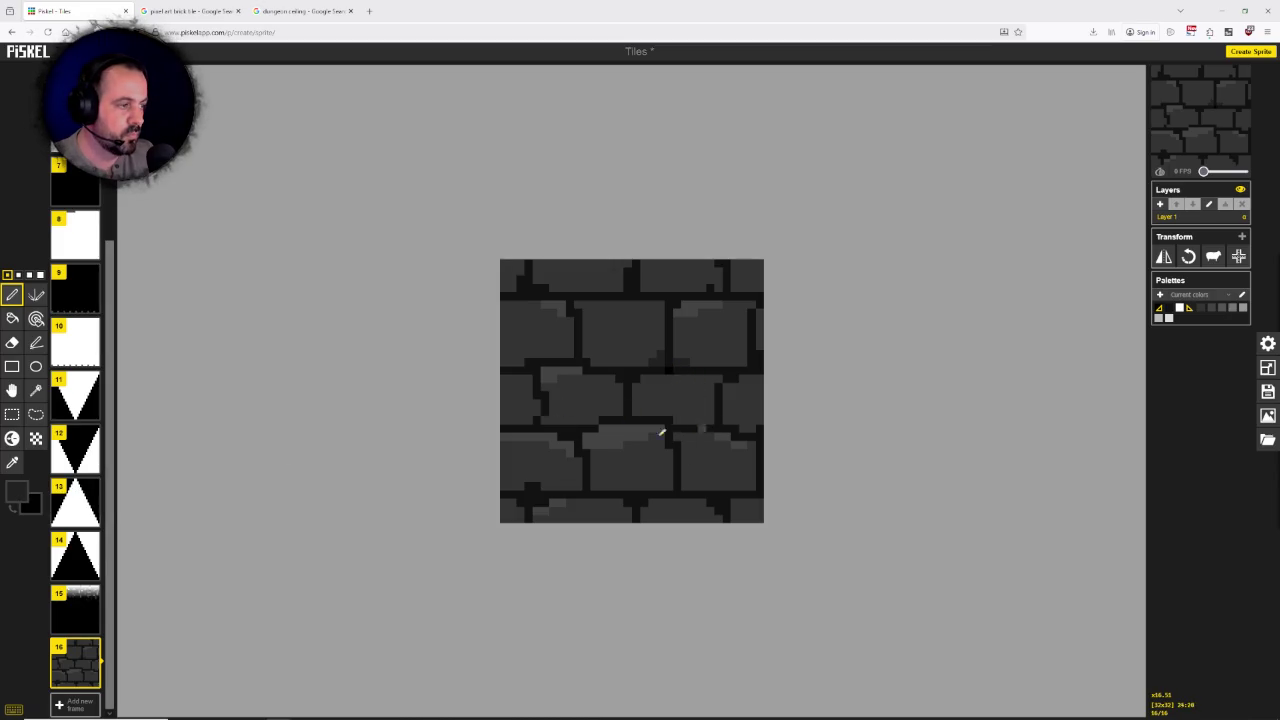
pyautogui.click(33, 506)
pyautogui.click(76, 600)
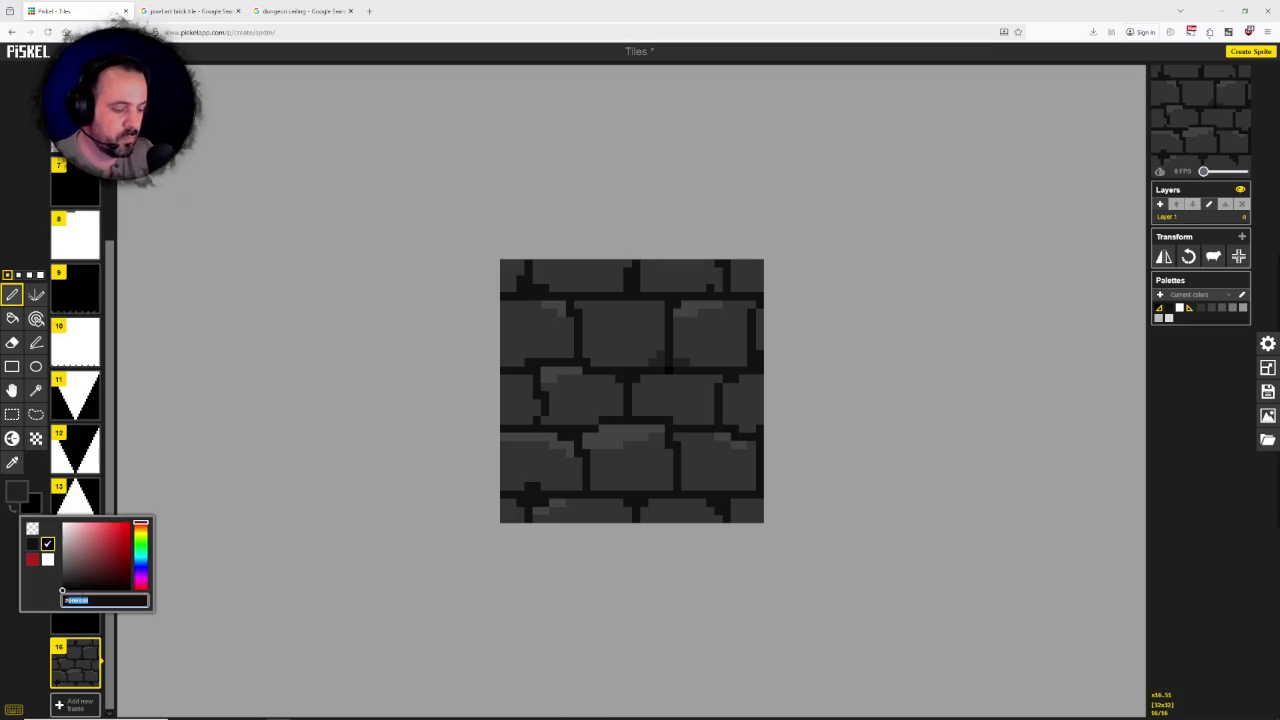
pyautogui.write('070707')
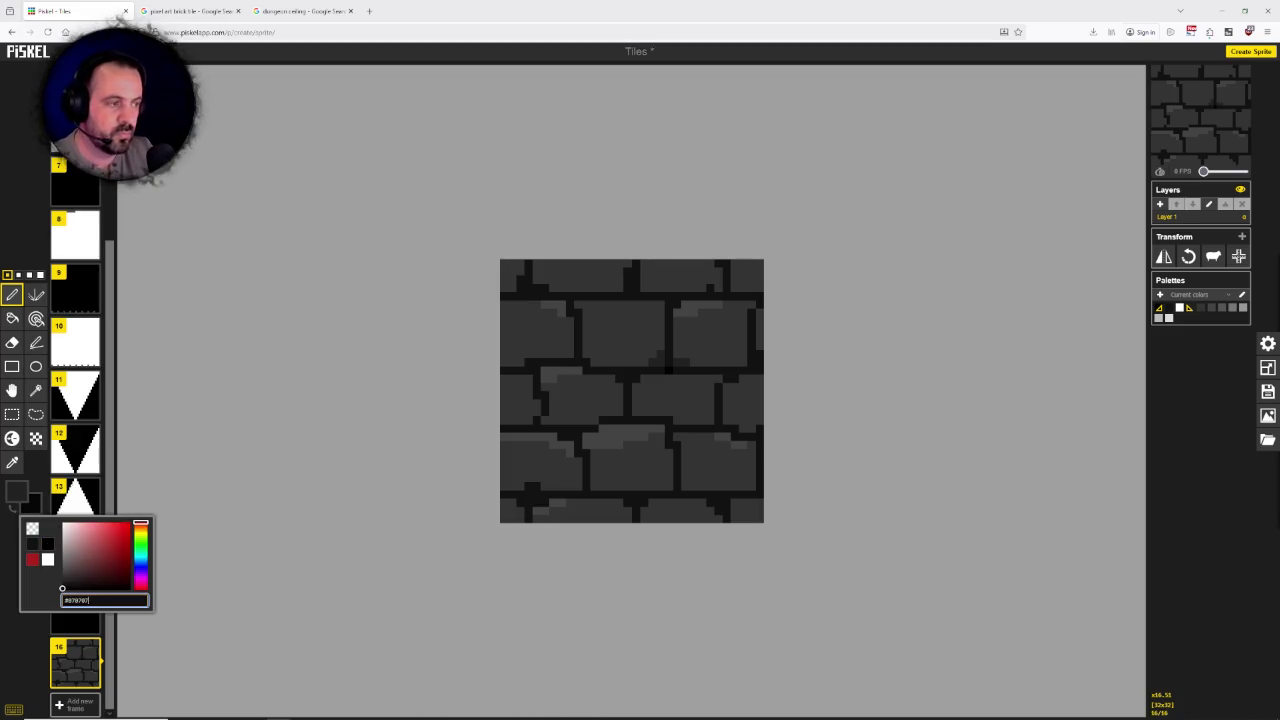
pyautogui.press('Return')
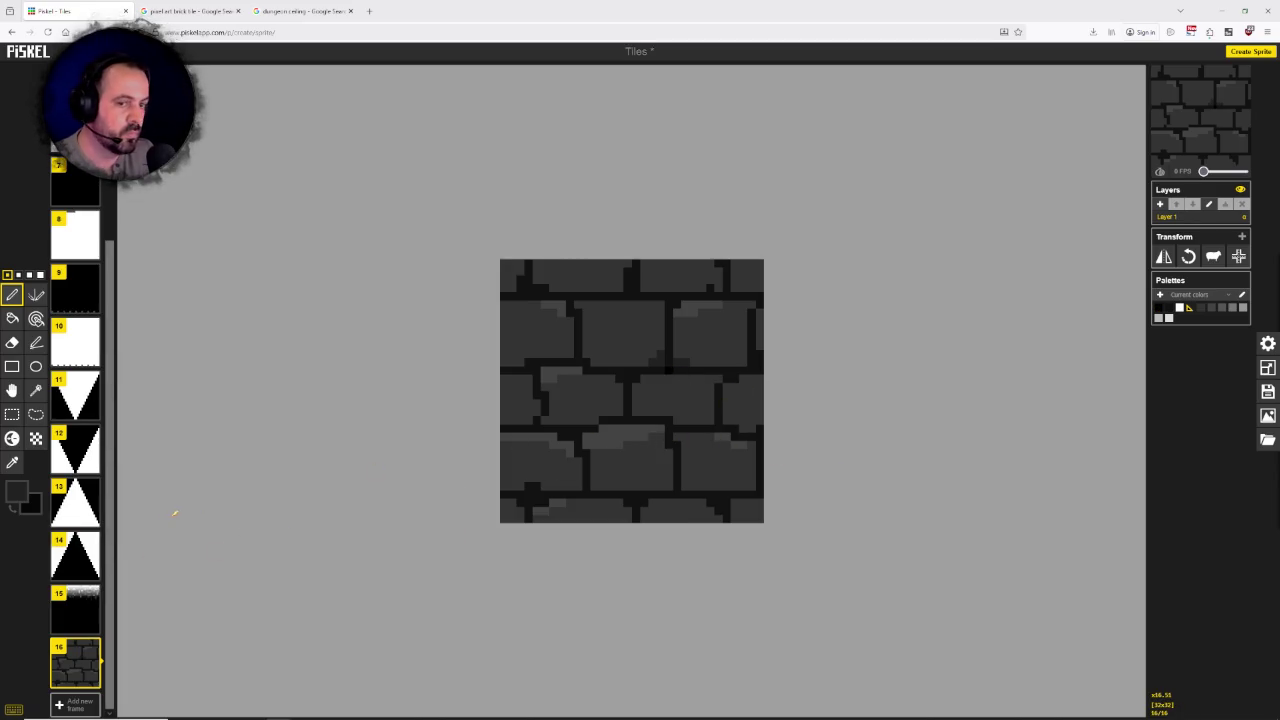
pyautogui.click(16, 491)
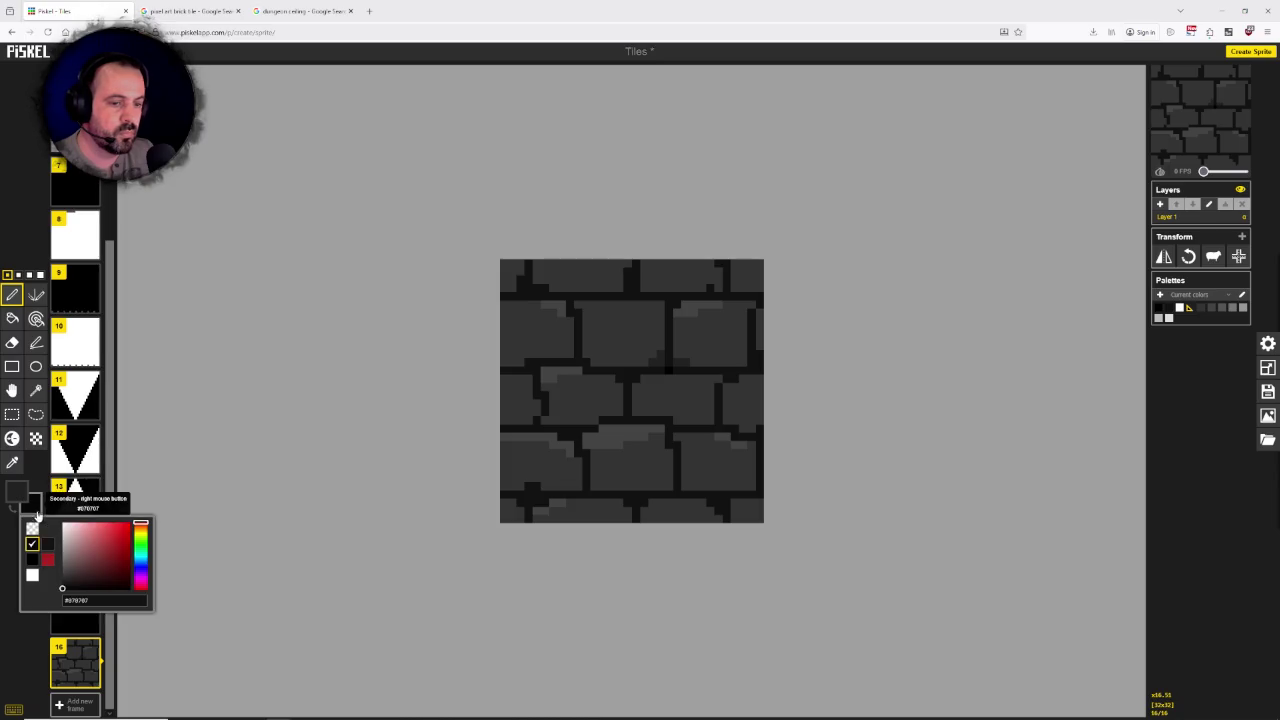
pyautogui.click(90, 600)
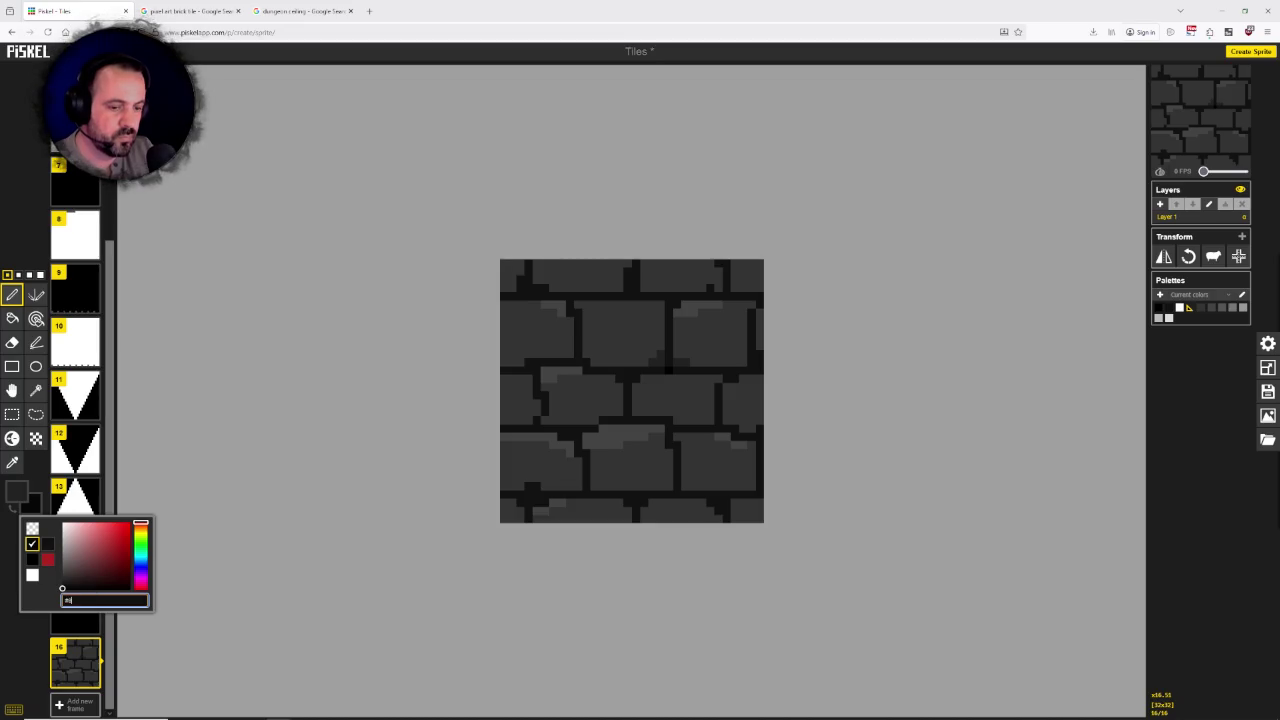
pyautogui.write('090909')
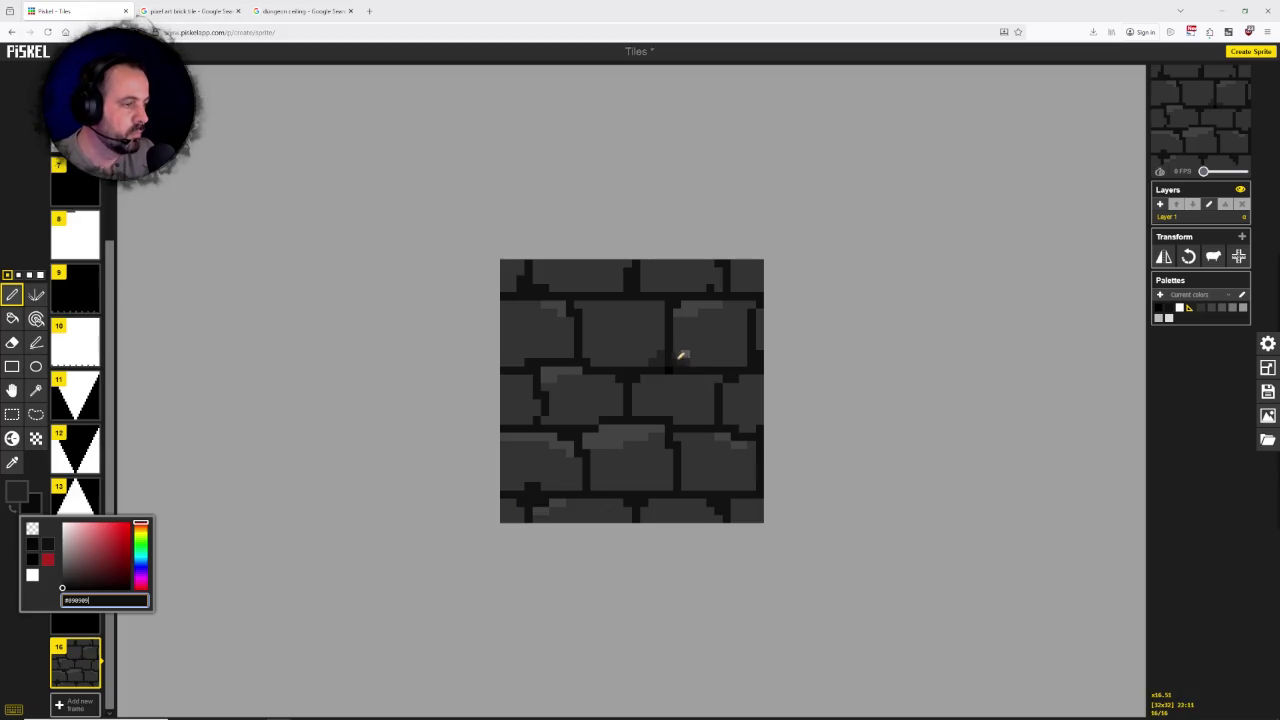
pyautogui.click(671, 362)
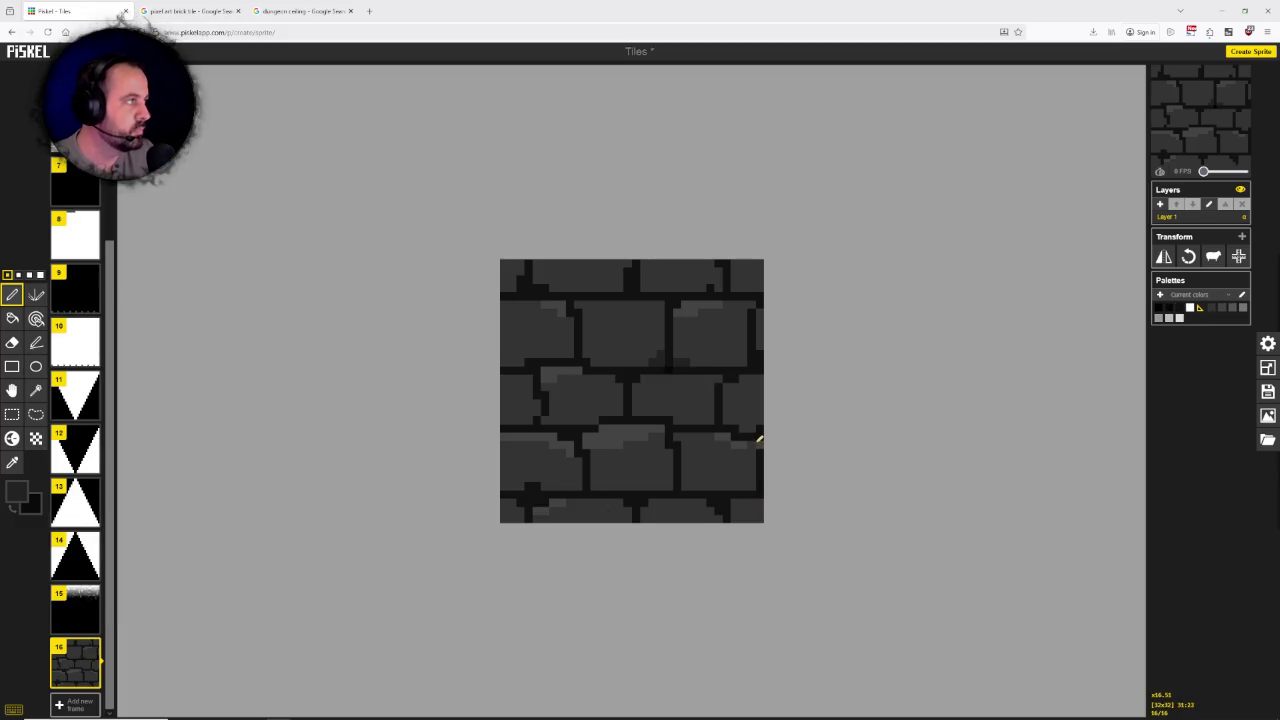
pyautogui.click(537, 368)
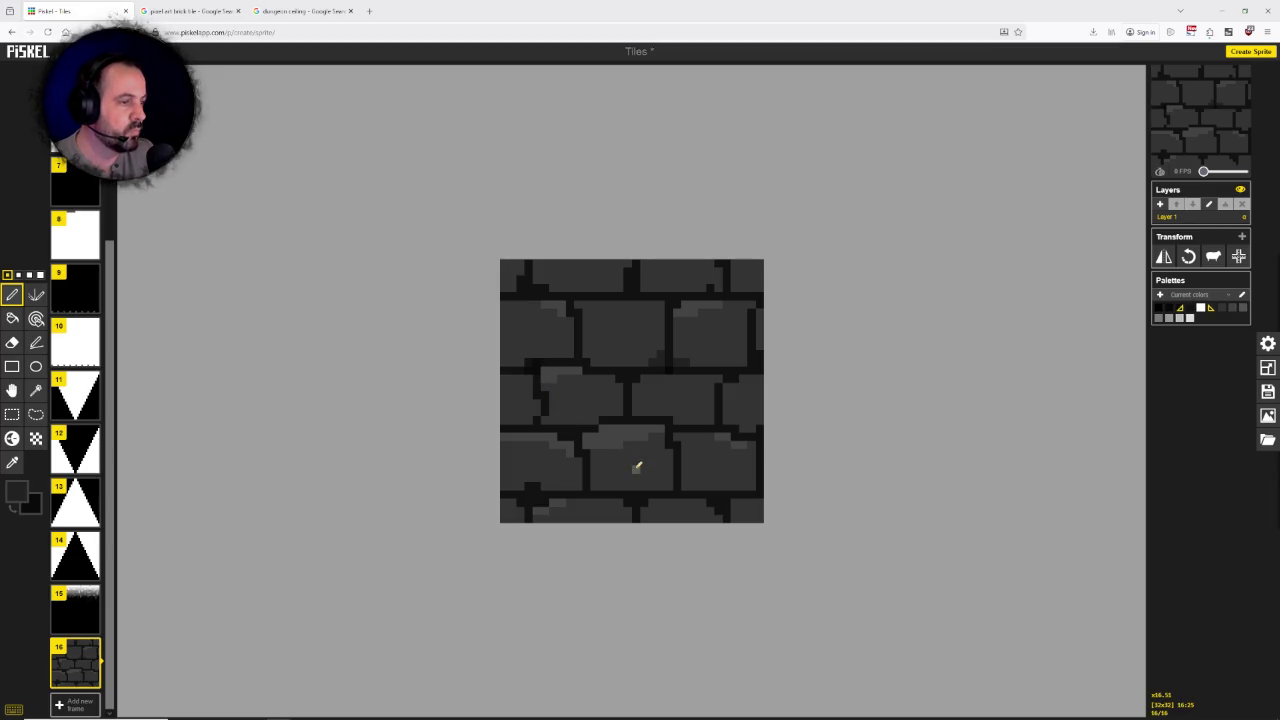
# Step: Set the secondary colour to #111111, then replace it with a new dark grey
pyautogui.click(33, 510)
pyautogui.click(77, 600)
pyautogui.write('111111')
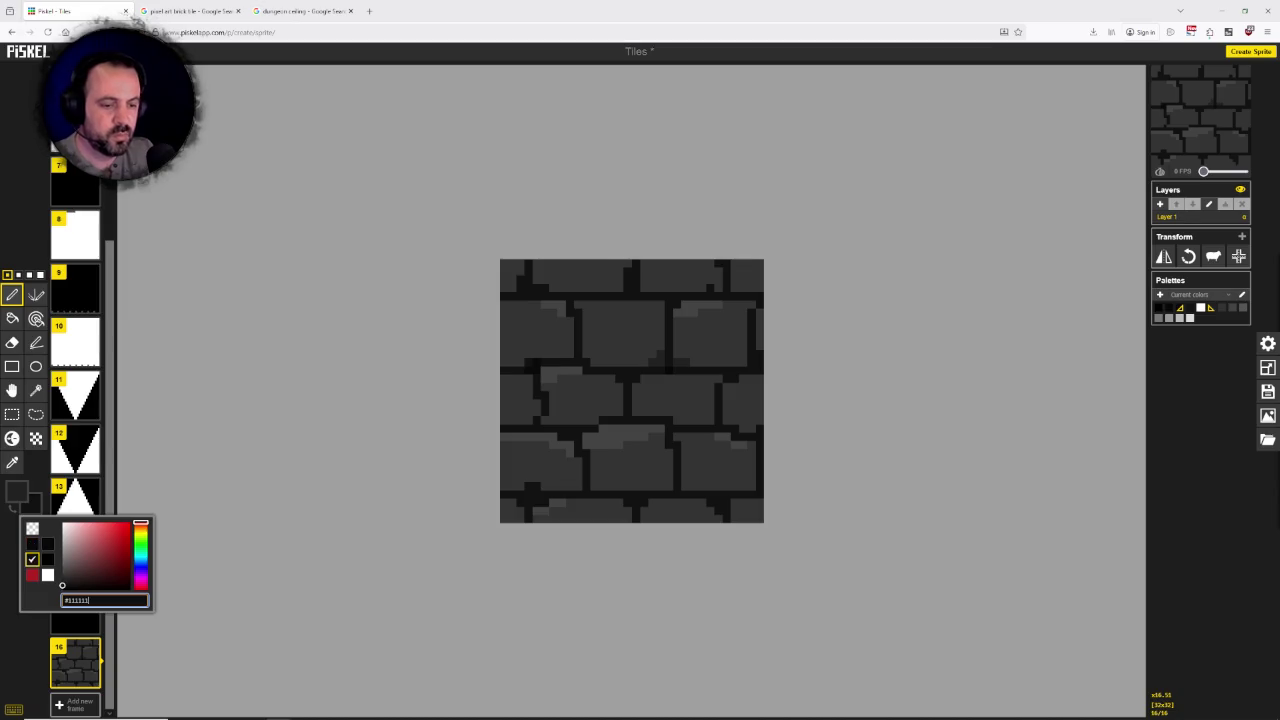
pyautogui.press('Return')
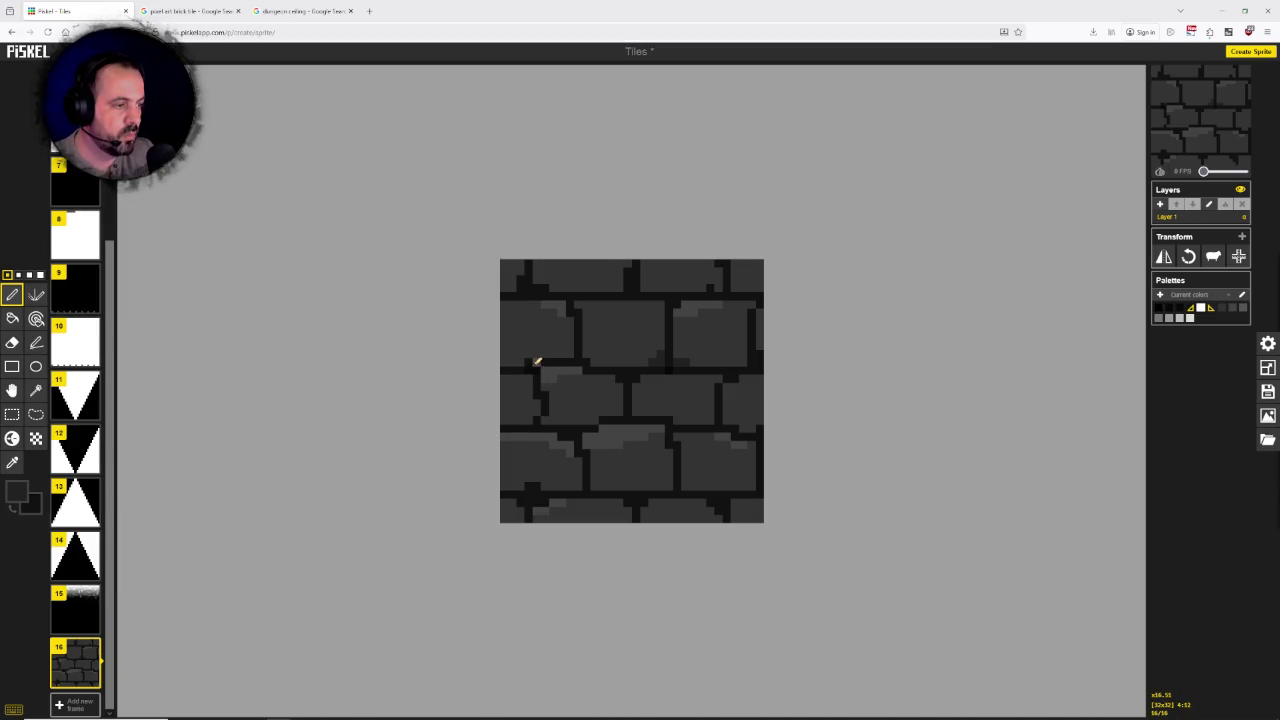
pyautogui.click(41, 513)
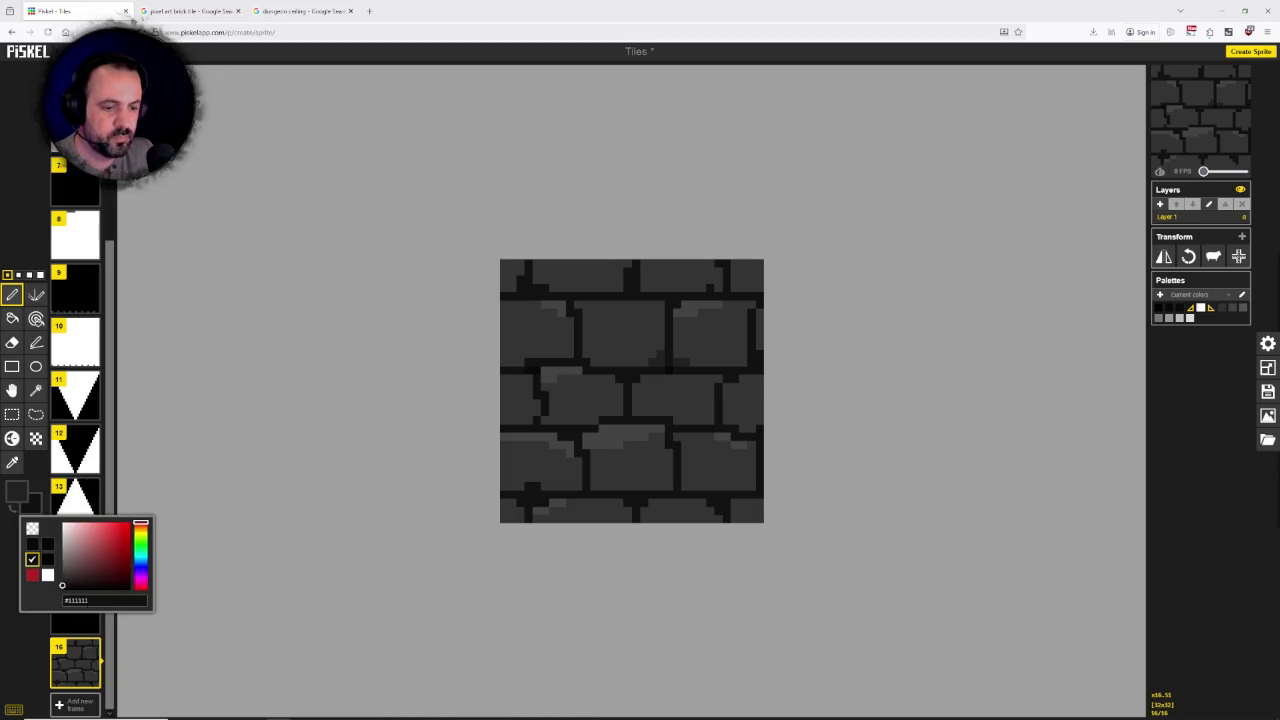
pyautogui.doubleClick(76, 600)
pyautogui.write('#0c0c0c')
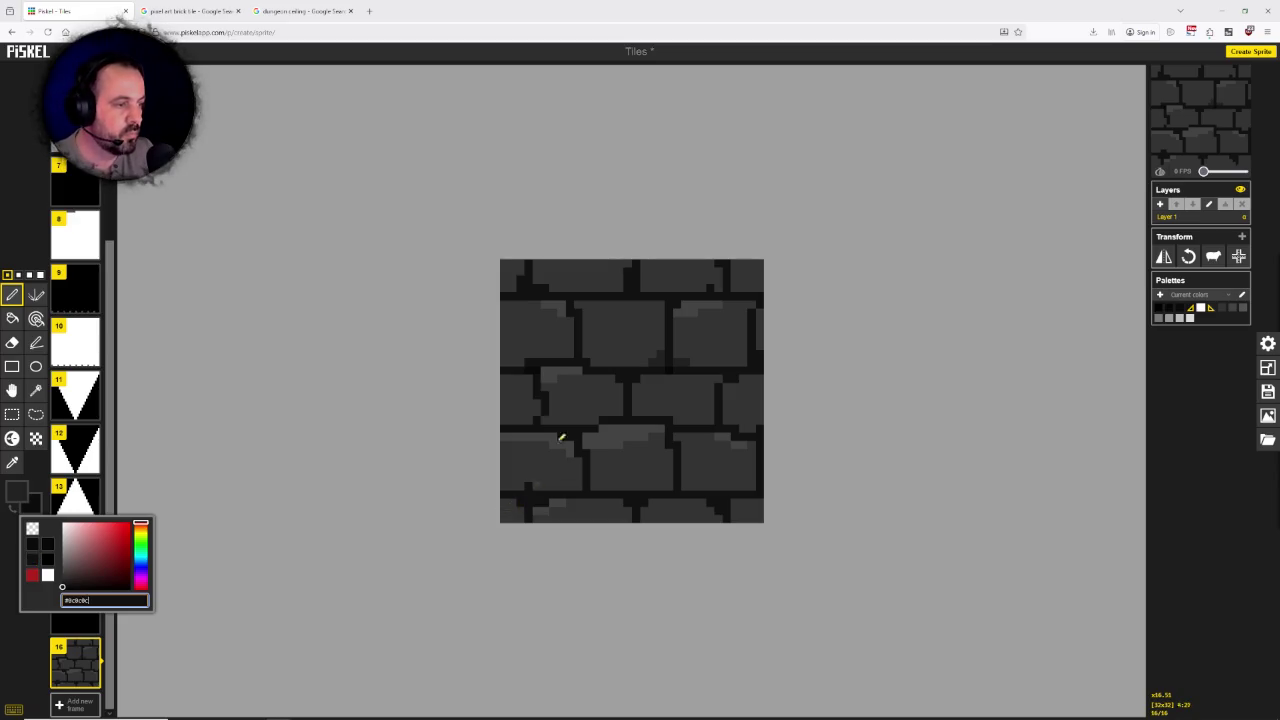
pyautogui.click(532, 370)
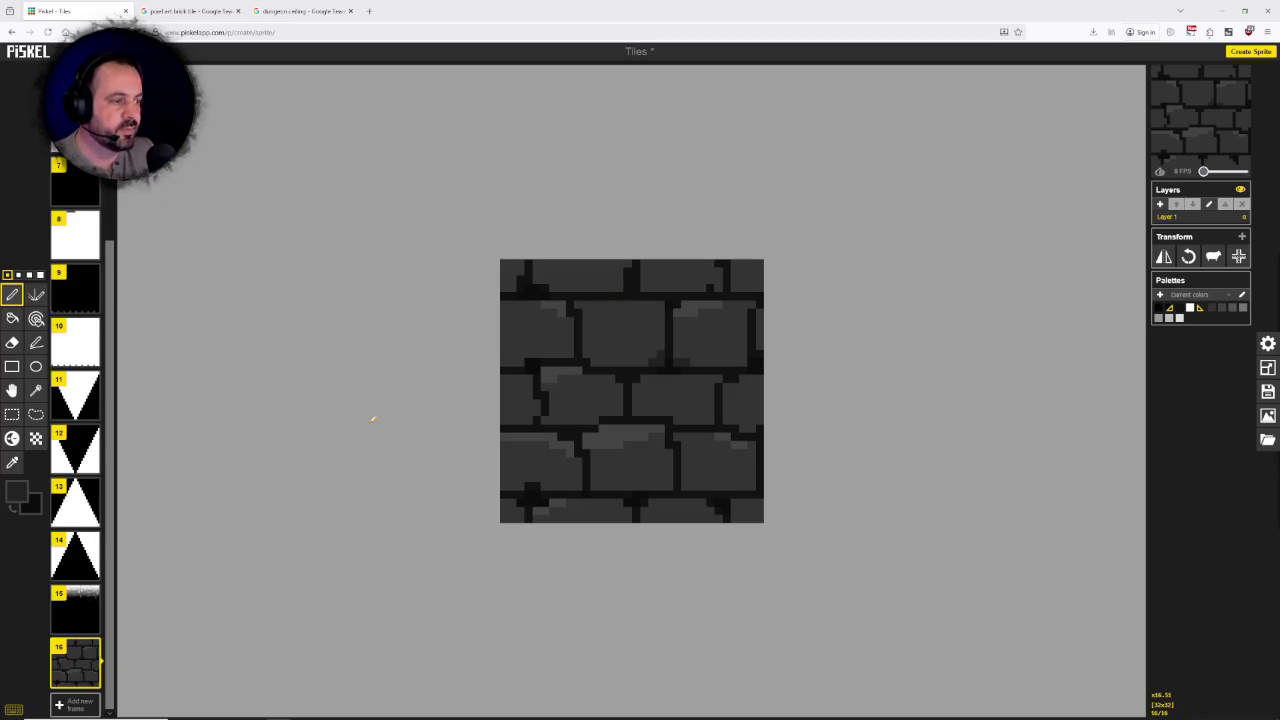
# Step: Paint darker pixels along the top brick row, sampling shades from the tile with the eyedropper
pyautogui.click(12, 462)
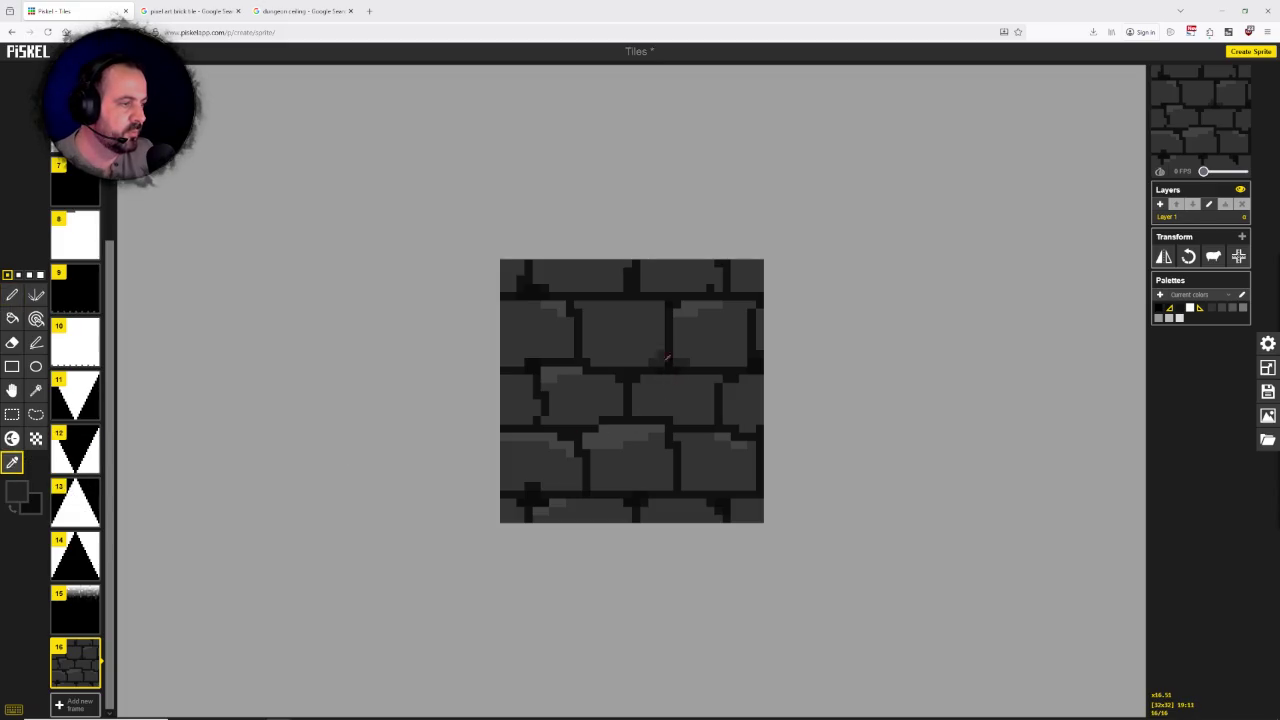
pyautogui.click(12, 294)
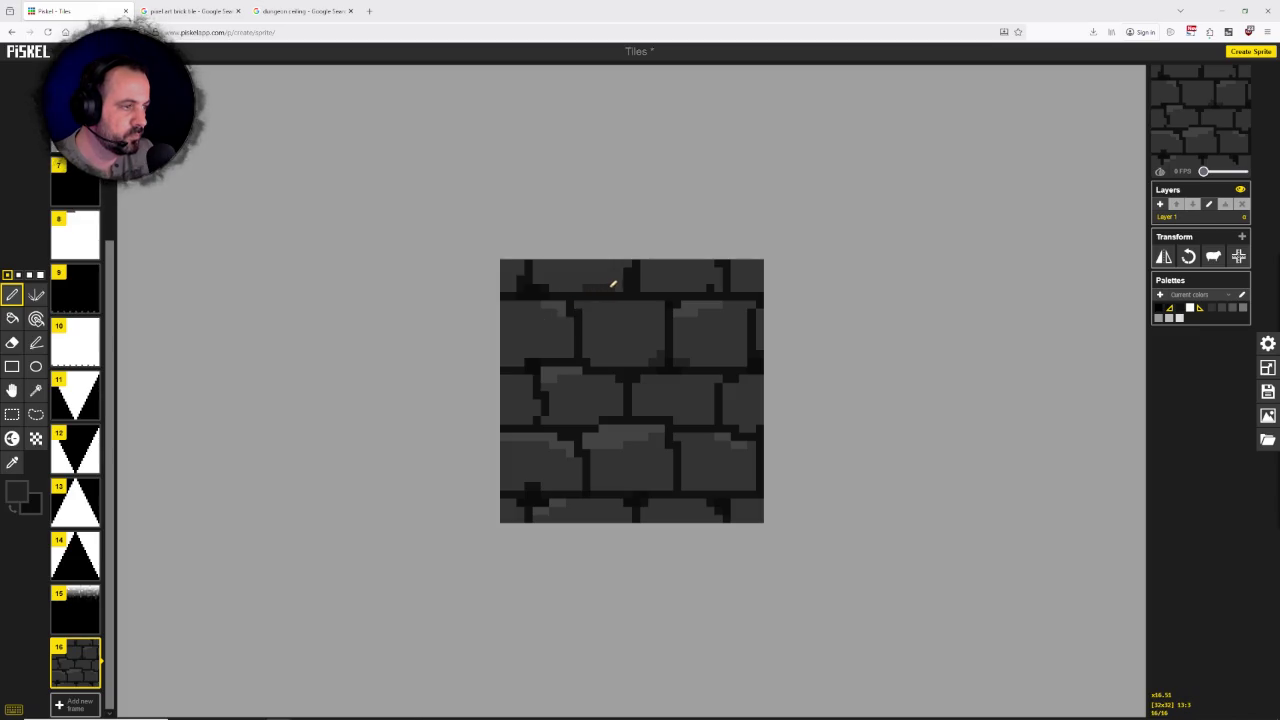
pyautogui.moveTo(586, 287); pyautogui.dragTo(562, 287)
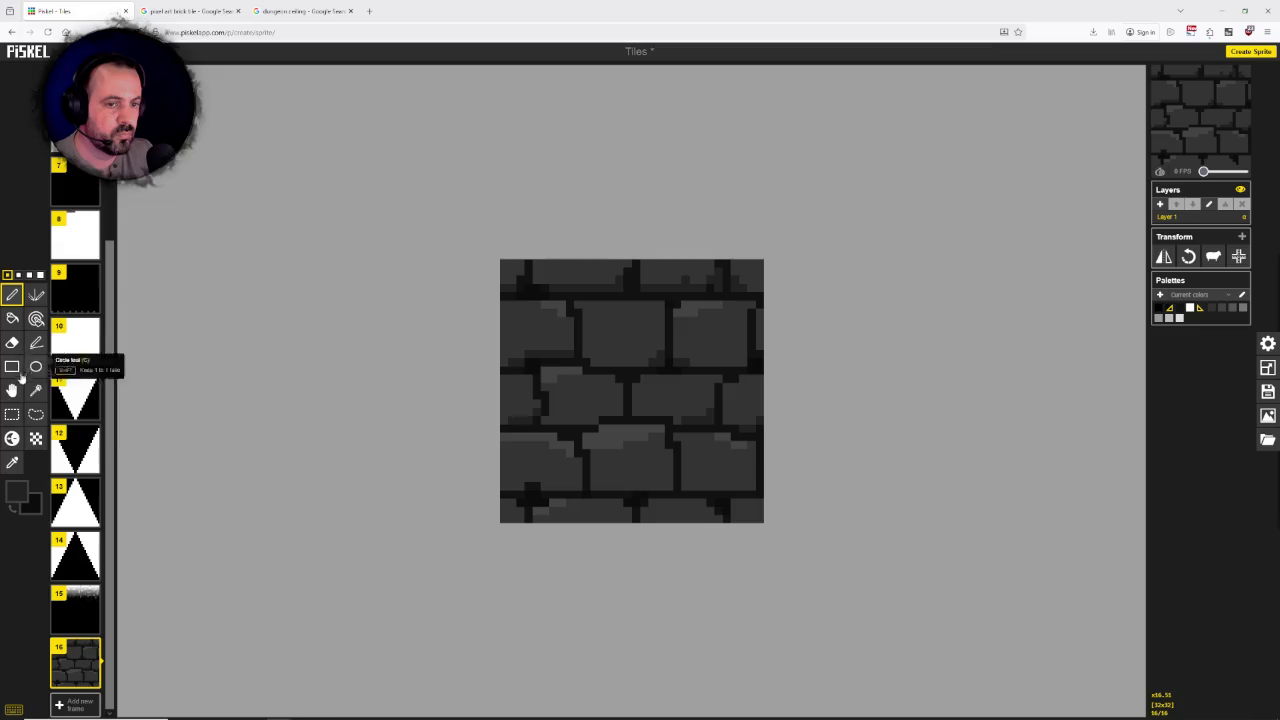
pyautogui.click(12, 462)
pyautogui.click(562, 287)
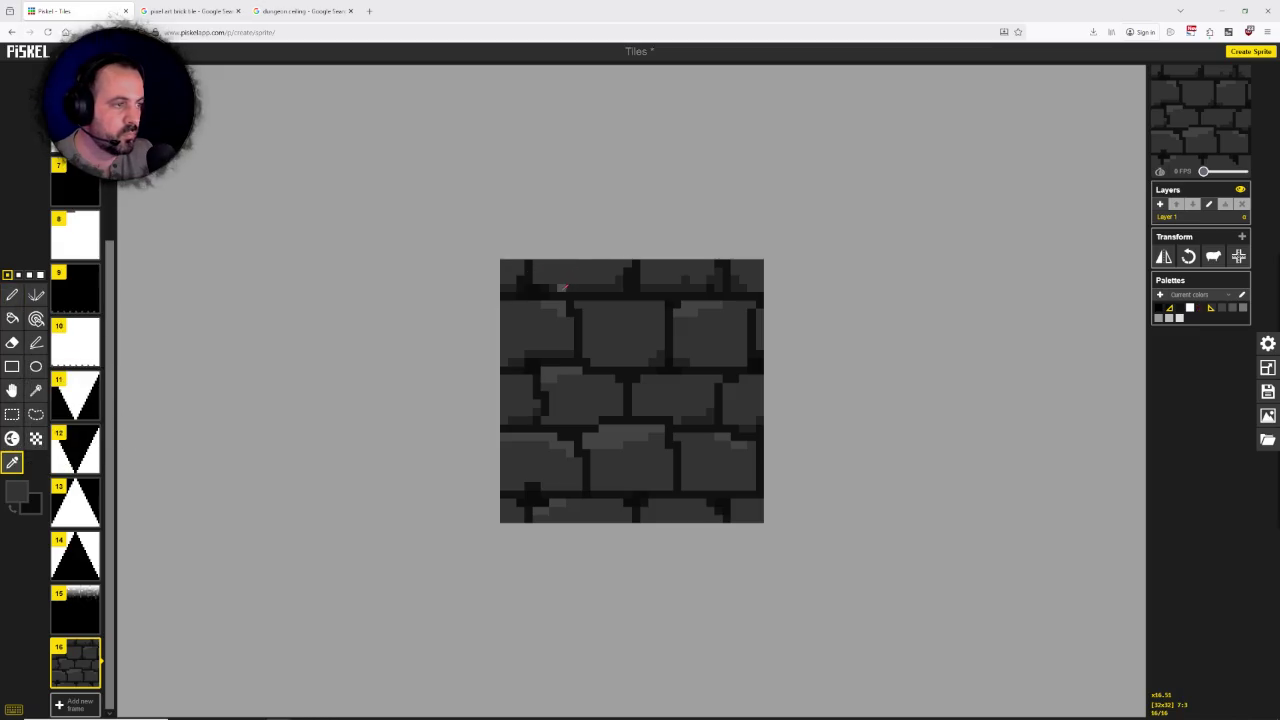
pyautogui.click(557, 287)
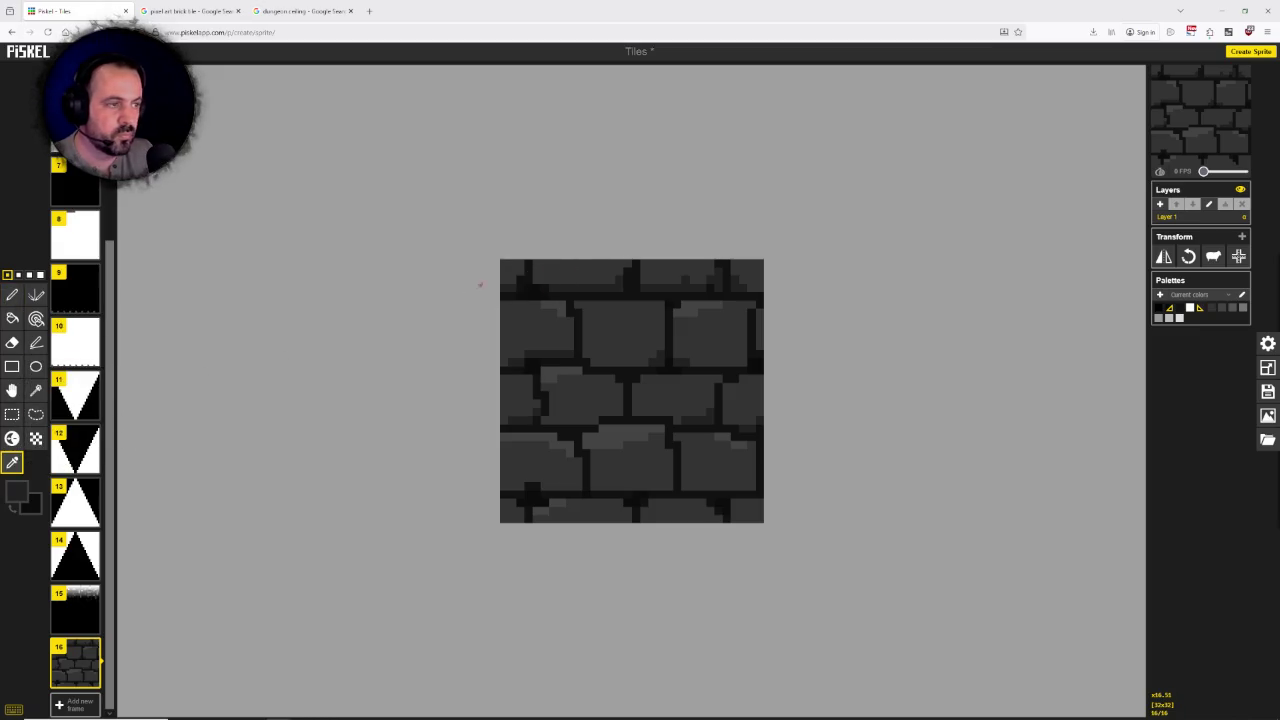
pyautogui.click(580, 271)
pyautogui.click(12, 294)
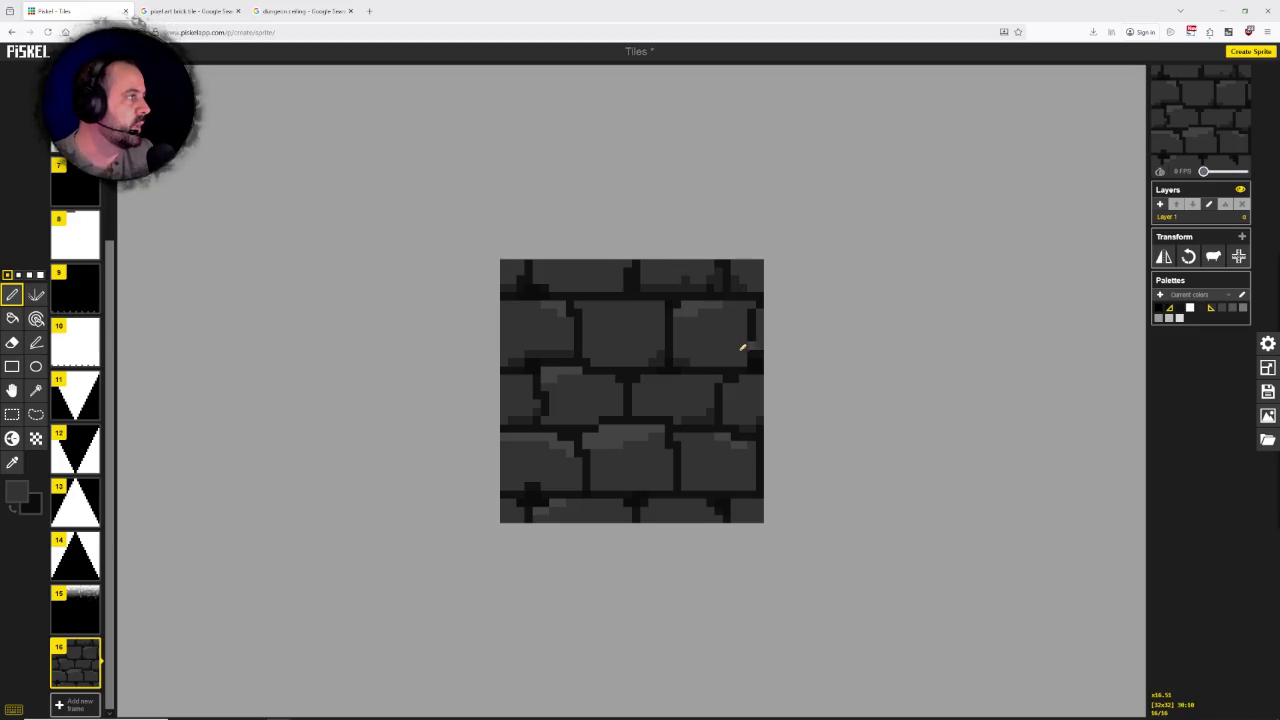
# Step: Zoom the canvas out and back in to inspect the shaded tile, then switch to GIMP
pyautogui.scroll(-1, 731, 383)
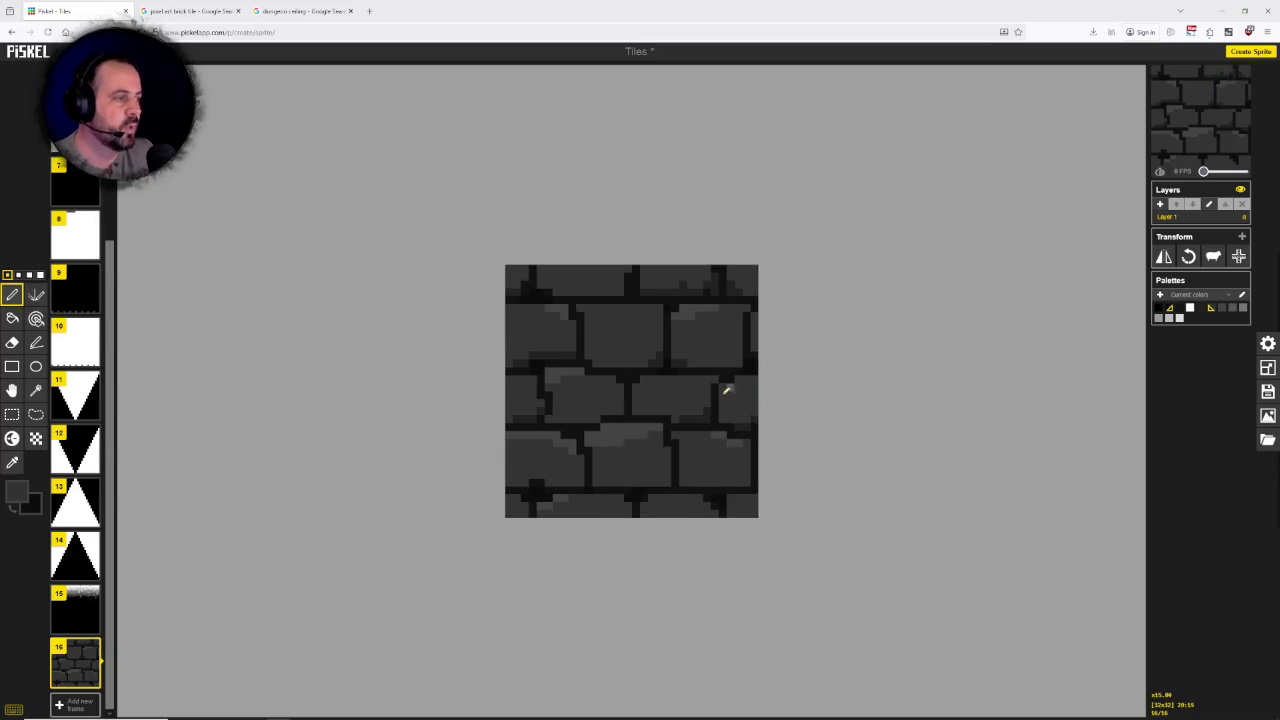
pyautogui.scroll(-3, 700, 414)
pyautogui.scroll(-2, 660, 443)
pyautogui.scroll(-3, 653, 461)
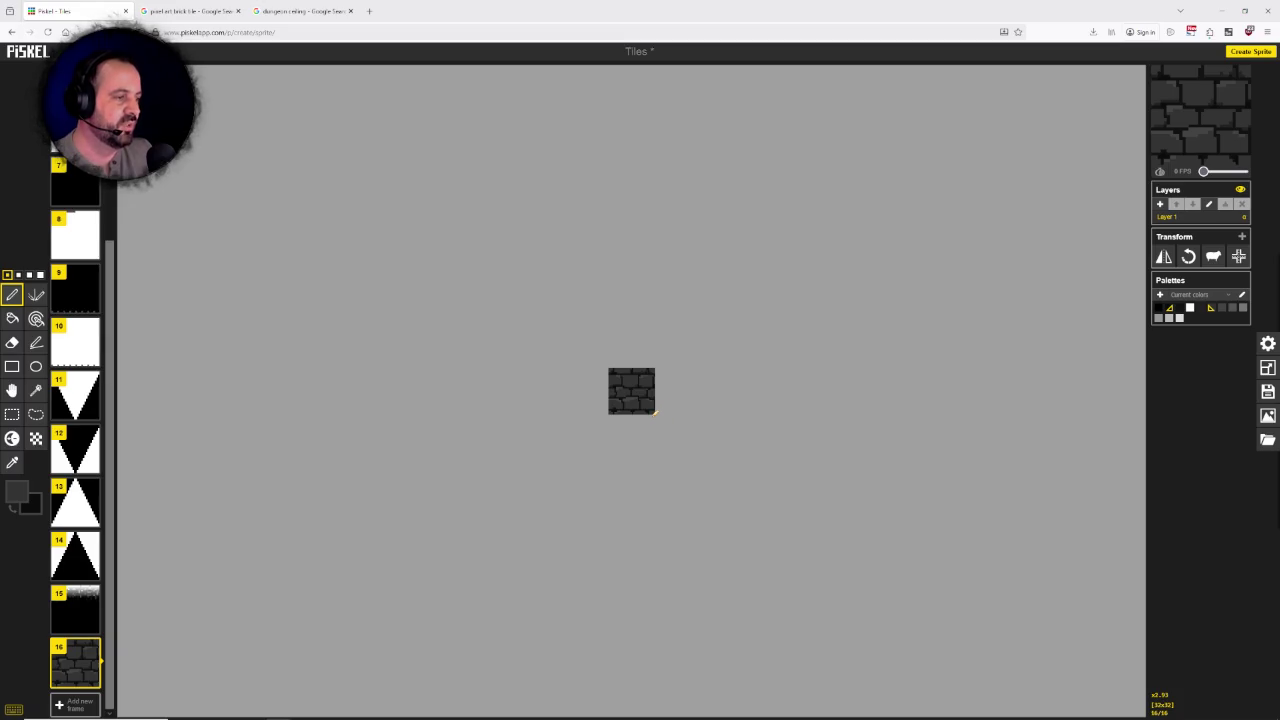
pyautogui.scroll(1, 654, 412)
pyautogui.scroll(2, 654, 412)
pyautogui.scroll(3, 654, 412)
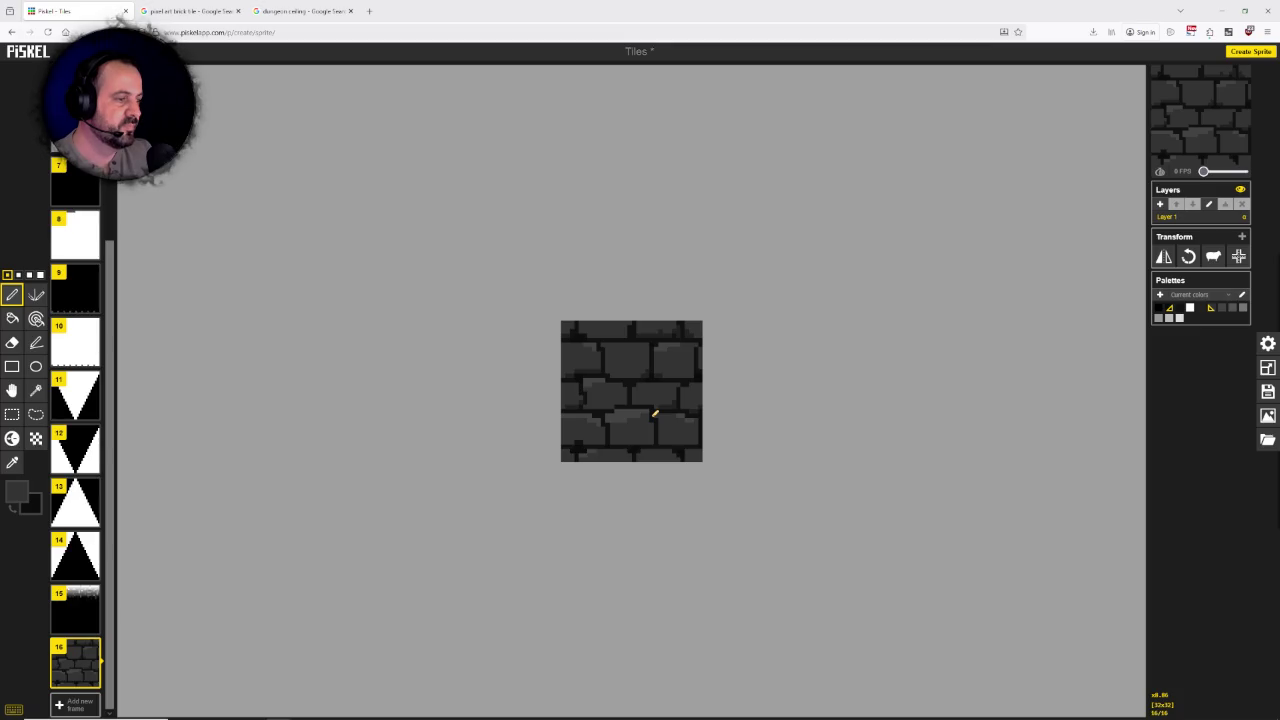
pyautogui.scroll(1, 654, 413)
pyautogui.scroll(1, 654, 413)
pyautogui.scroll(-1, 654, 413)
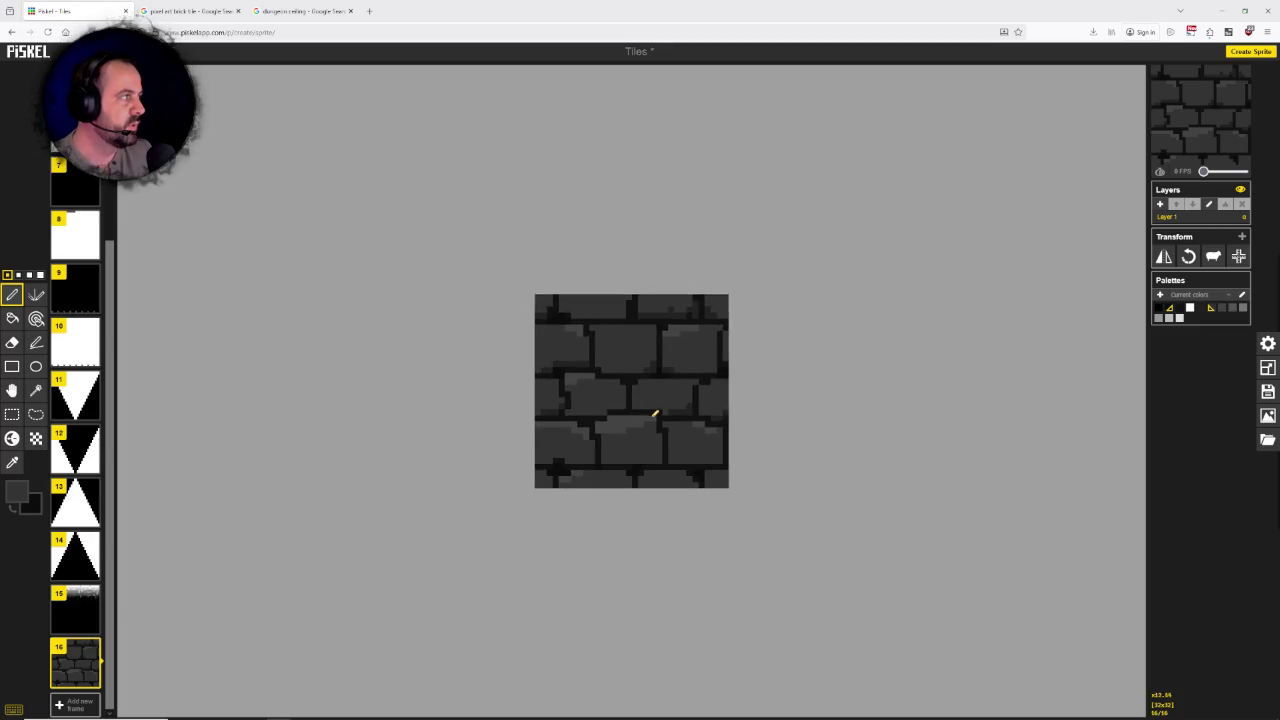
pyautogui.scroll(-1, 654, 413)
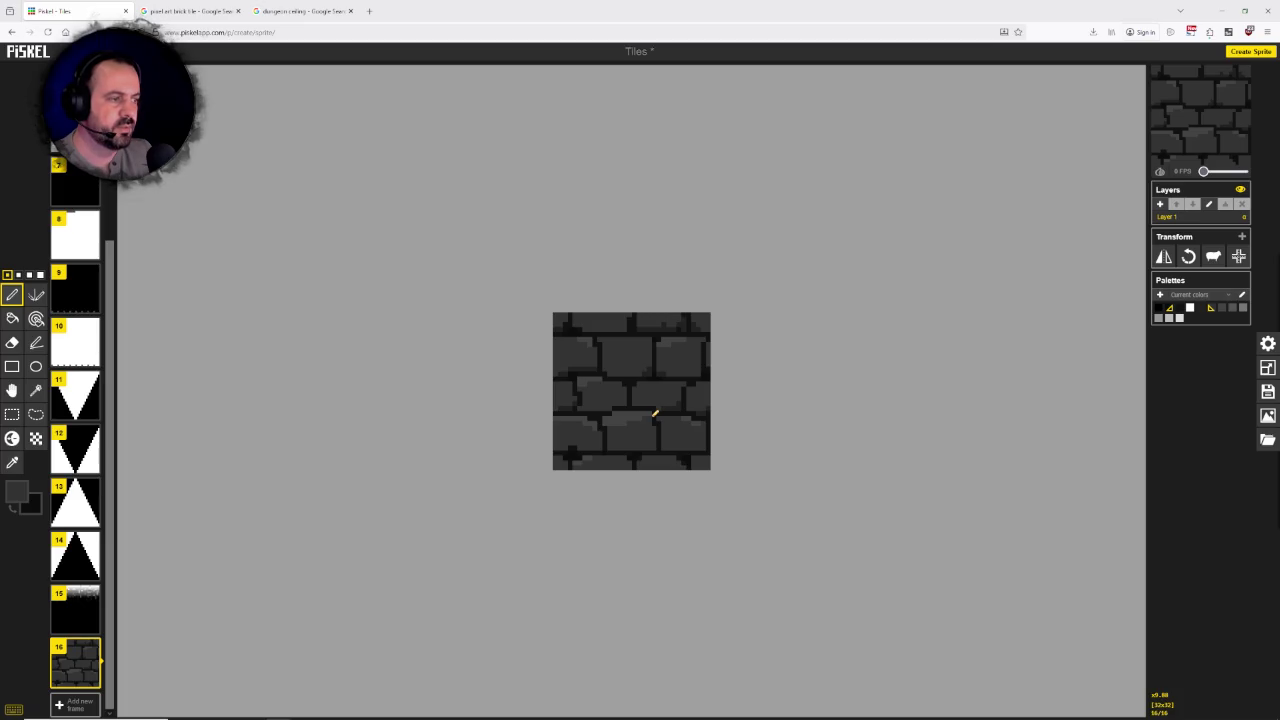
pyautogui.scroll(1, 654, 412)
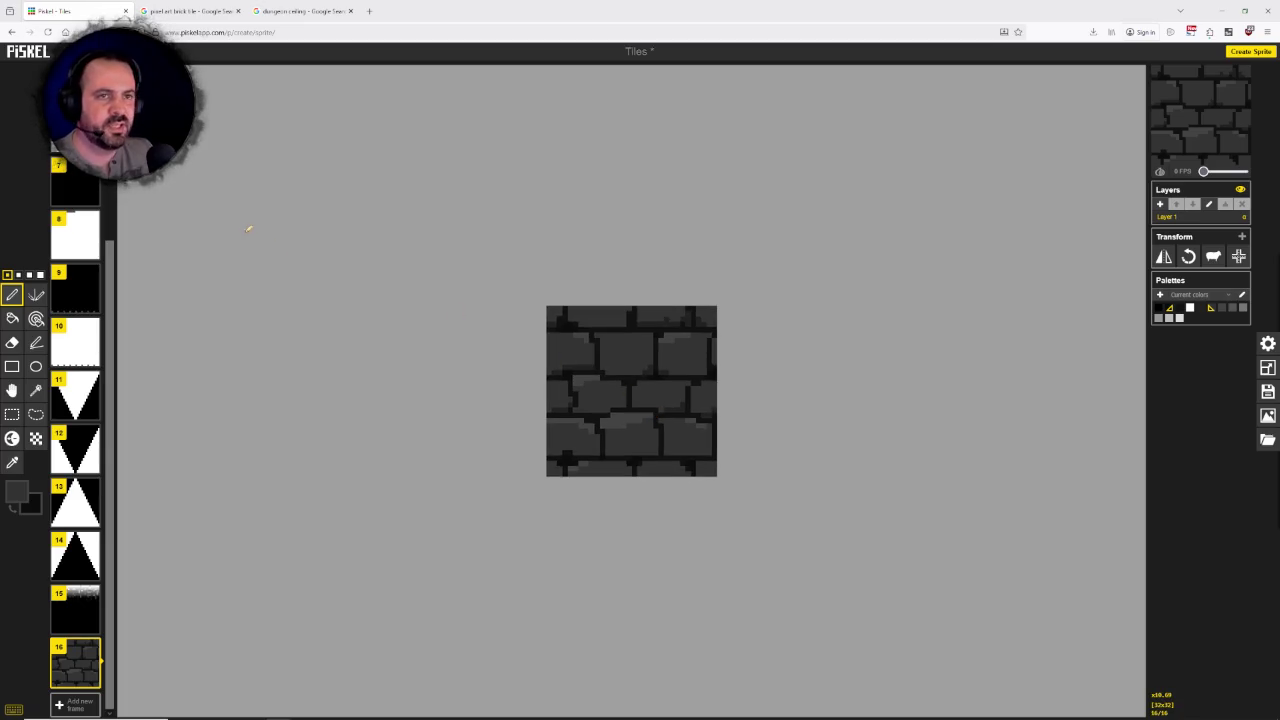
pyautogui.scroll(1, 711, 354)
pyautogui.scroll(1, 705, 358)
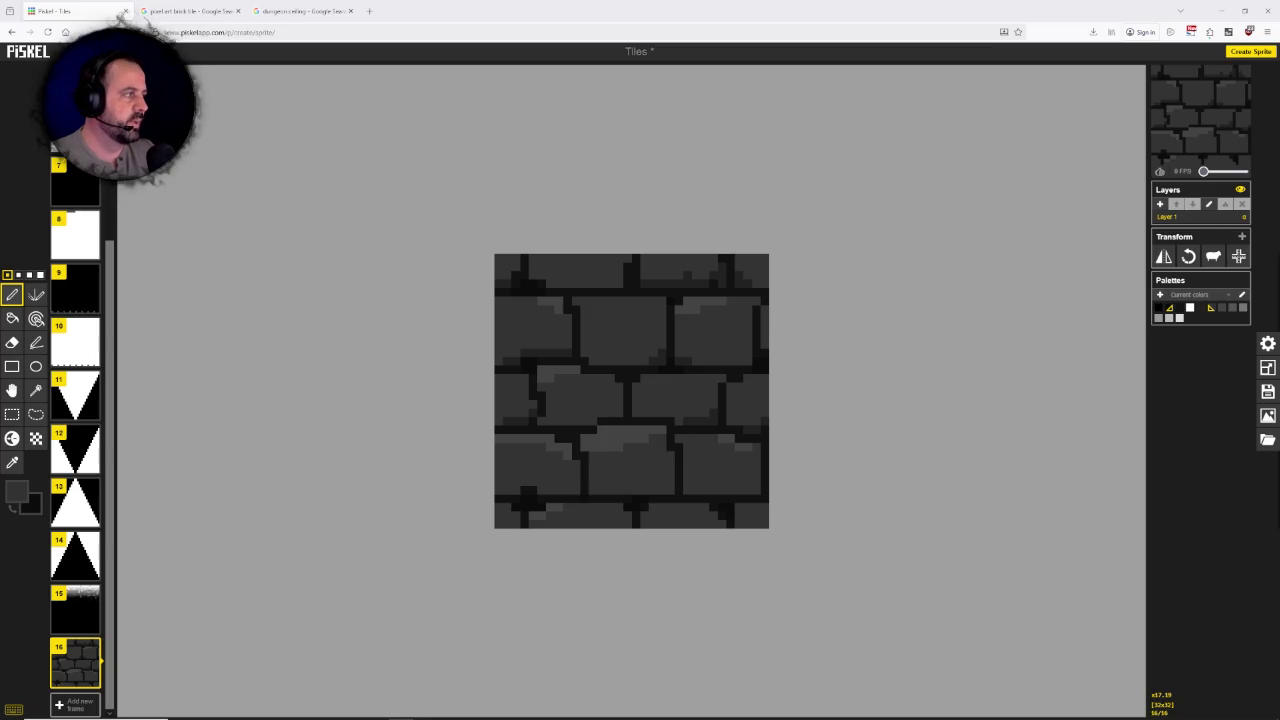
pyautogui.hotkey('alt', 'Tab')
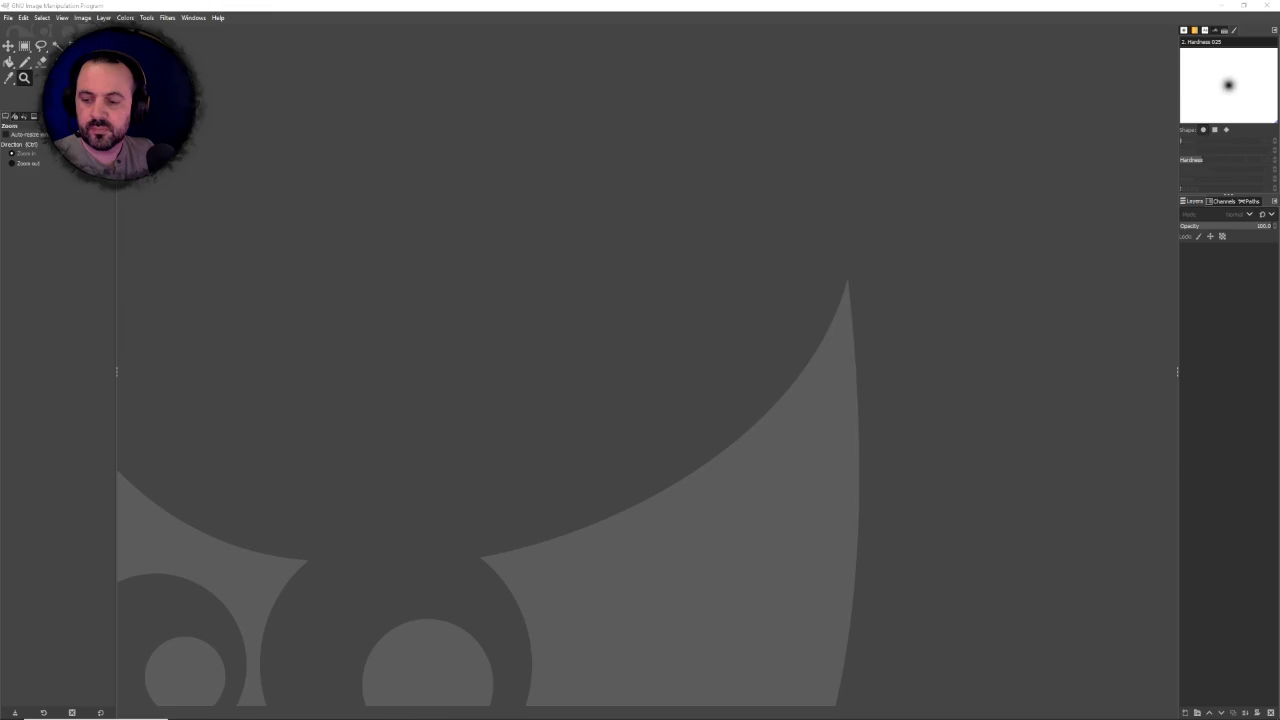
# Step: Capture a screenshot region around the Piskel brick tile
pyautogui.hotkey('alt', 'Tab')
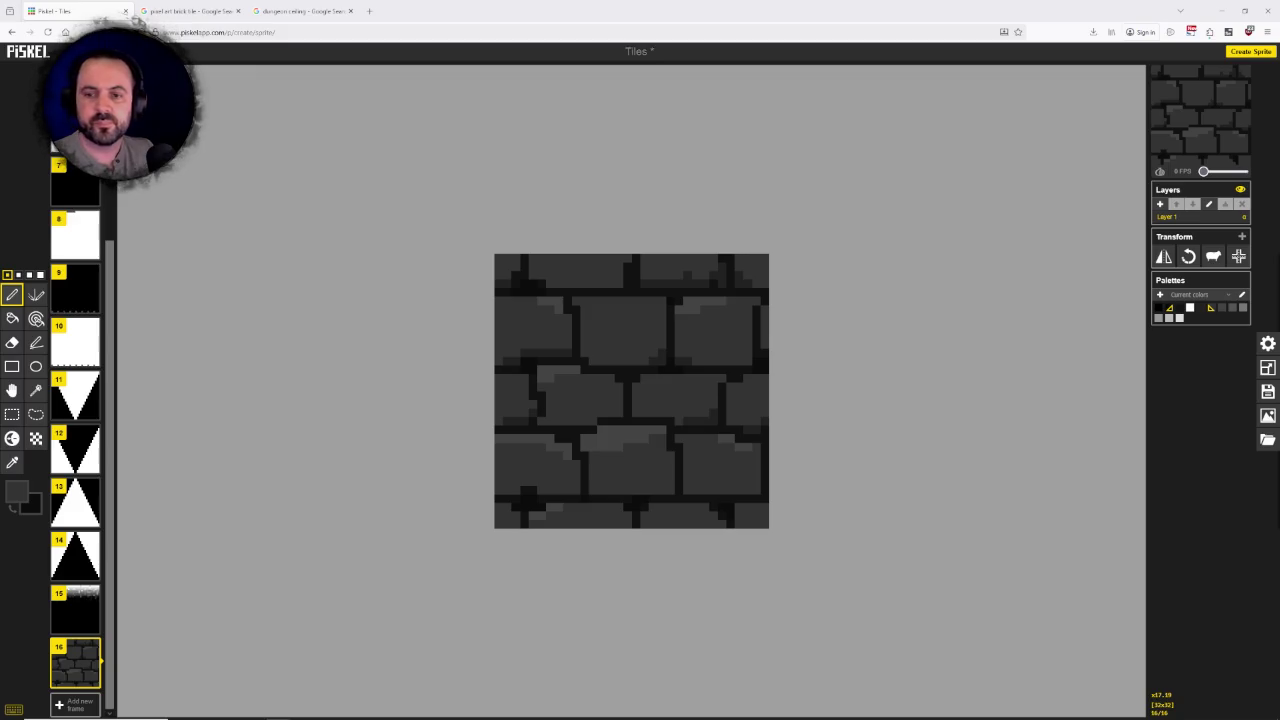
pyautogui.press('Print')
pyautogui.moveTo(436, 212); pyautogui.dragTo(809, 552)
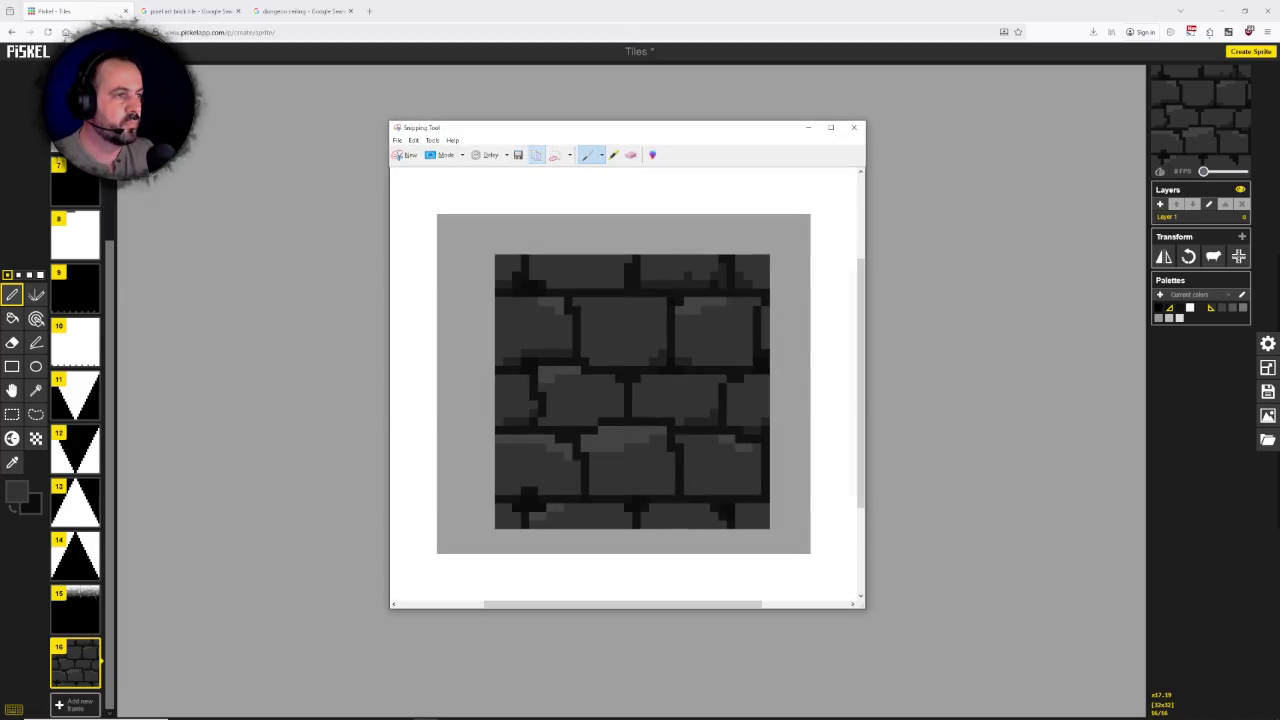
# Step: Create a new 1920x1080 navy GIMP image and paste the captured tile as its own layer
pyautogui.click(401, 712)
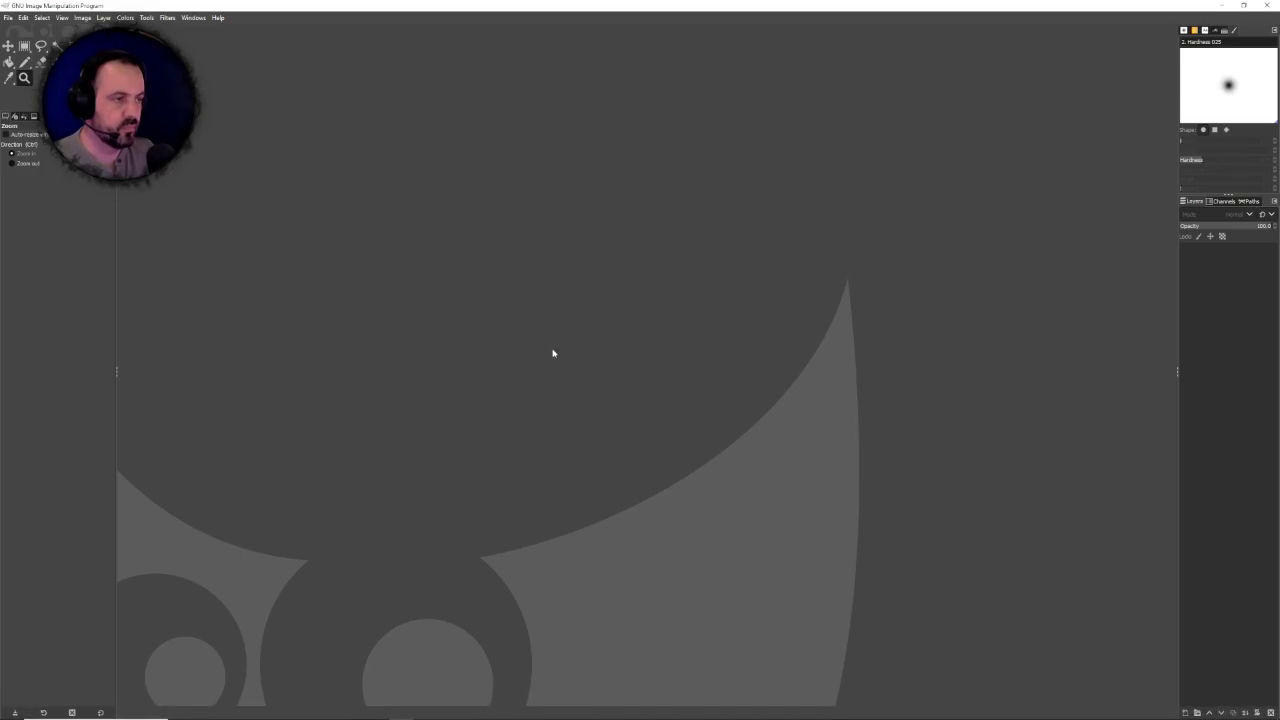
pyautogui.hotkey('ctrl', 'n')
pyautogui.click(491, 203)
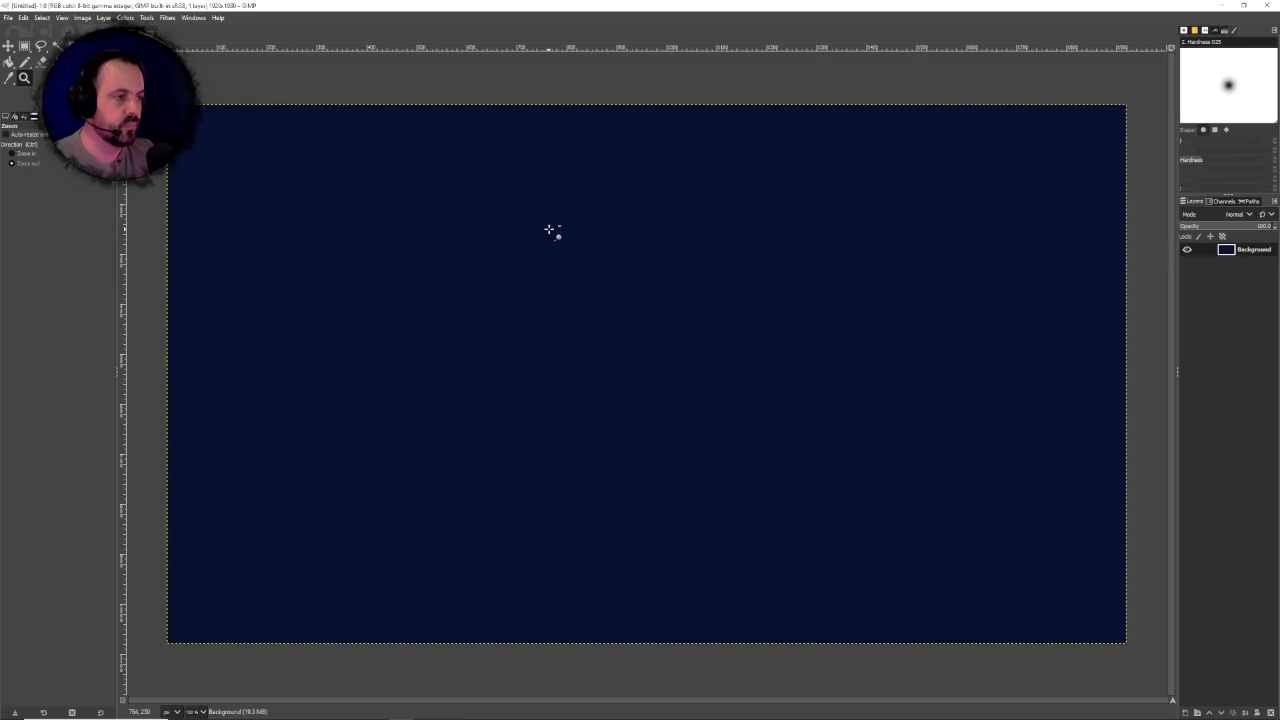
pyautogui.hotkey('ctrl', 'v')
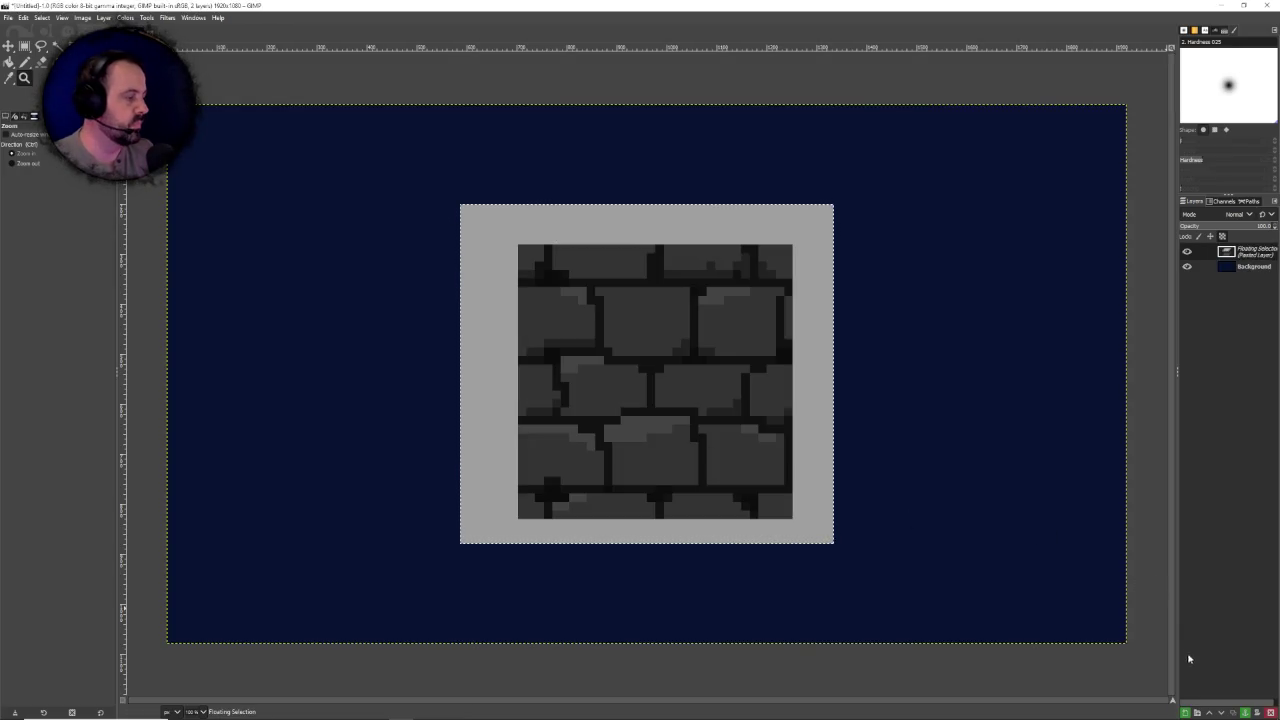
pyautogui.hotkey('ctrl', 'shift', 'n')
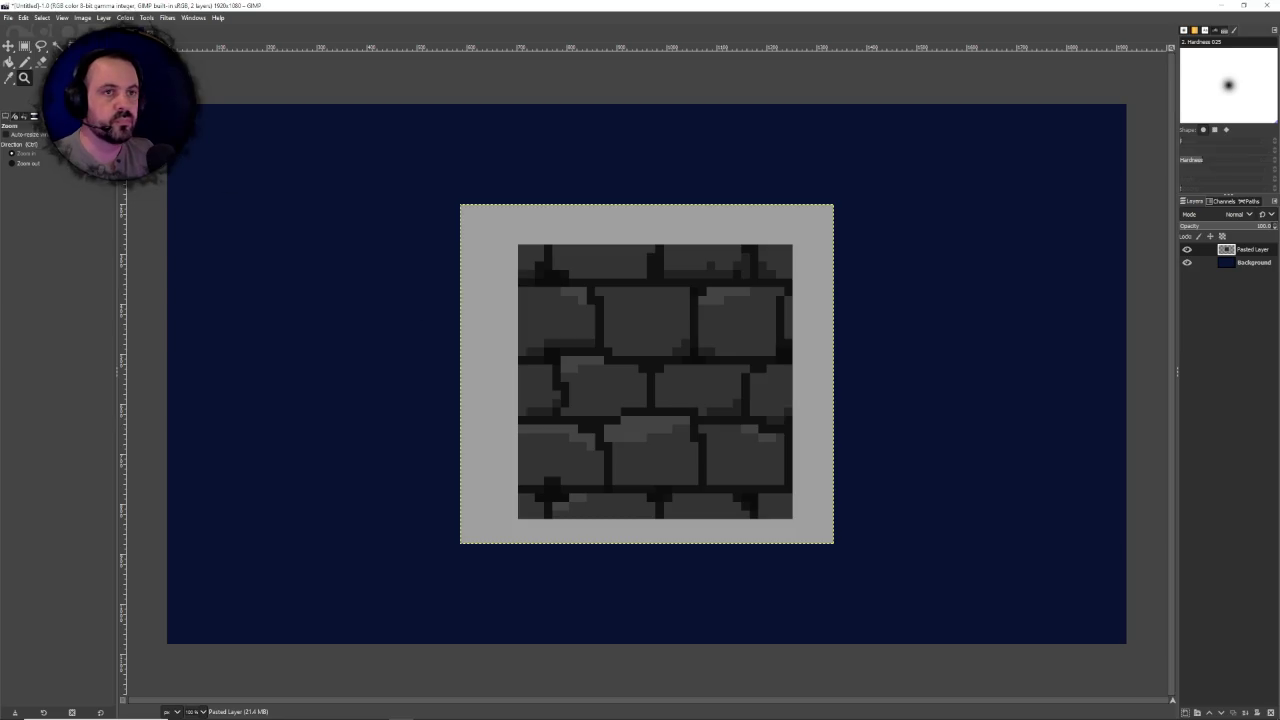
pyautogui.click(81, 17)
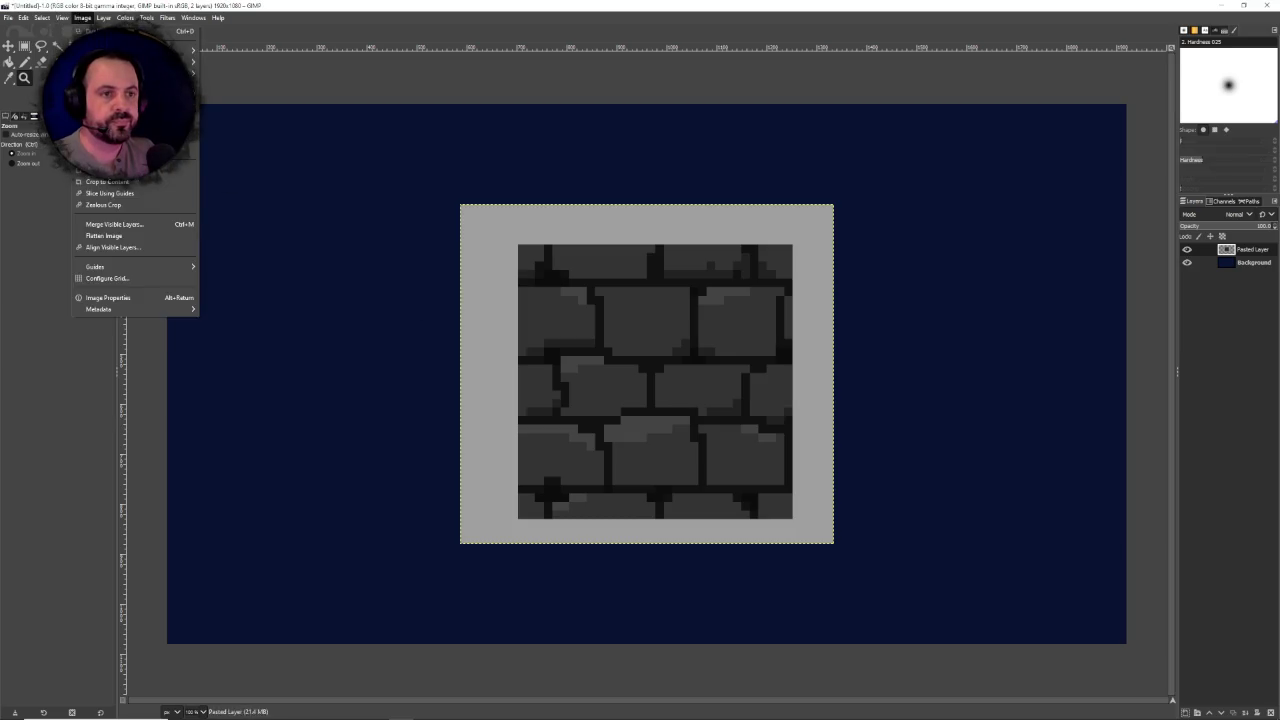
# Step: Crop the GIMP image down to just the brick tile and select all
pyautogui.click(107, 181)
pyautogui.click(80, 18)
pyautogui.click(115, 182)
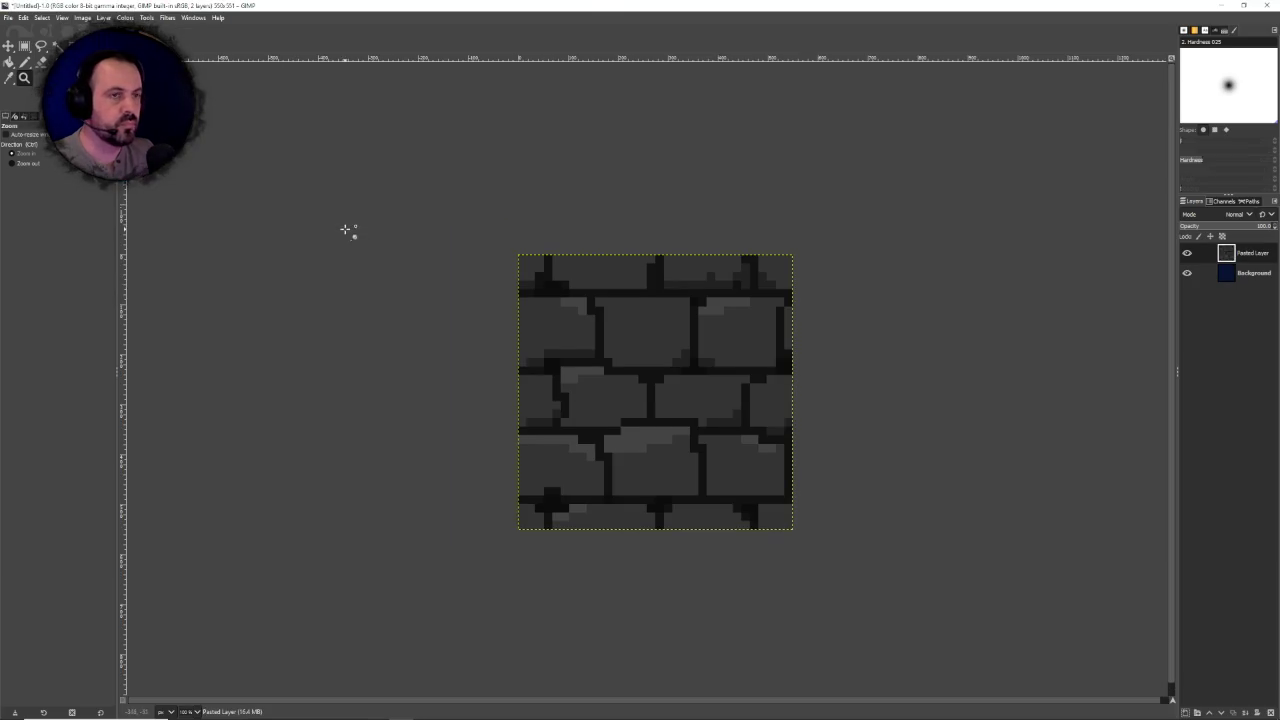
pyautogui.hotkey('ctrl', 'a')
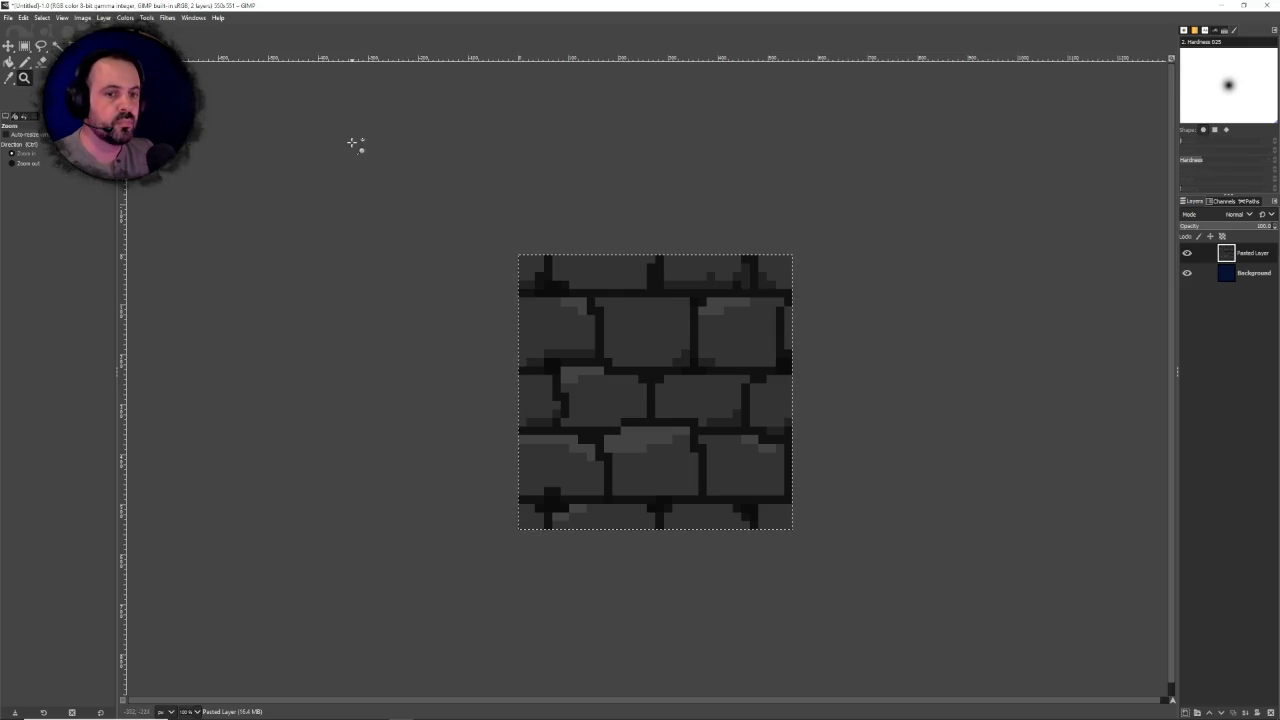
# Step: Enlarge the canvas to 3000x3000 with the tile centred, then copy and paste the tile
pyautogui.click(79, 18)
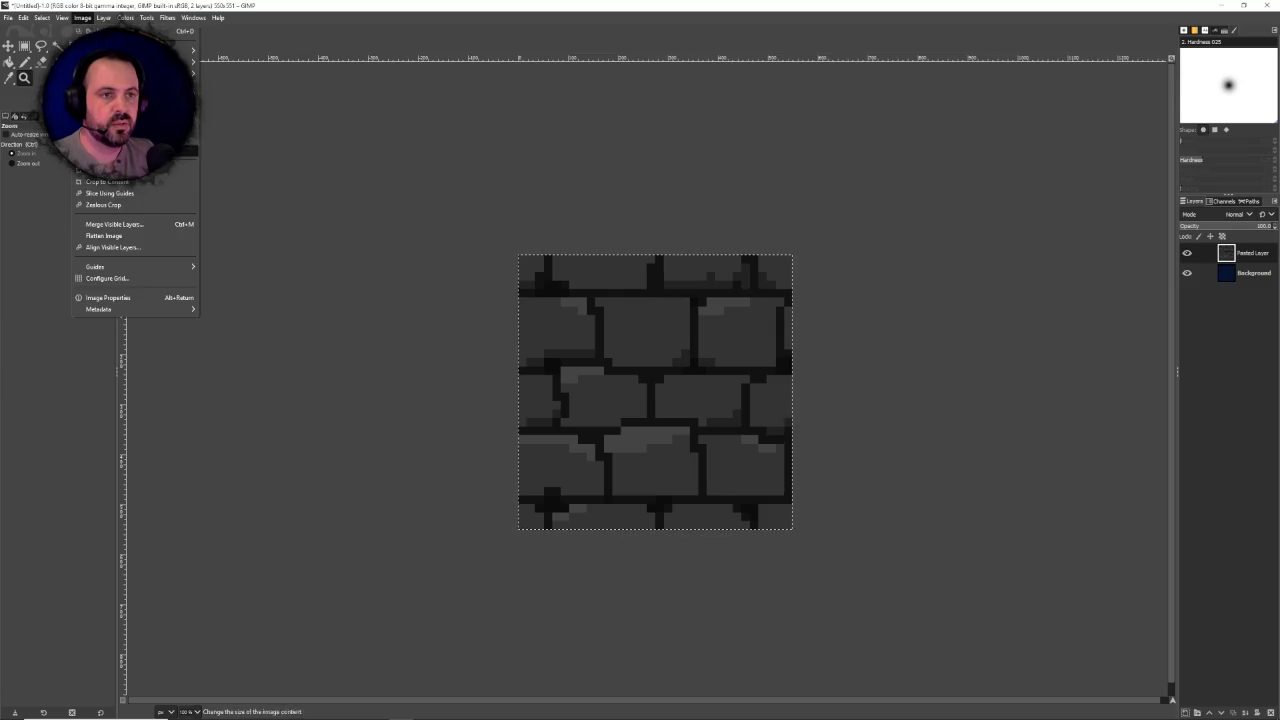
pyautogui.click(105, 113)
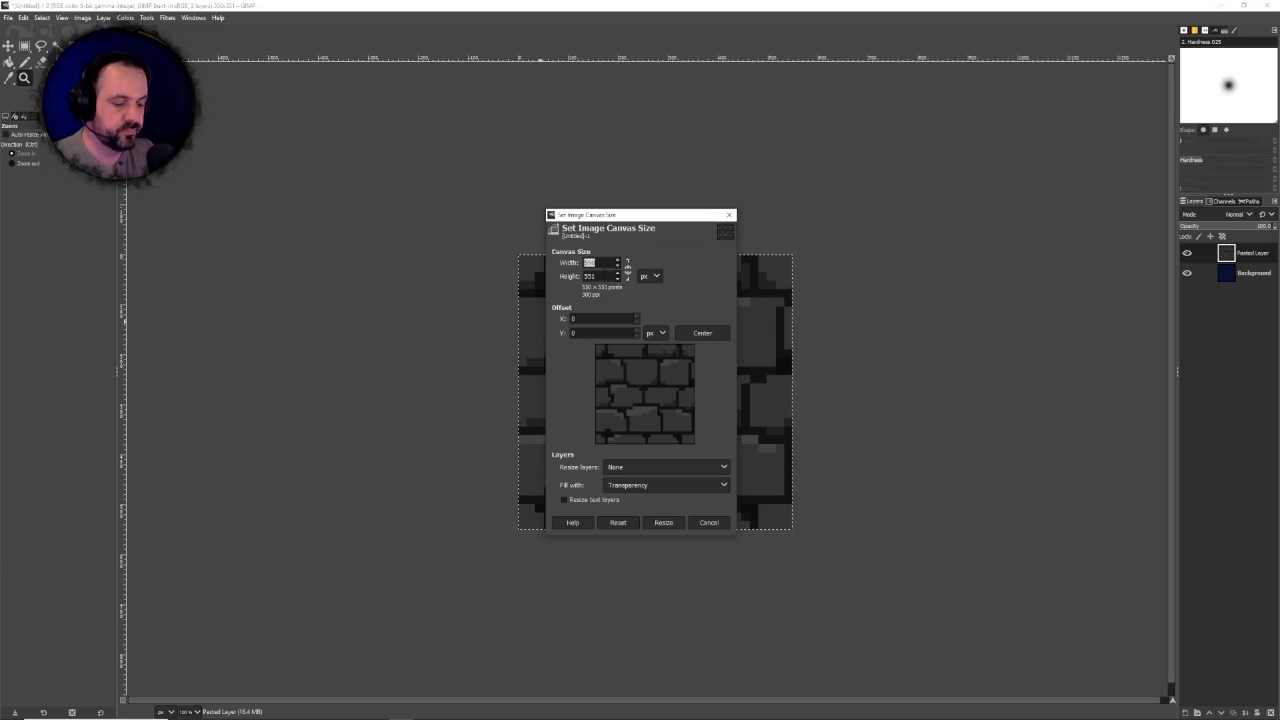
pyautogui.press('Tab')
pyautogui.write('30')
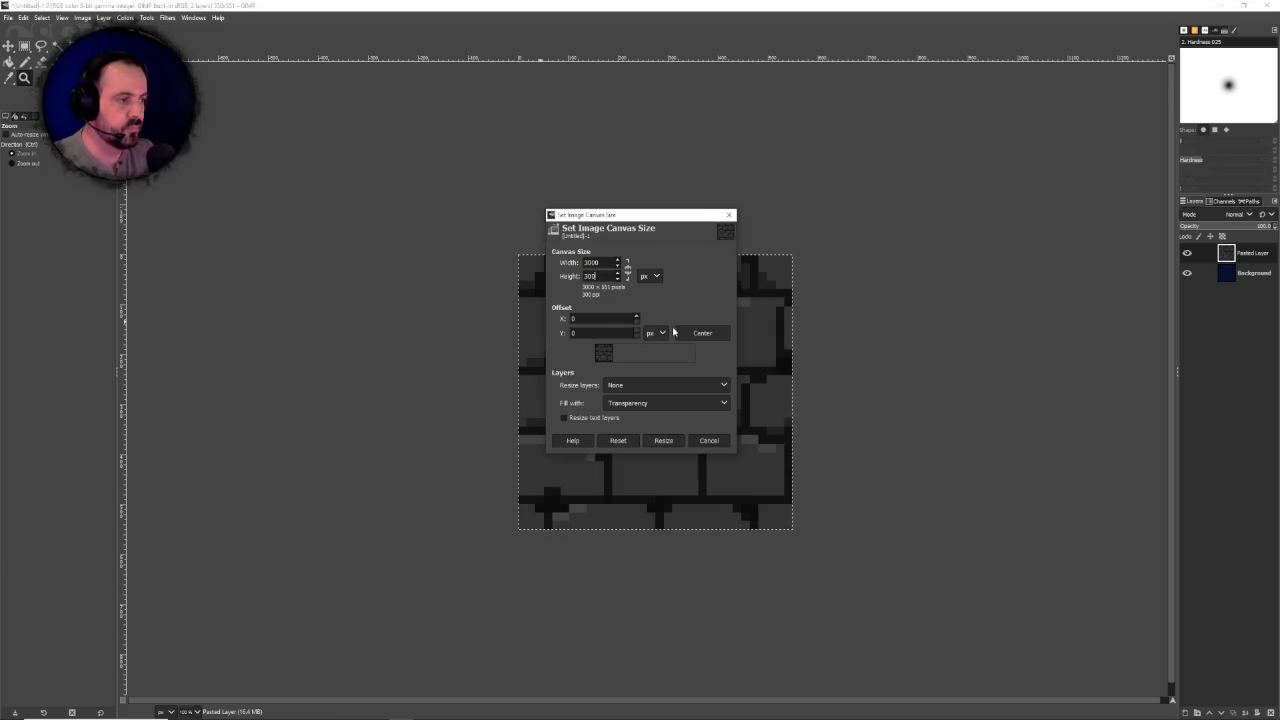
pyautogui.click(686, 333)
pyautogui.click(667, 521)
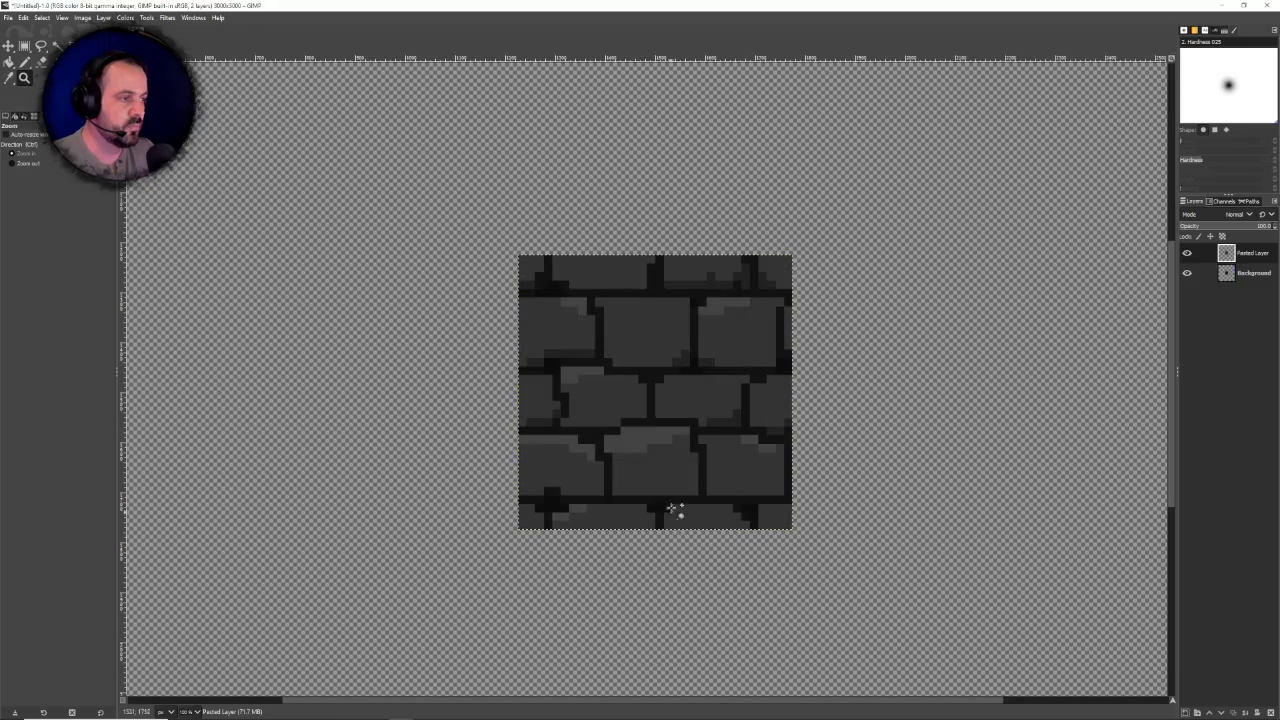
pyautogui.hotkey('ctrl', 'c')
pyautogui.hotkey('ctrl', 'v')
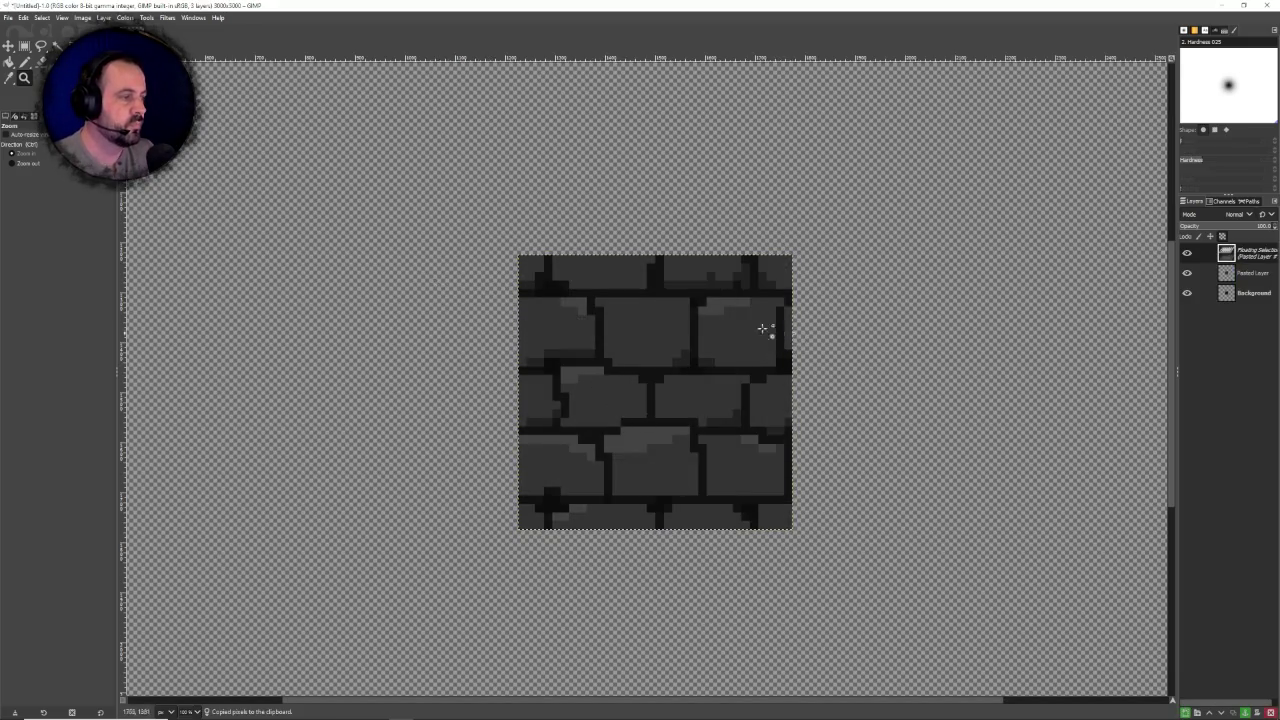
# Step: Anchor the pasted tile and place a second copy as a new layer flush to its right
pyautogui.click(8, 46)
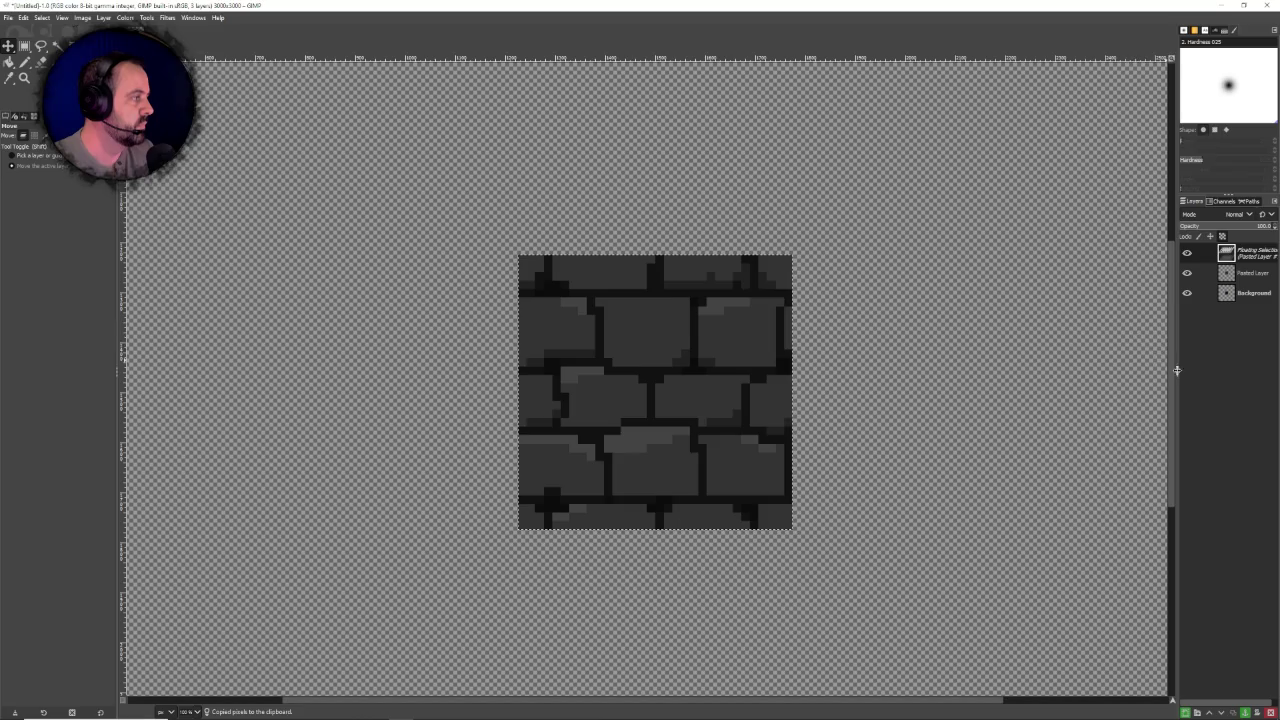
pyautogui.hotkey('ctrl', 'h')
pyautogui.hotkey('ctrl', 'v')
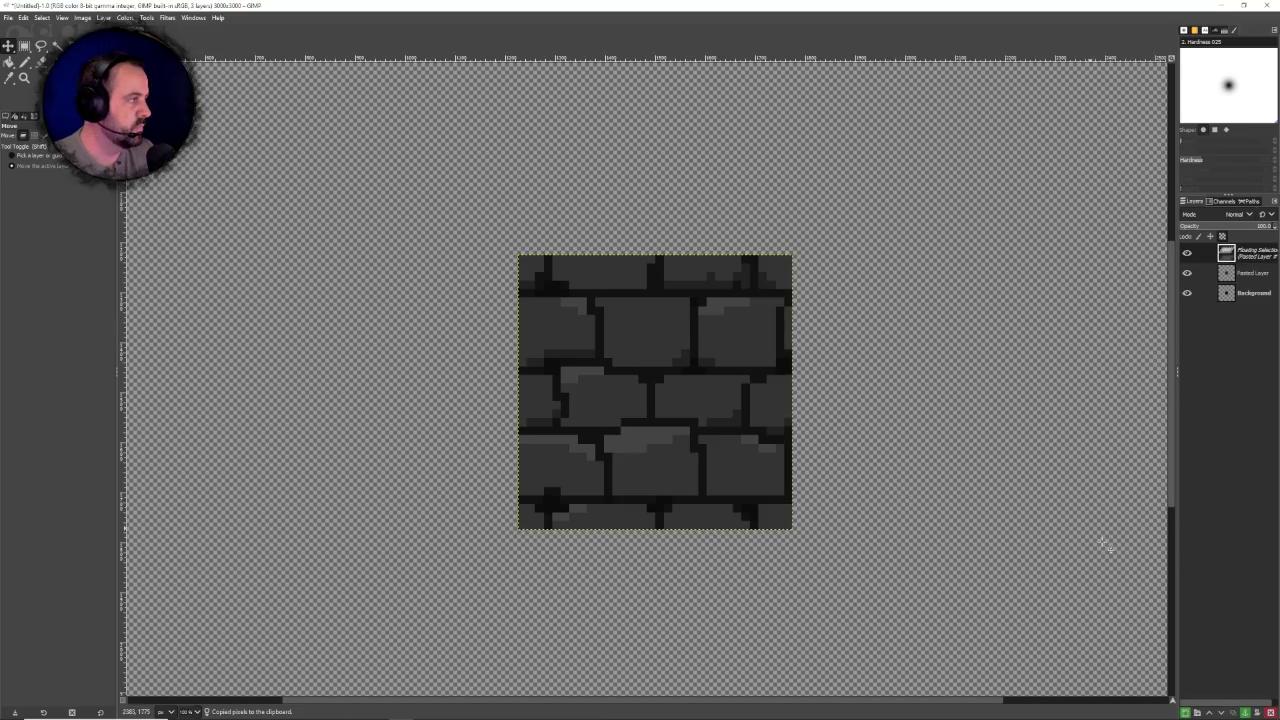
pyautogui.click(1185, 712)
pyautogui.moveTo(706, 394)
pyautogui.mouseDown()
pyautogui.moveTo(987, 397)
pyautogui.moveTo(951, 391)
pyautogui.mouseUp()
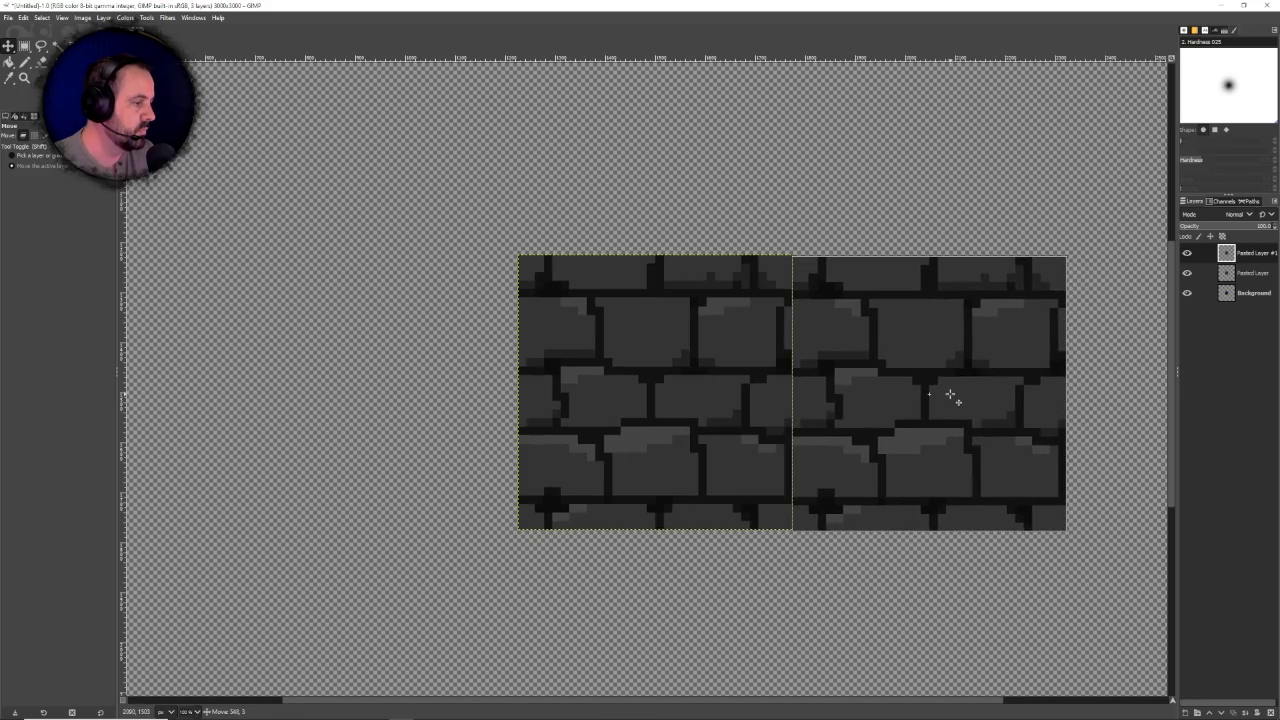
pyautogui.moveTo(951, 391); pyautogui.dragTo(950, 393)
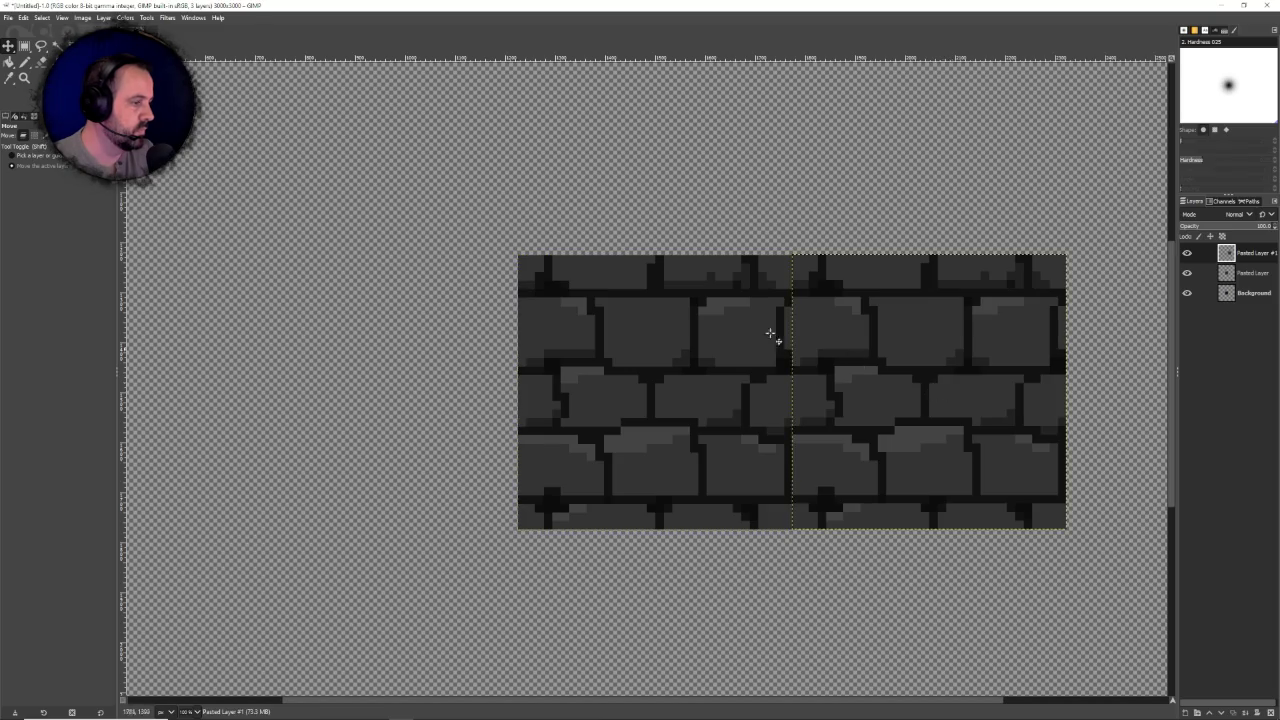
pyautogui.scroll(-5, 771, 337)
pyautogui.scroll(6, 749, 331)
pyautogui.scroll(-3, 750, 333)
pyautogui.scroll(3, 750, 333)
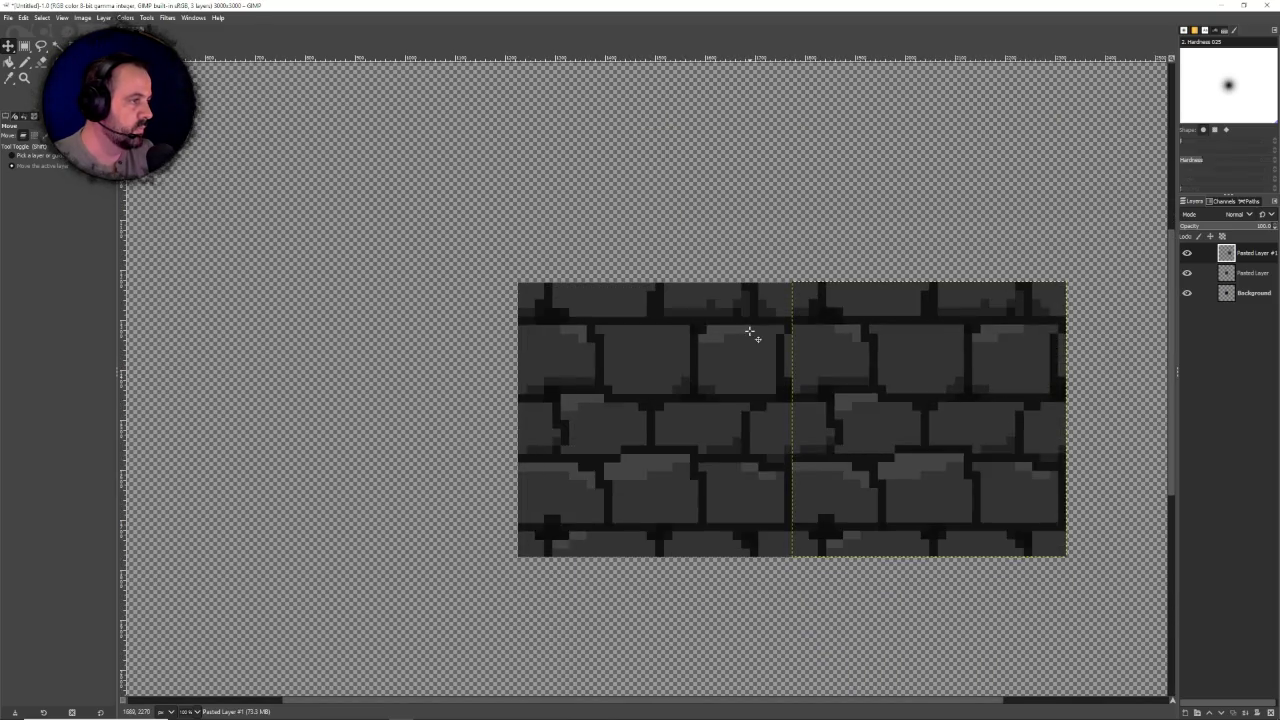
pyautogui.scroll(2, 751, 334)
# Step: Add third and fourth tile layers above the left and right tiles, completing the 2×2 grid
pyautogui.hotkey('ctrl', 'v')
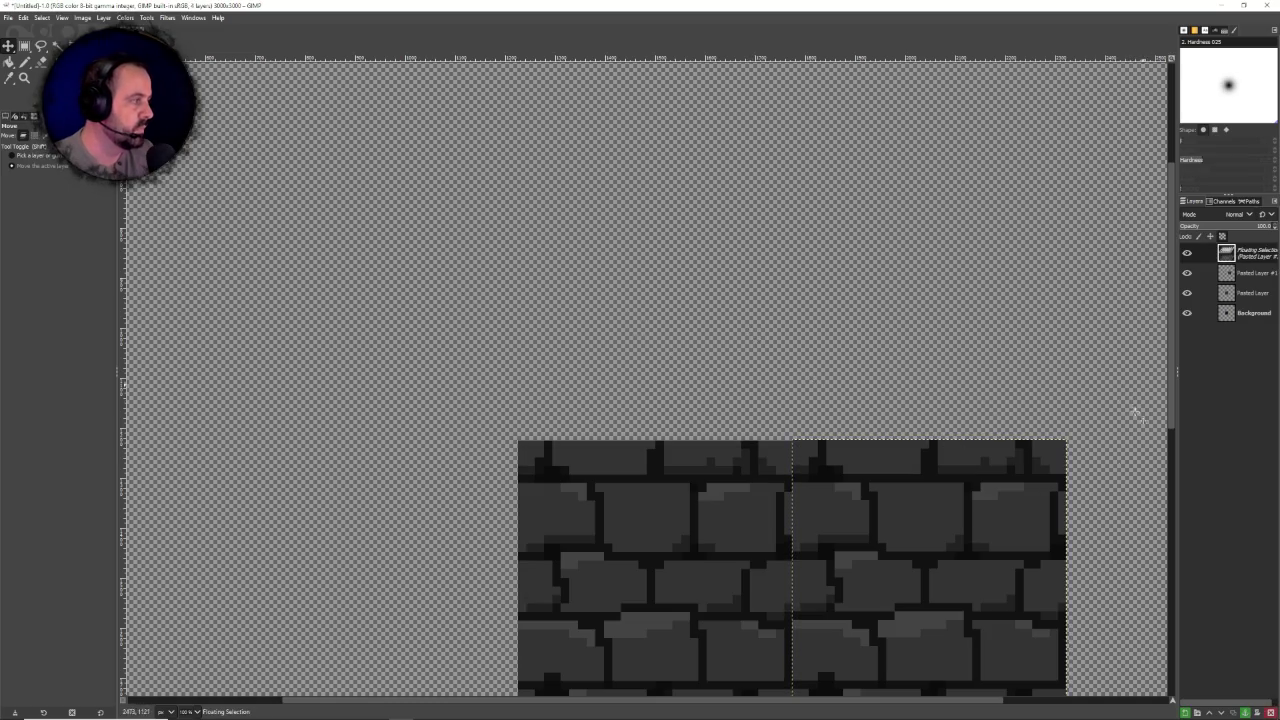
pyautogui.hotkey('ctrl', 'shift', 'n')
pyautogui.moveTo(847, 509)
pyautogui.mouseDown()
pyautogui.moveTo(724, 306)
pyautogui.moveTo(573, 233)
pyautogui.mouseUp()
pyautogui.hotkey('ctrl', 'v')
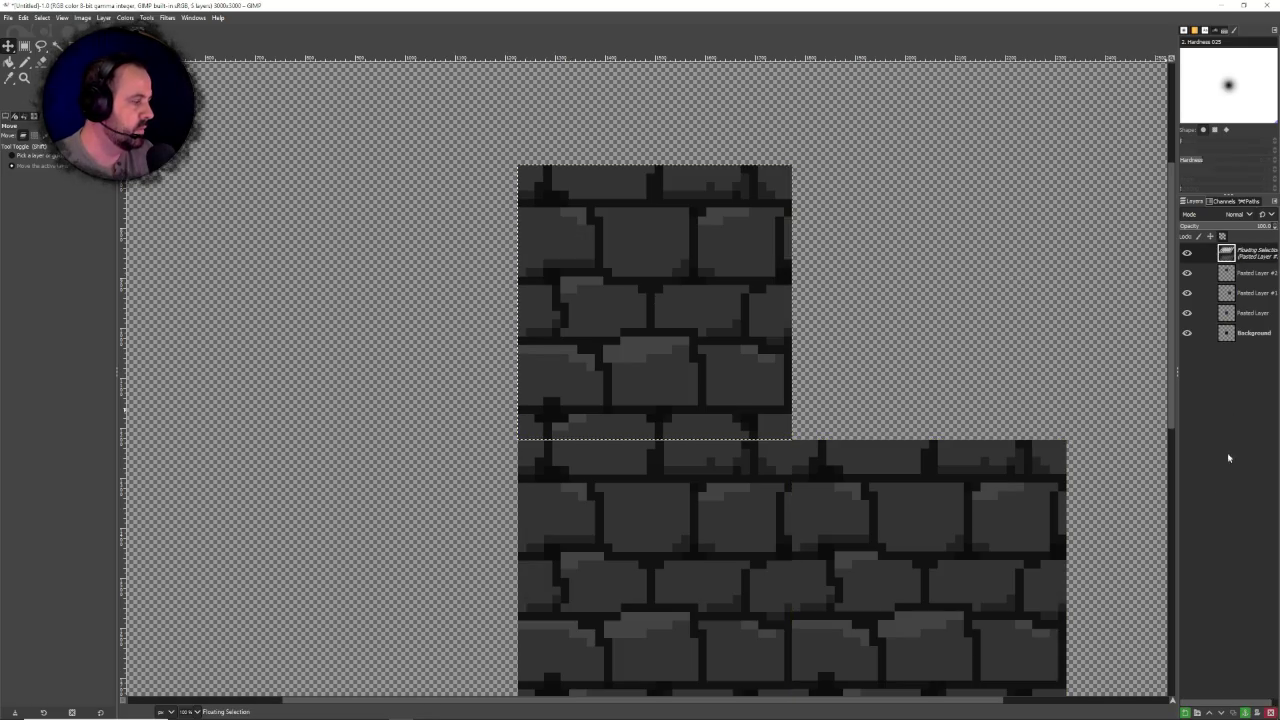
pyautogui.click(1185, 712)
pyautogui.moveTo(722, 364); pyautogui.dragTo(994, 359)
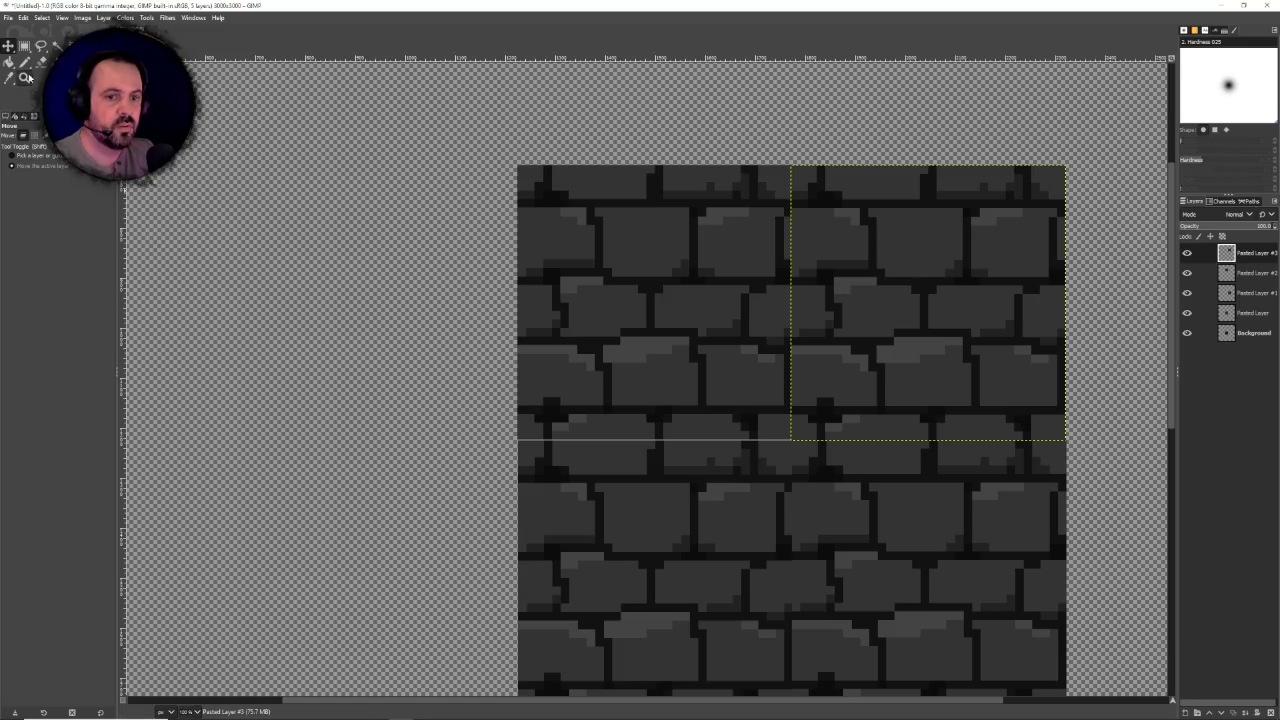
pyautogui.click(24, 77)
pyautogui.keyDown('ctrl'); pyautogui.click(783, 403); pyautogui.keyUp('ctrl')
# Step: Zoom in to inspect the 2×2 brick grid, then close the test image discarding changes
pyautogui.keyDown('ctrl'); pyautogui.click(780, 402); pyautogui.keyUp('ctrl')
pyautogui.click(876, 457)
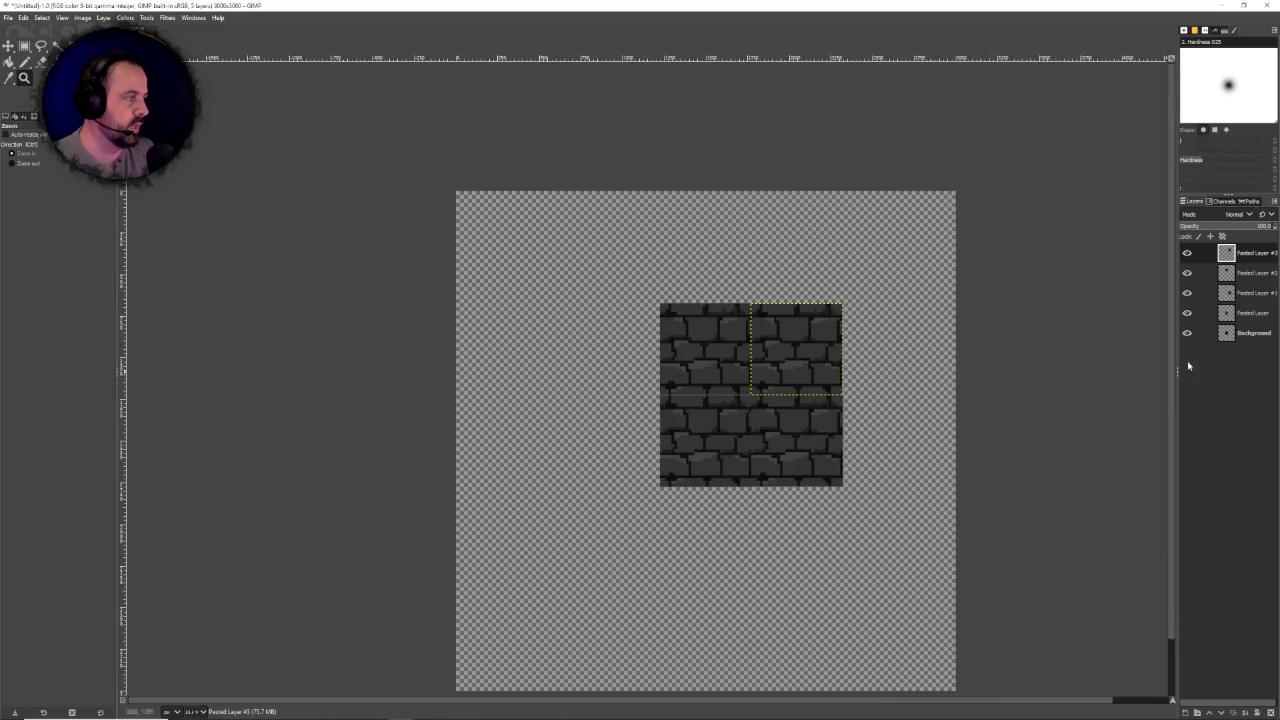
pyautogui.click(1255, 333)
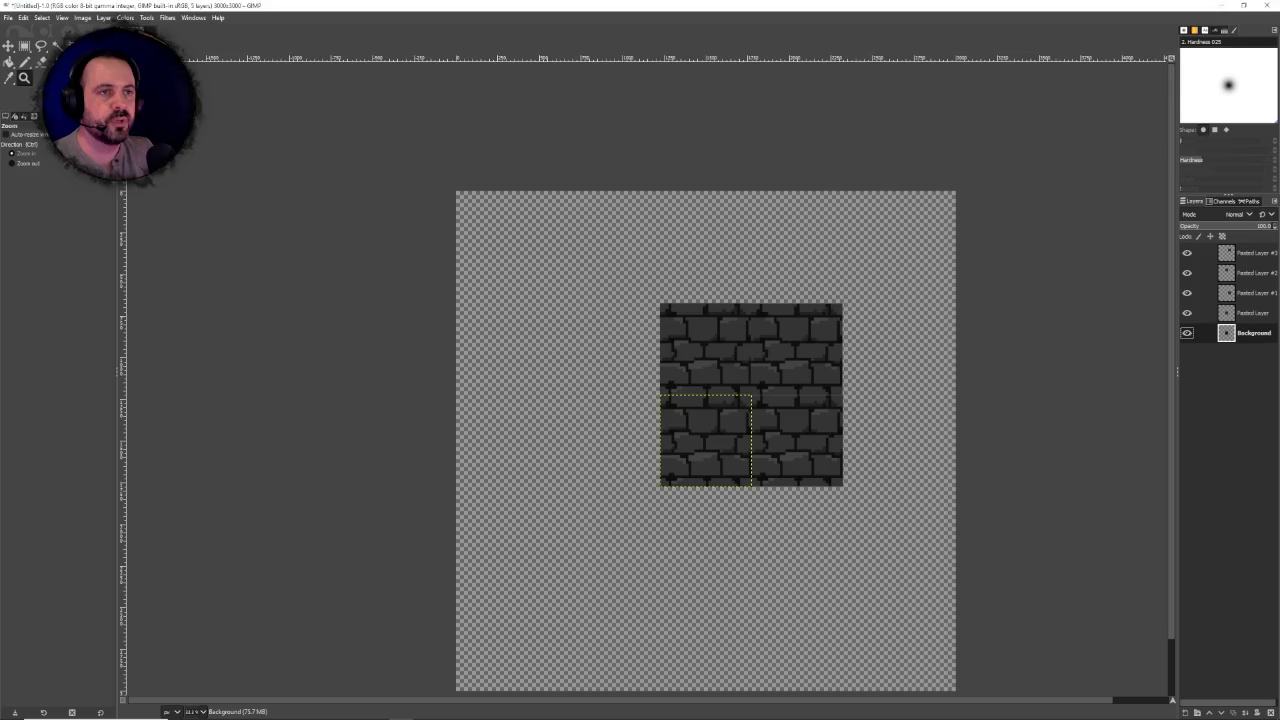
pyautogui.hotkey('ctrl', 'w')
pyautogui.click(640, 420)
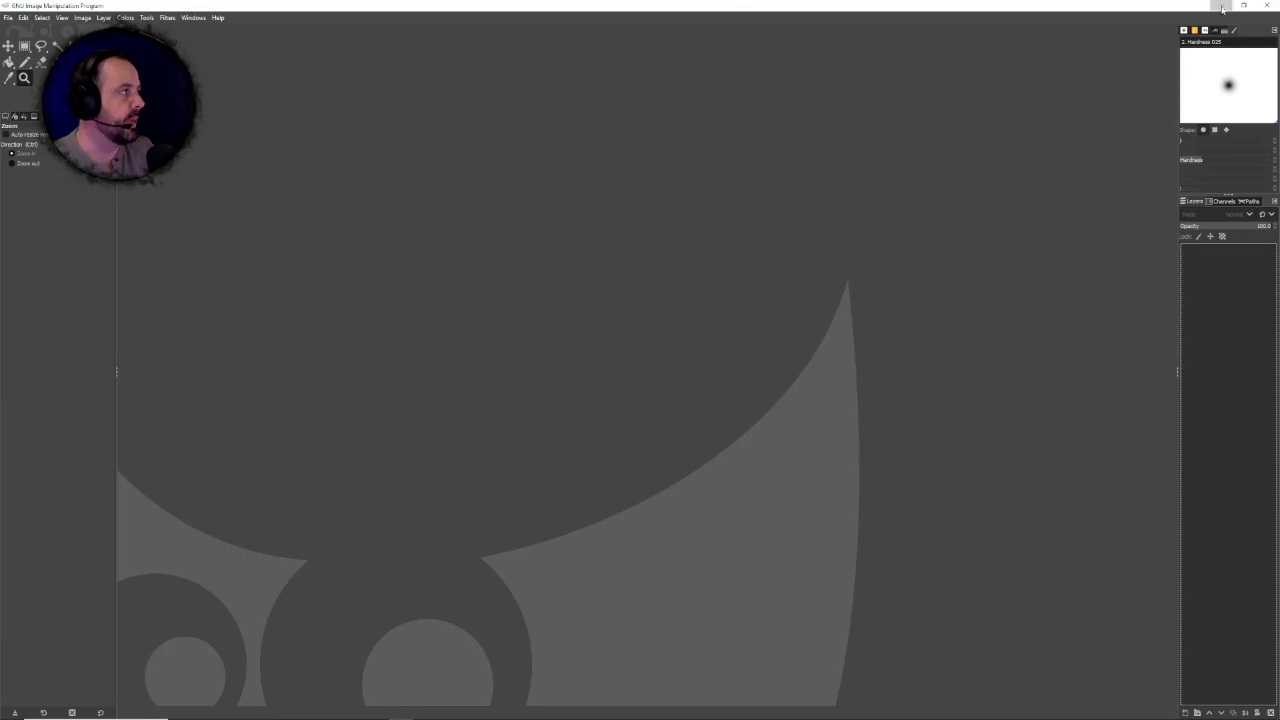
# Step: Minimise GIMP and close the leftover screen snip without saving
pyautogui.click(1222, 6)
pyautogui.click(854, 127)
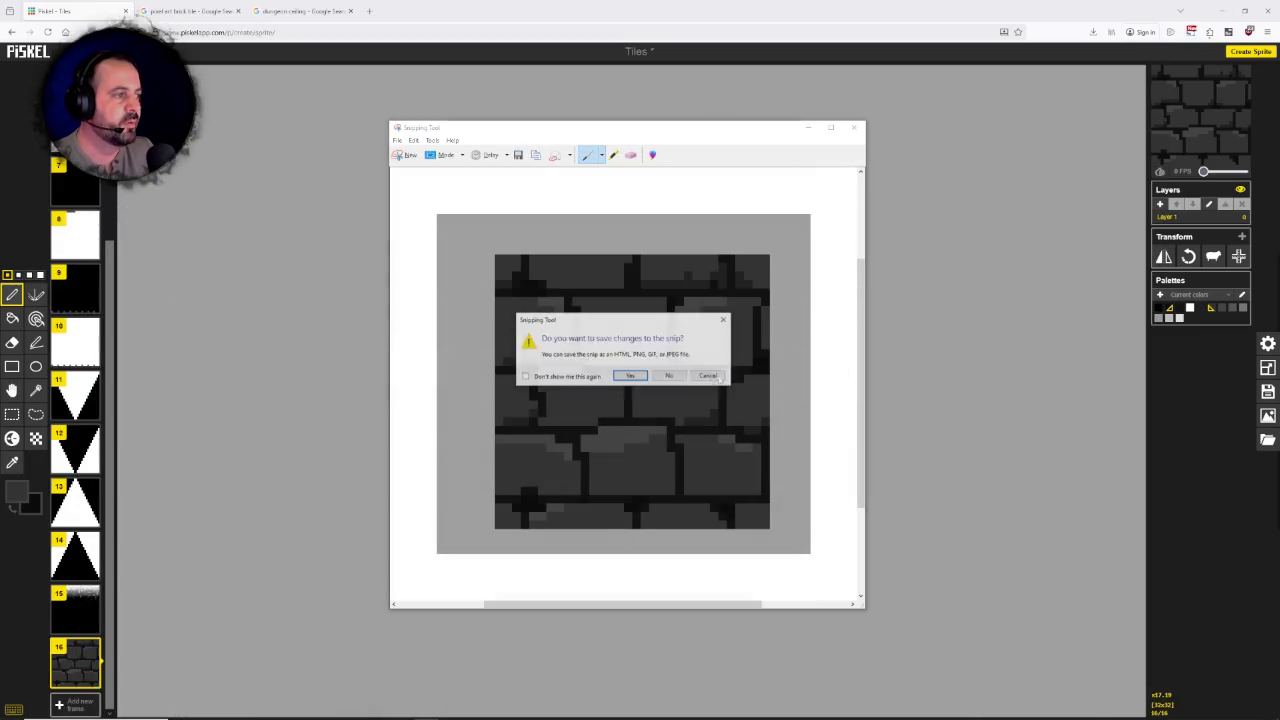
pyautogui.click(663, 371)
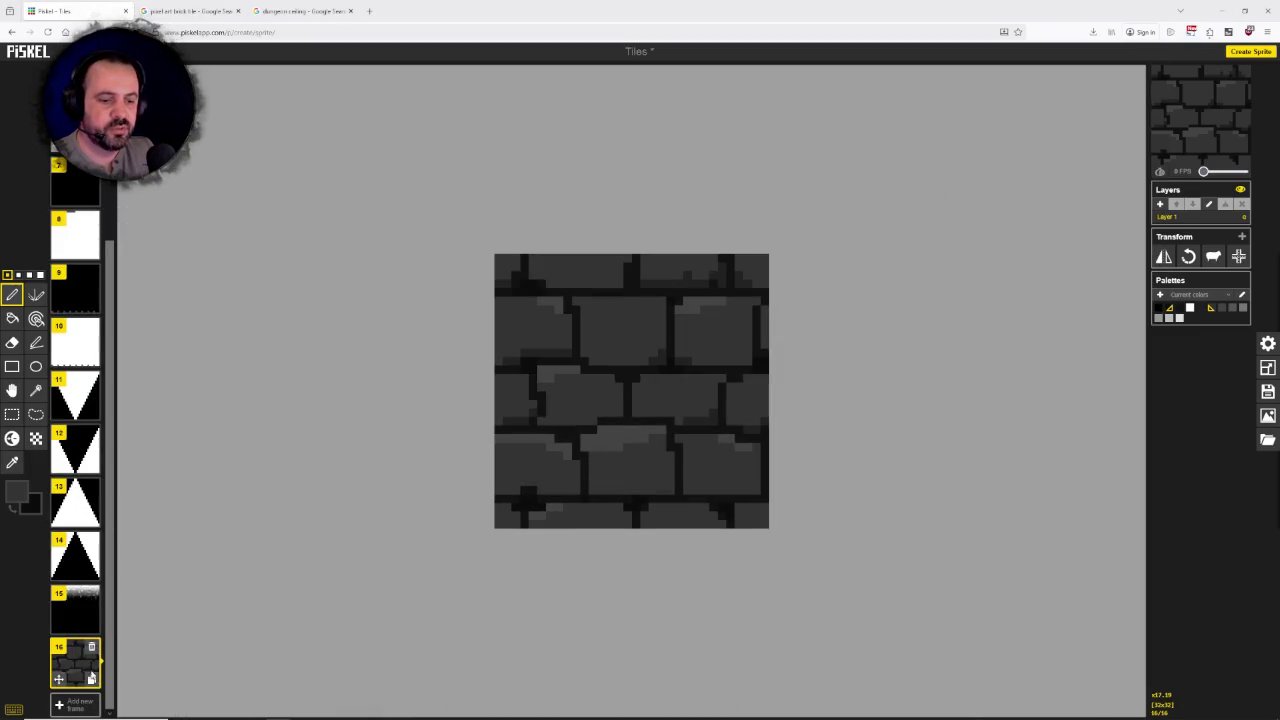
# Step: Duplicate frame 16 as frame 17 and sample a dark colour from the bricks
pyautogui.click(91, 679)
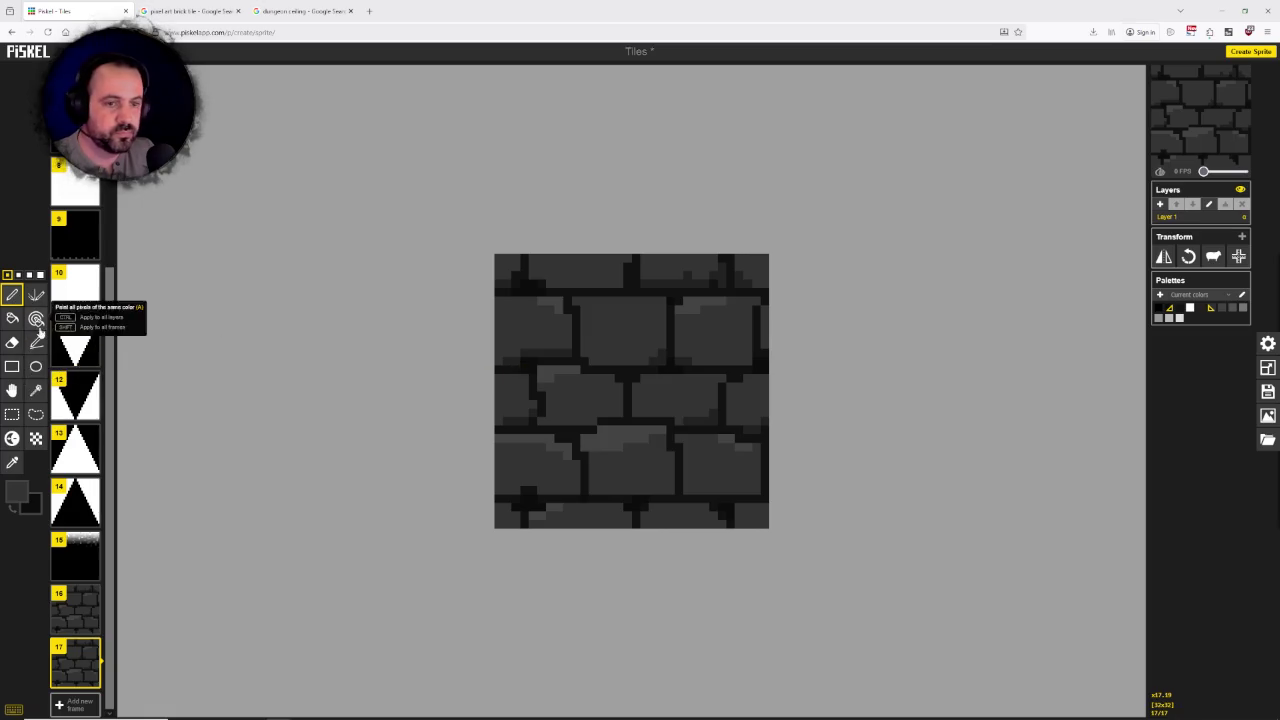
pyautogui.click(12, 463)
pyautogui.click(601, 369)
pyautogui.click(12, 294)
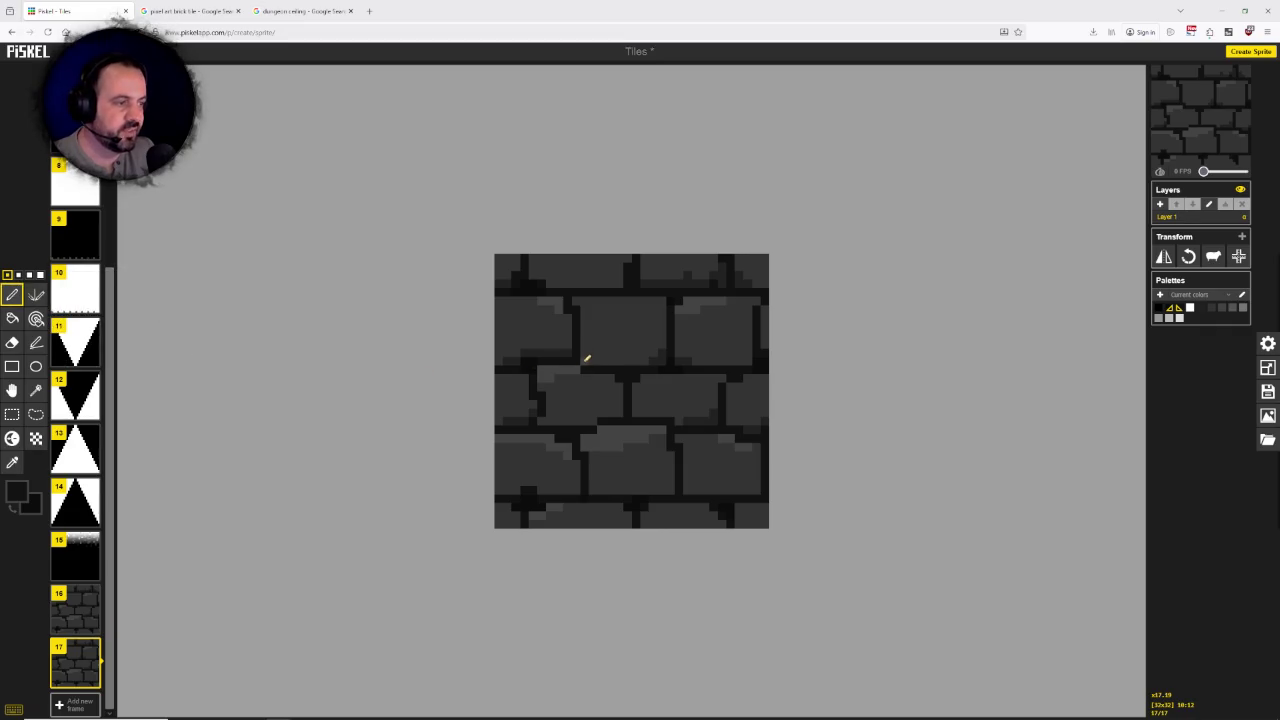
# Step: Draw a dark diagonal crack across the upper-middle brick of frame 17
pyautogui.moveTo(589, 358); pyautogui.dragTo(621, 334)
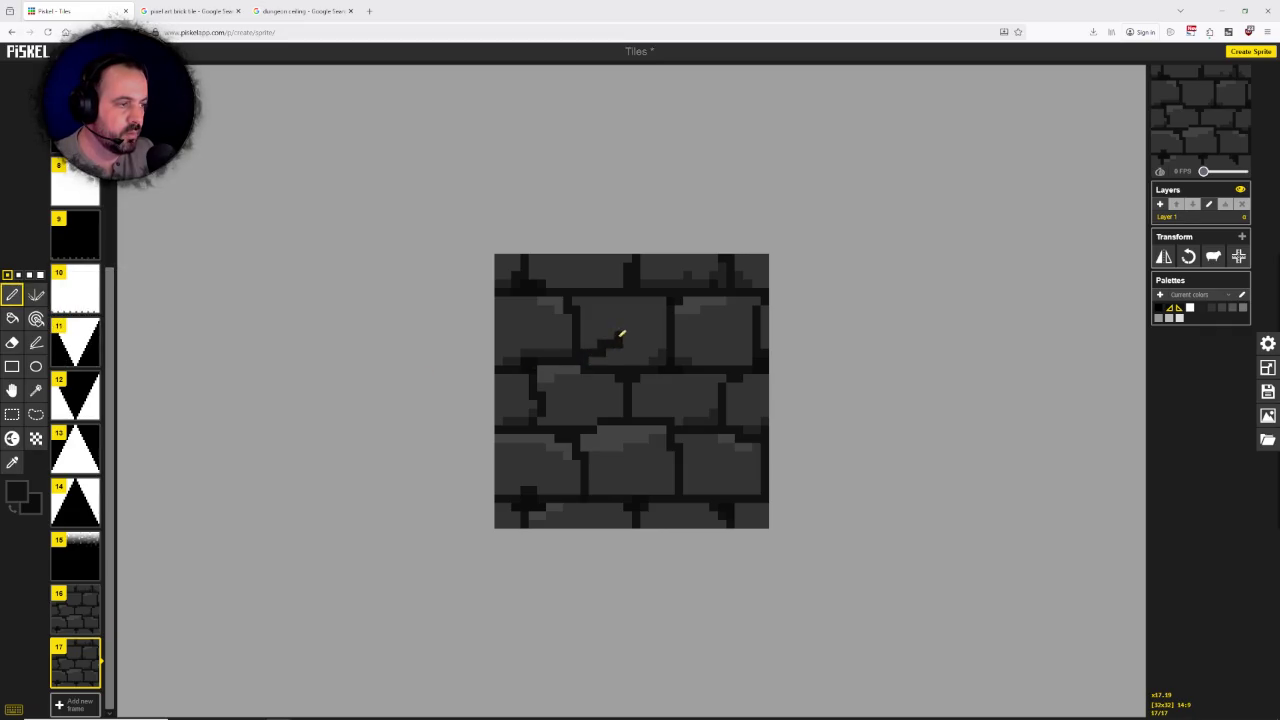
pyautogui.click(610, 326)
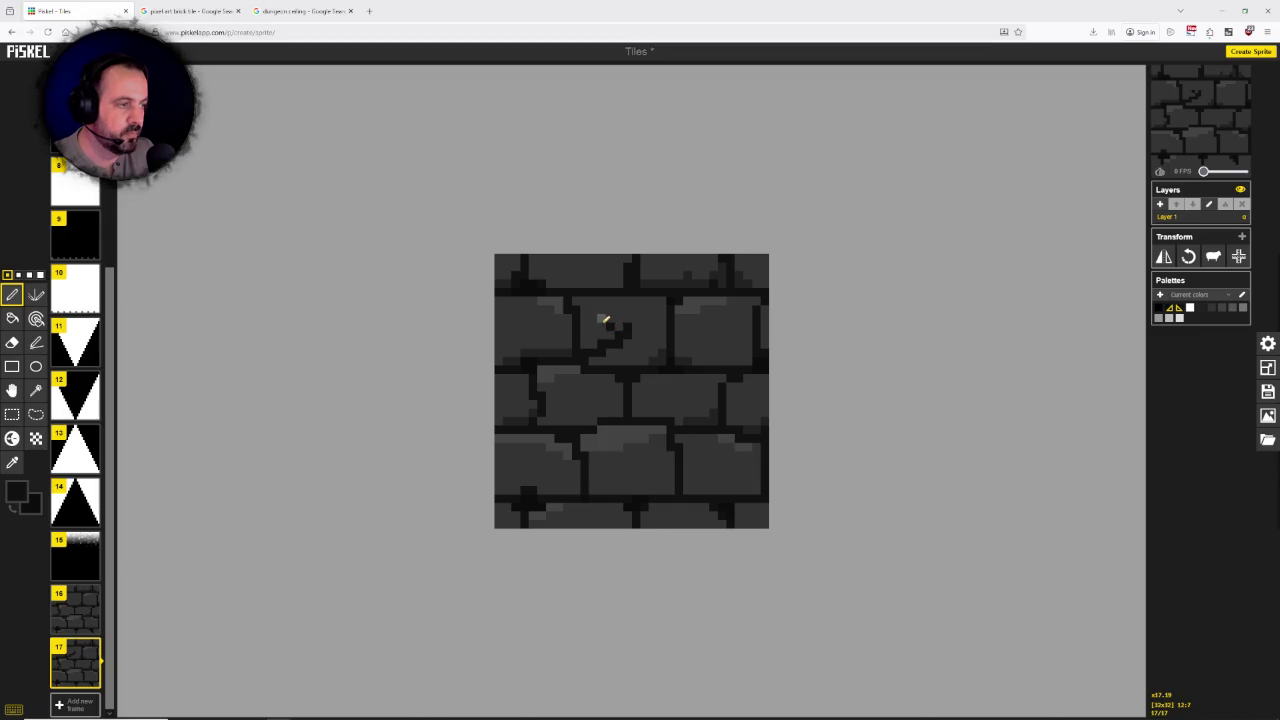
pyautogui.click(636, 320)
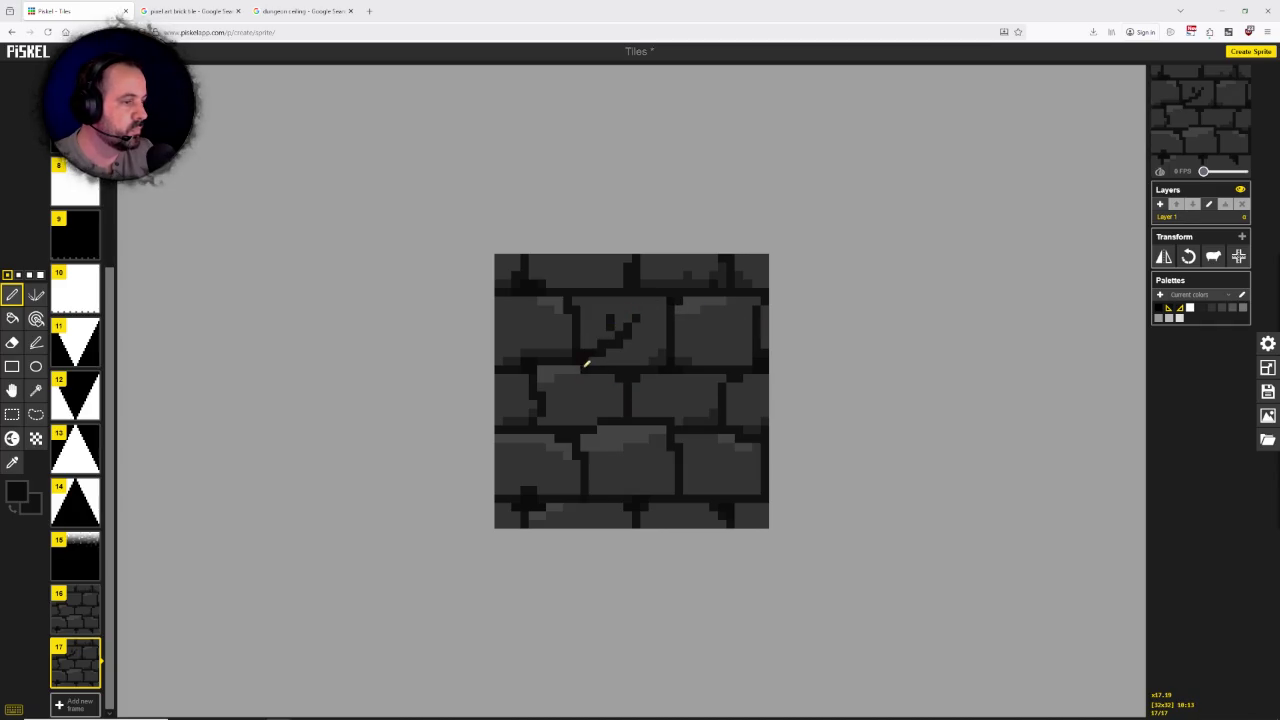
pyautogui.scroll(-2, 698, 342)
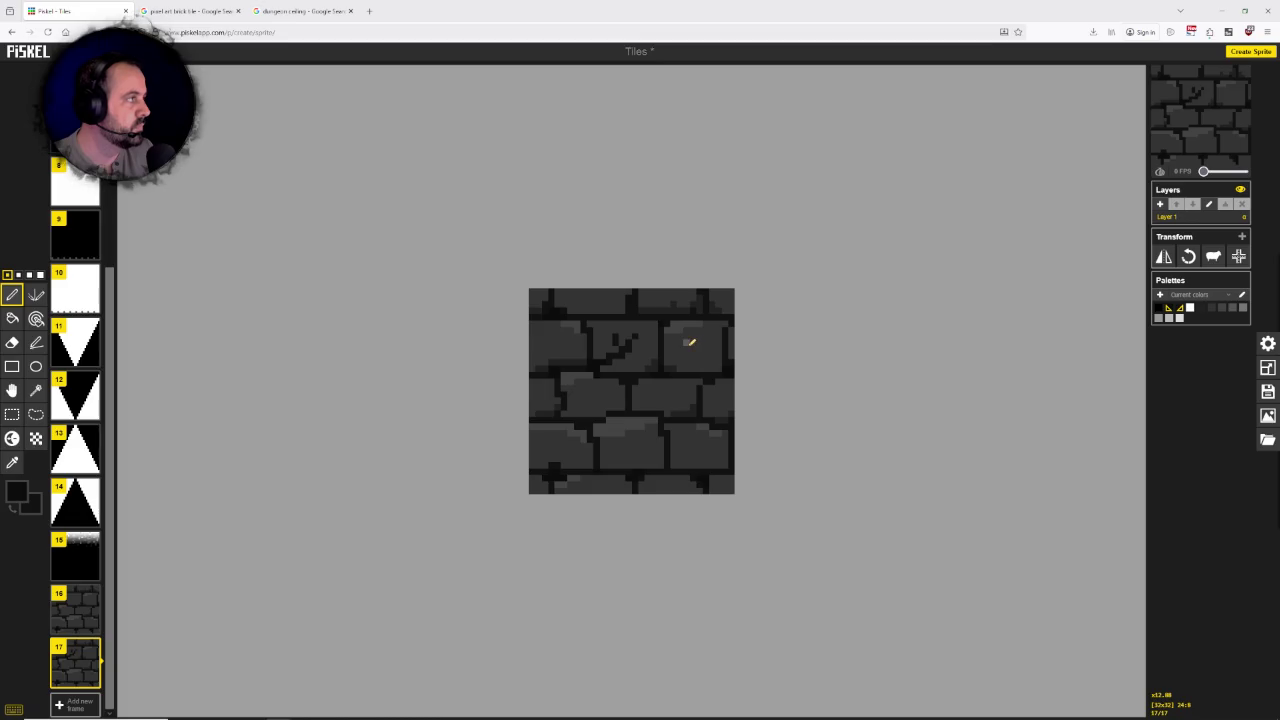
pyautogui.scroll(2, 690, 342)
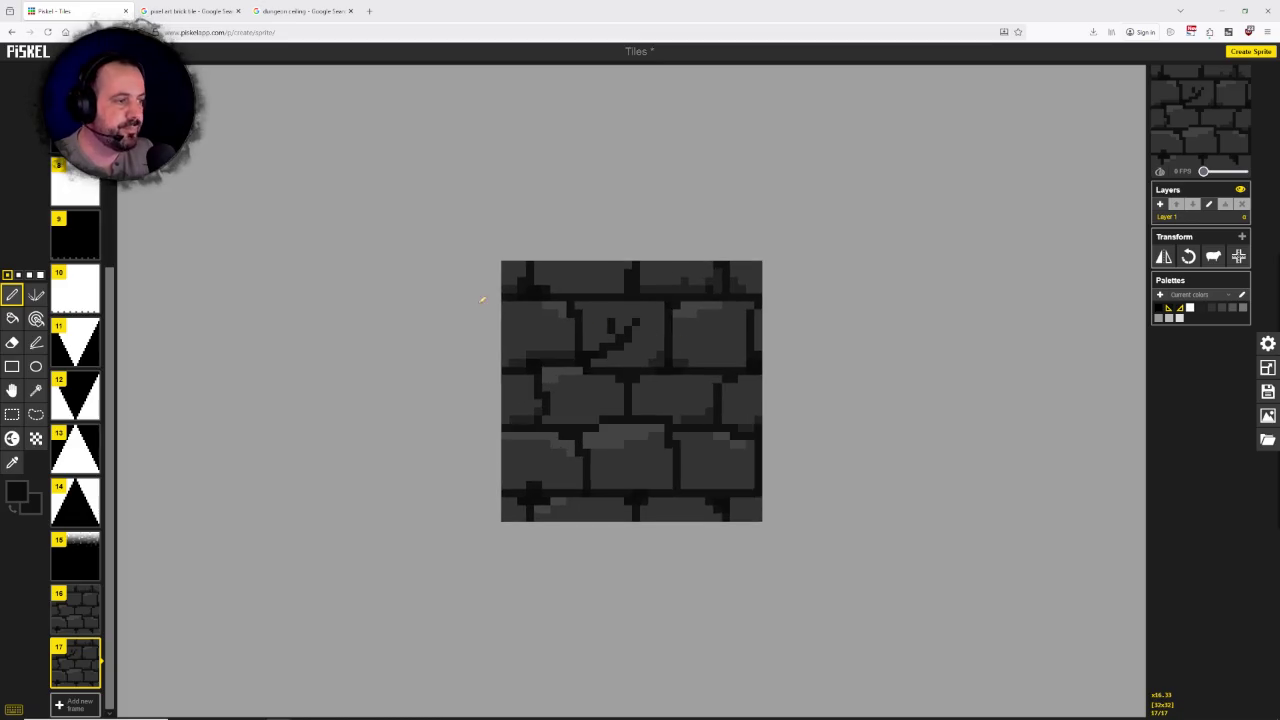
# Step: Sample the dark grey brick colour and paint over part of the crack
pyautogui.click(12, 462)
pyautogui.click(562, 305)
pyautogui.click(12, 294)
pyautogui.moveTo(626, 322); pyautogui.dragTo(610, 318)
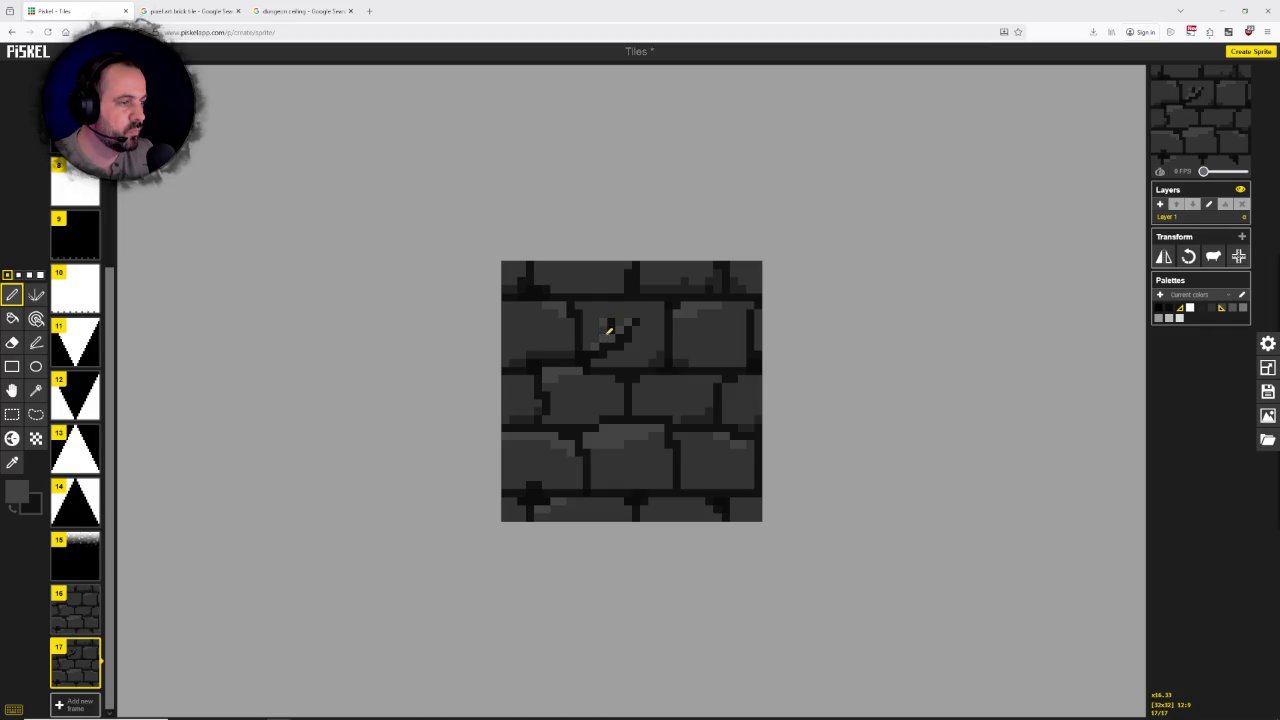
pyautogui.scroll(-1, 678, 338)
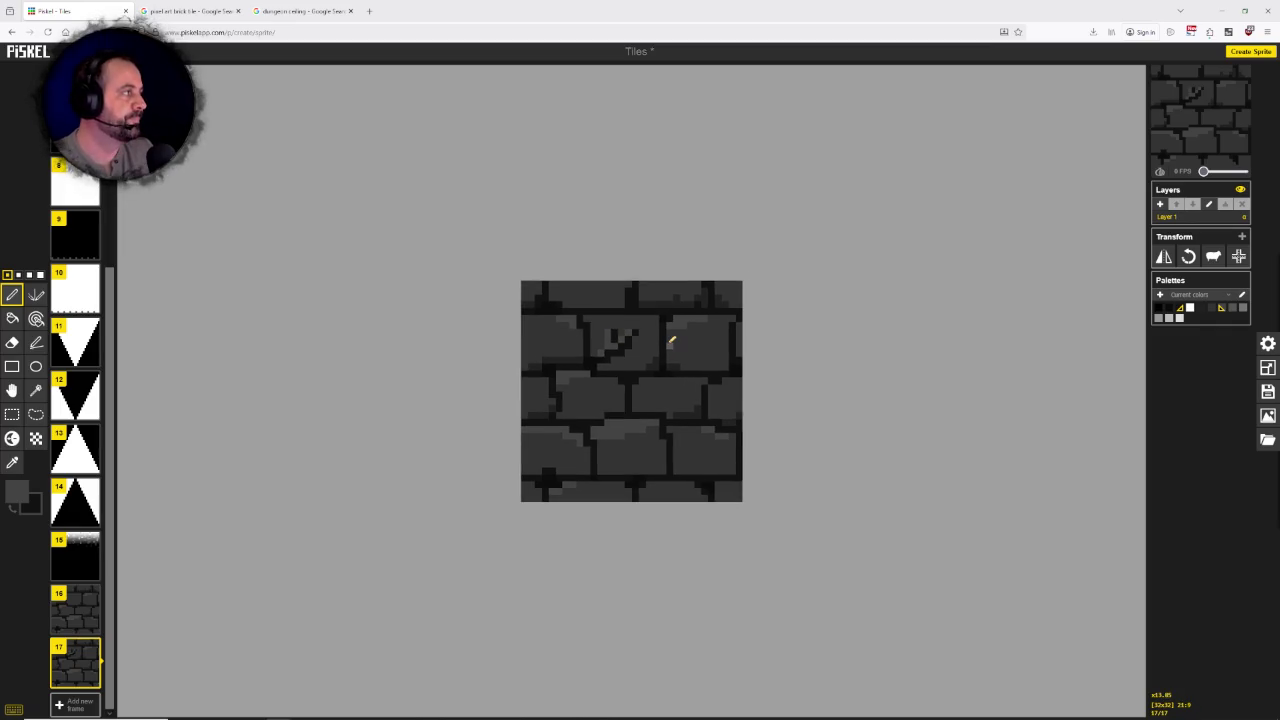
# Step: Select frame 16 with the uncracked tile and duplicate it
pyautogui.click(80, 595)
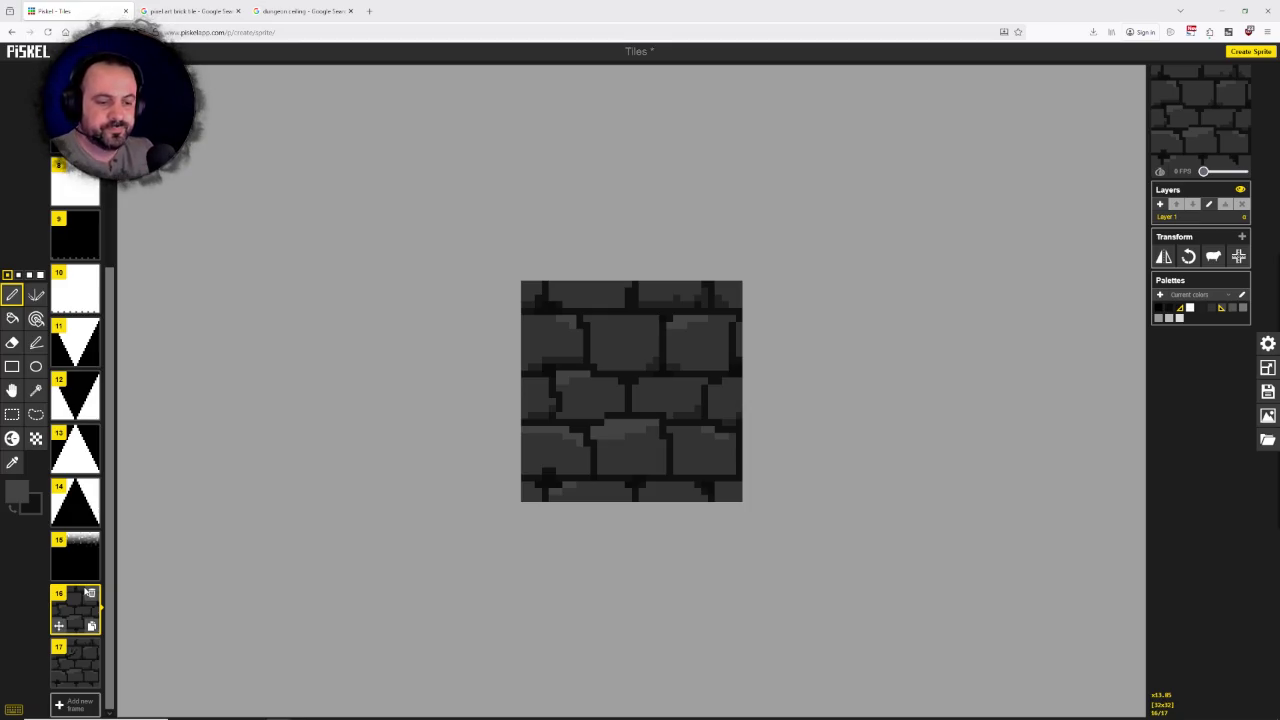
pyautogui.click(91, 626)
# Step: Scroll the frames list and dismiss two browser-tab context menus with Escape
pyautogui.scroll(-1, 686, 403)
pyautogui.scroll(-1, 691, 400)
pyautogui.scroll(3, 680, 403)
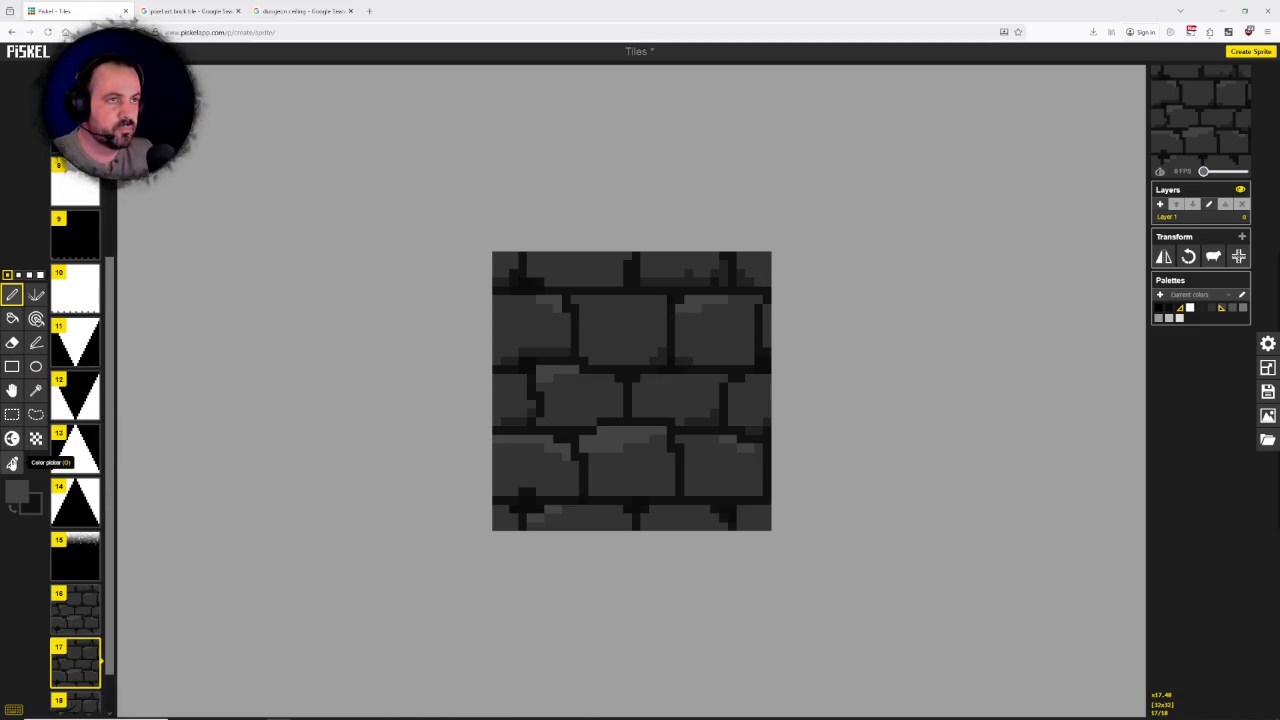
pyautogui.rightClick(75, 12)
pyautogui.press('Escape')
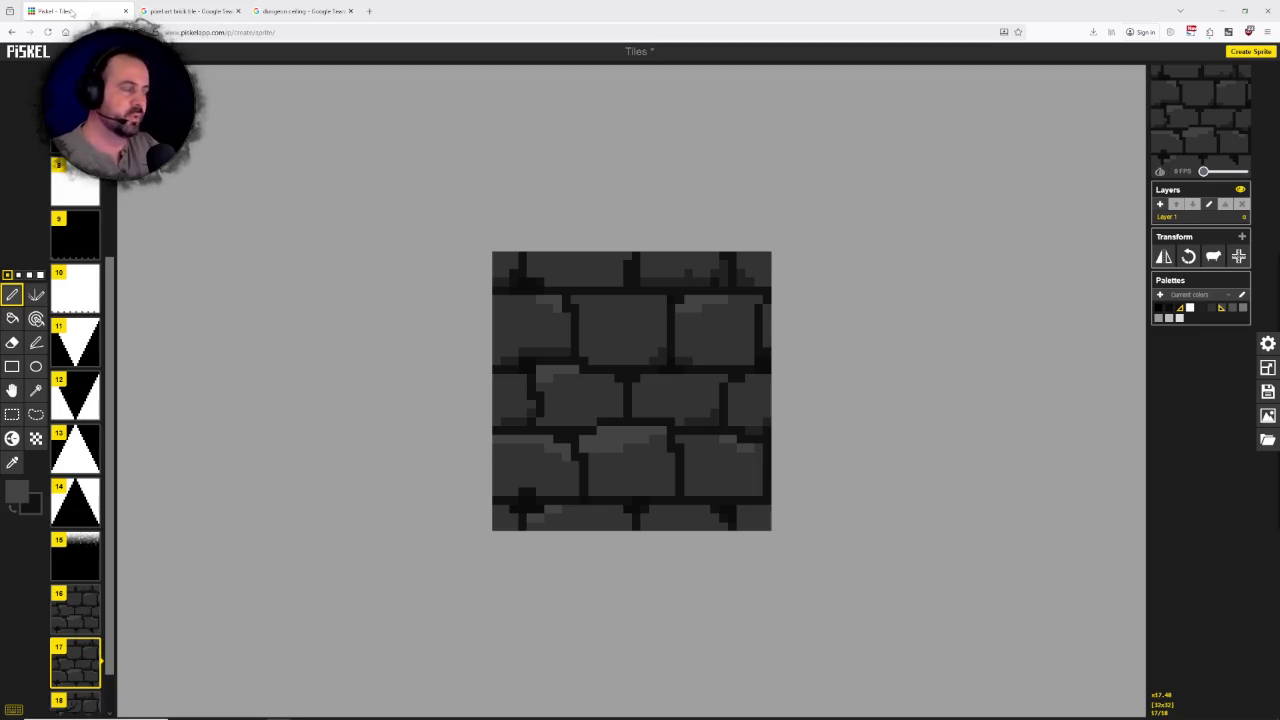
pyautogui.rightClick(112, 10)
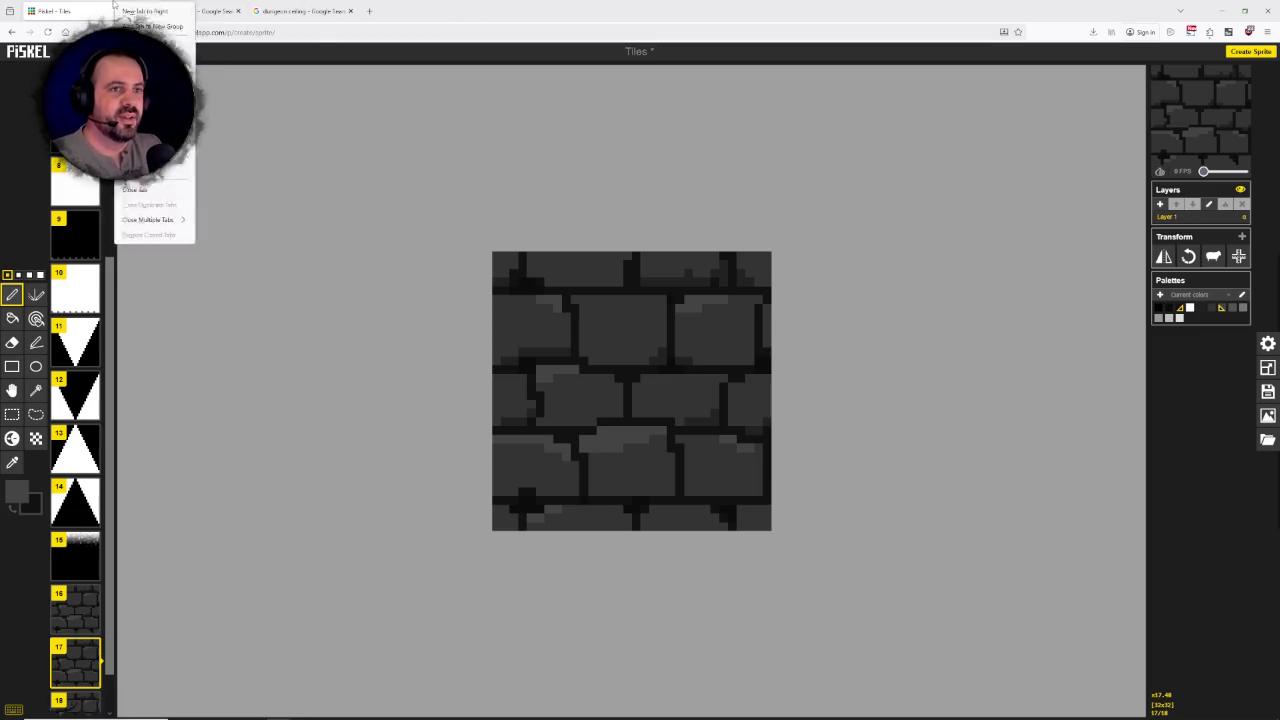
pyautogui.press('Escape')
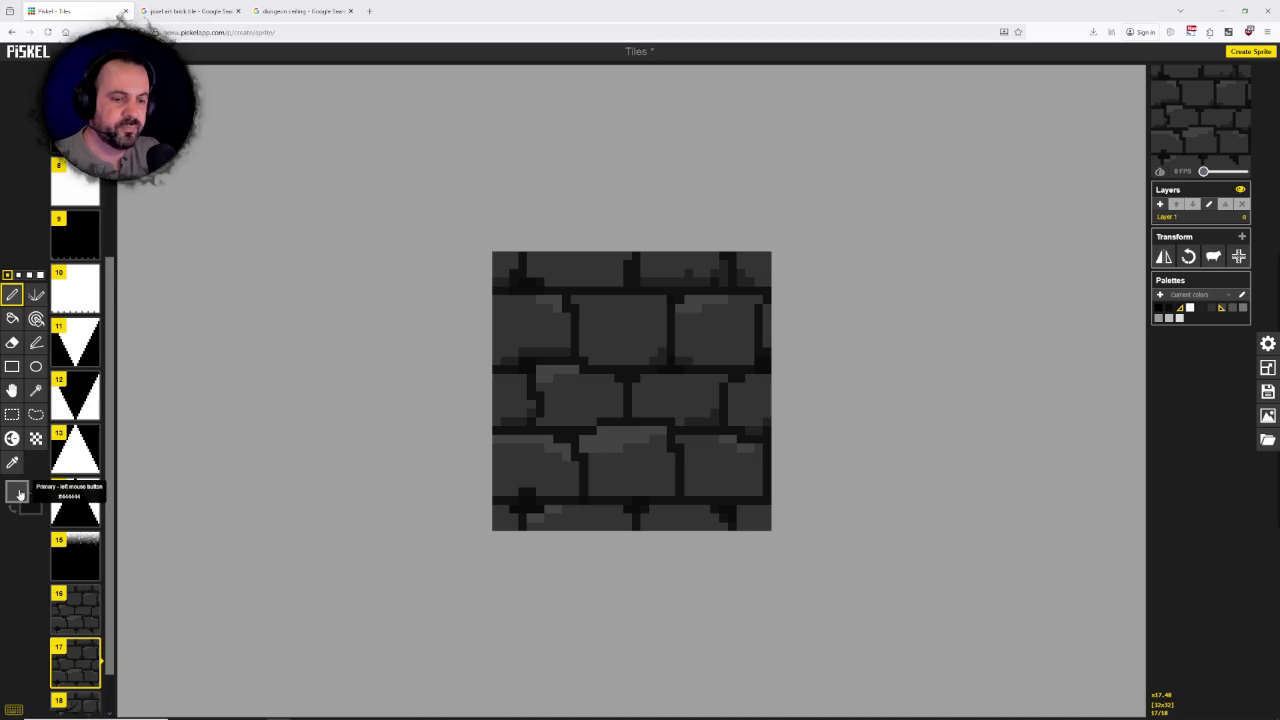
# Step: Choose a light grey primary colour via its hex field and paint a test pixel top-left
pyautogui.click(19, 494)
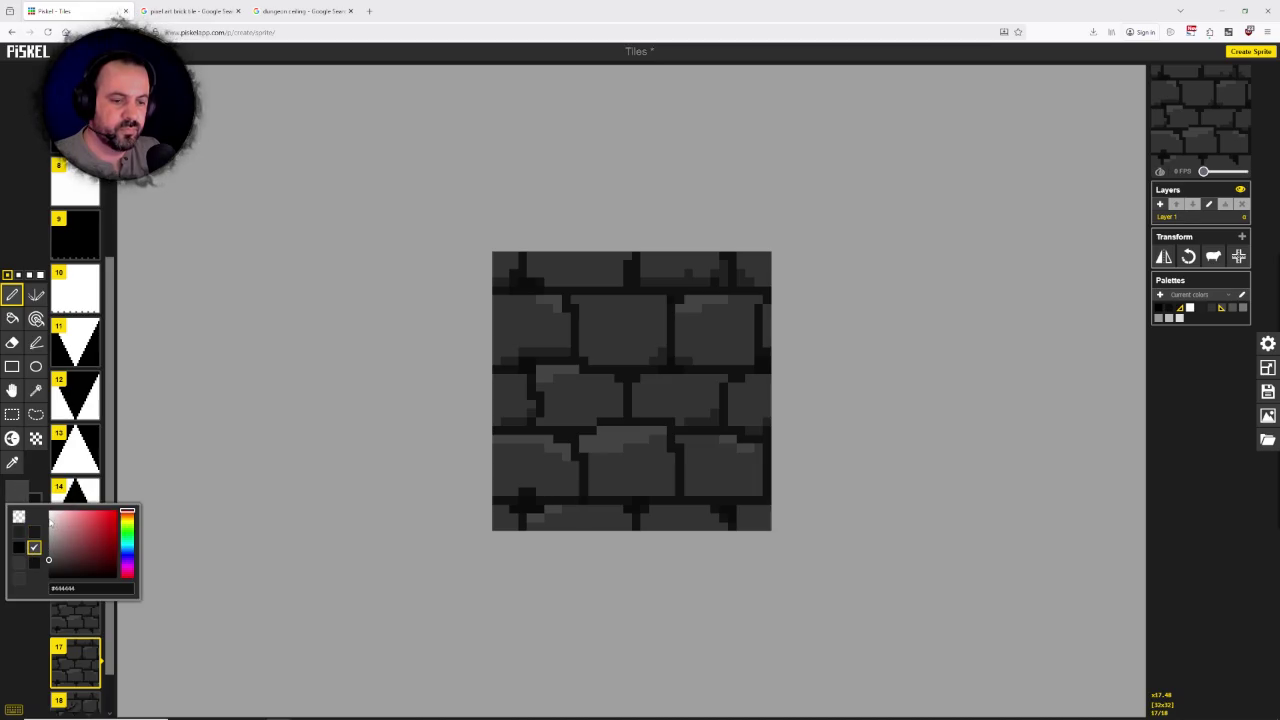
pyautogui.click(49, 517)
pyautogui.doubleClick(64, 588)
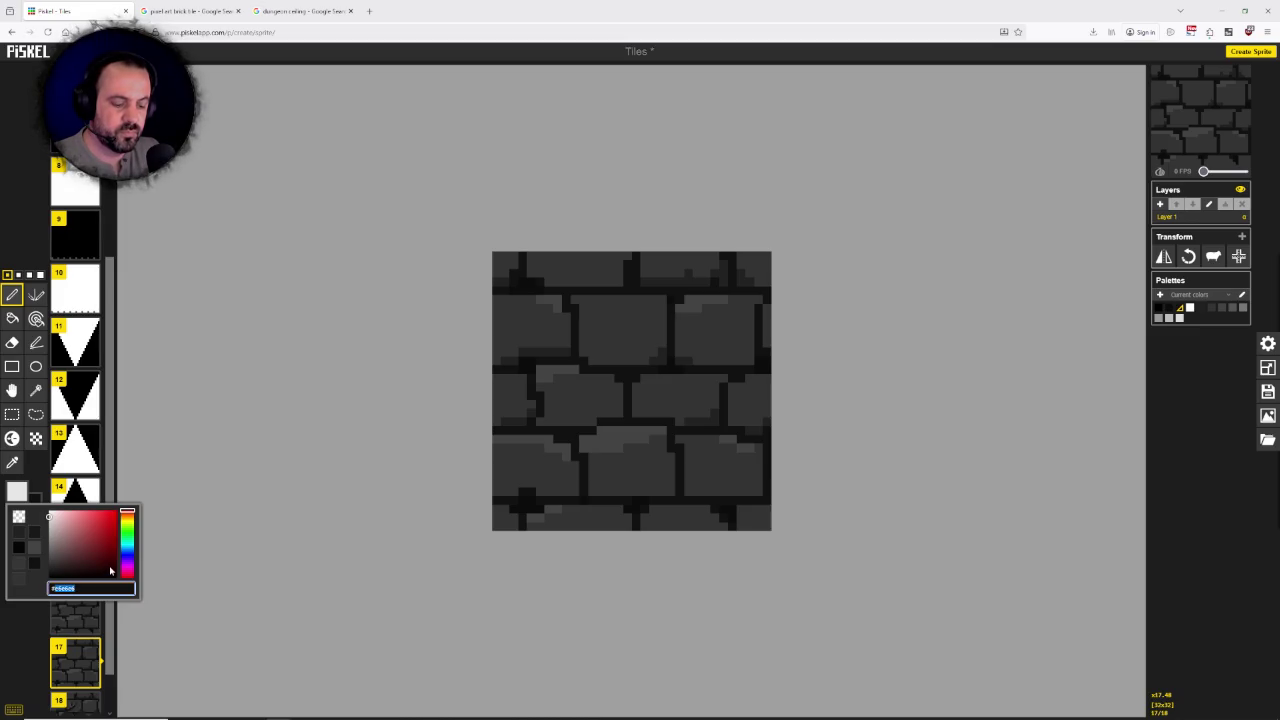
pyautogui.write('3d3d3d')
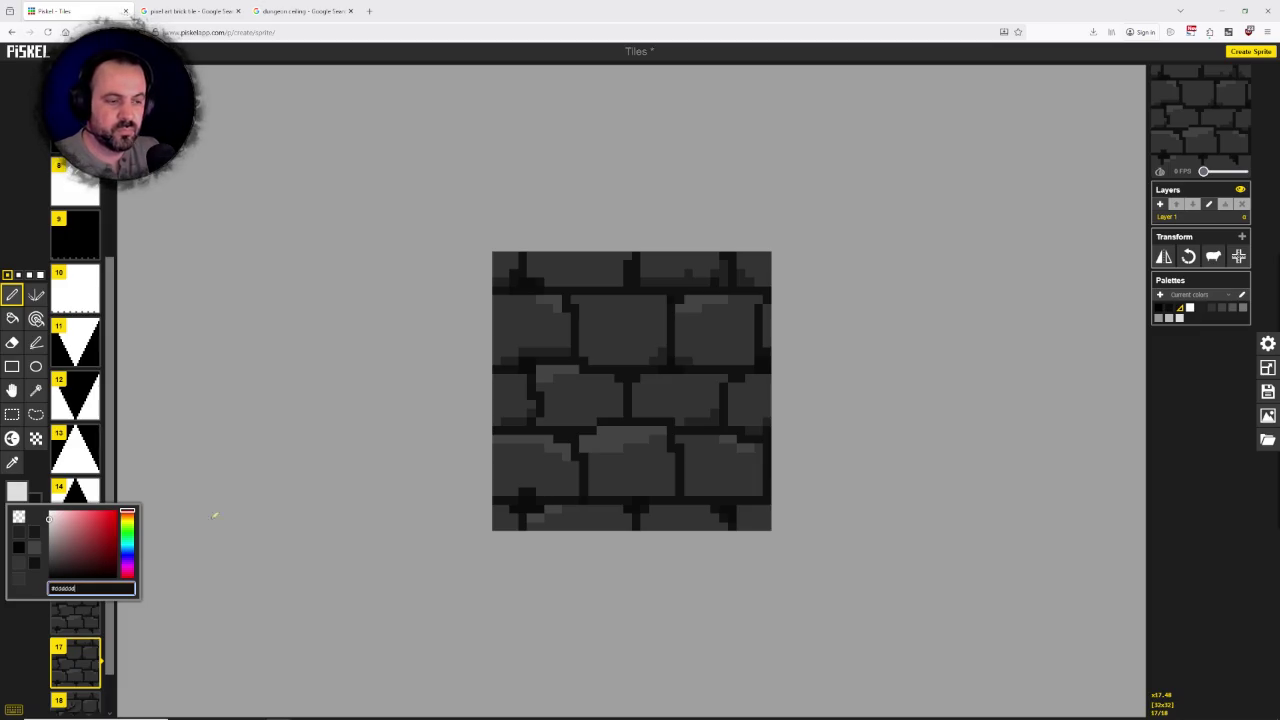
pyautogui.click(12, 294)
pyautogui.click(505, 264)
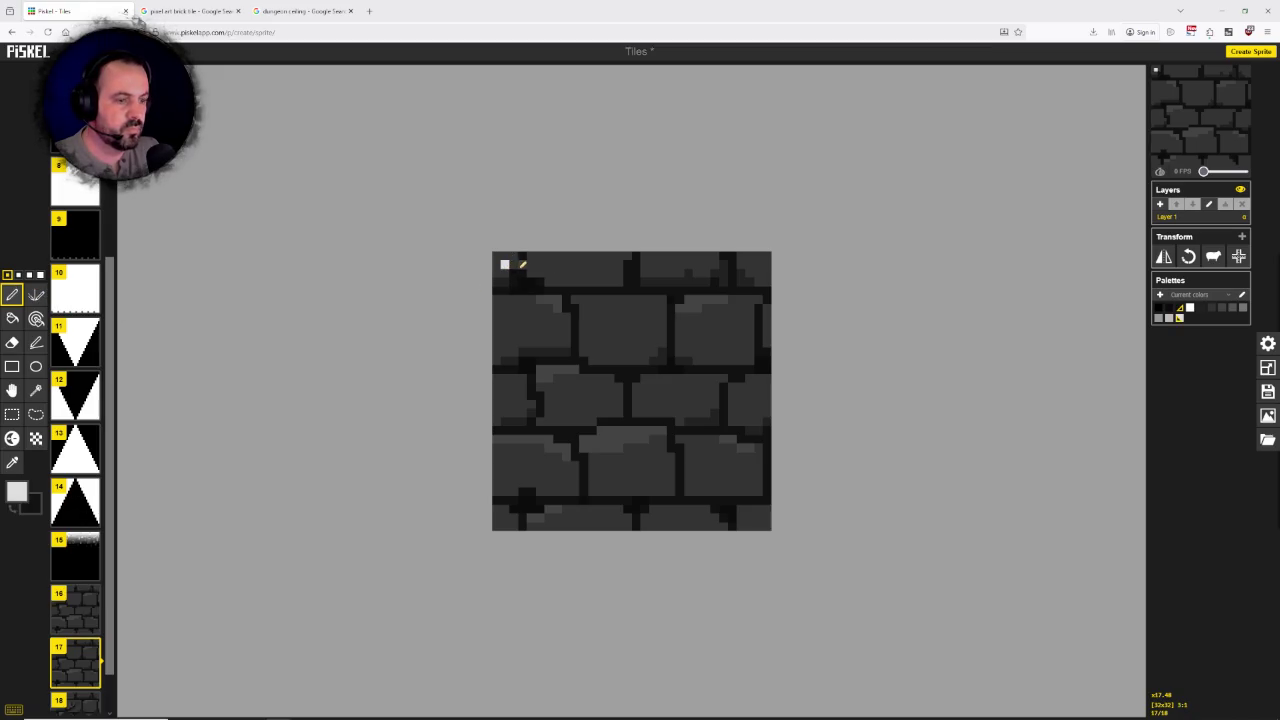
# Step: Reopen the colour choosers and select the secondary colour's hex value for editing
pyautogui.click(17, 490)
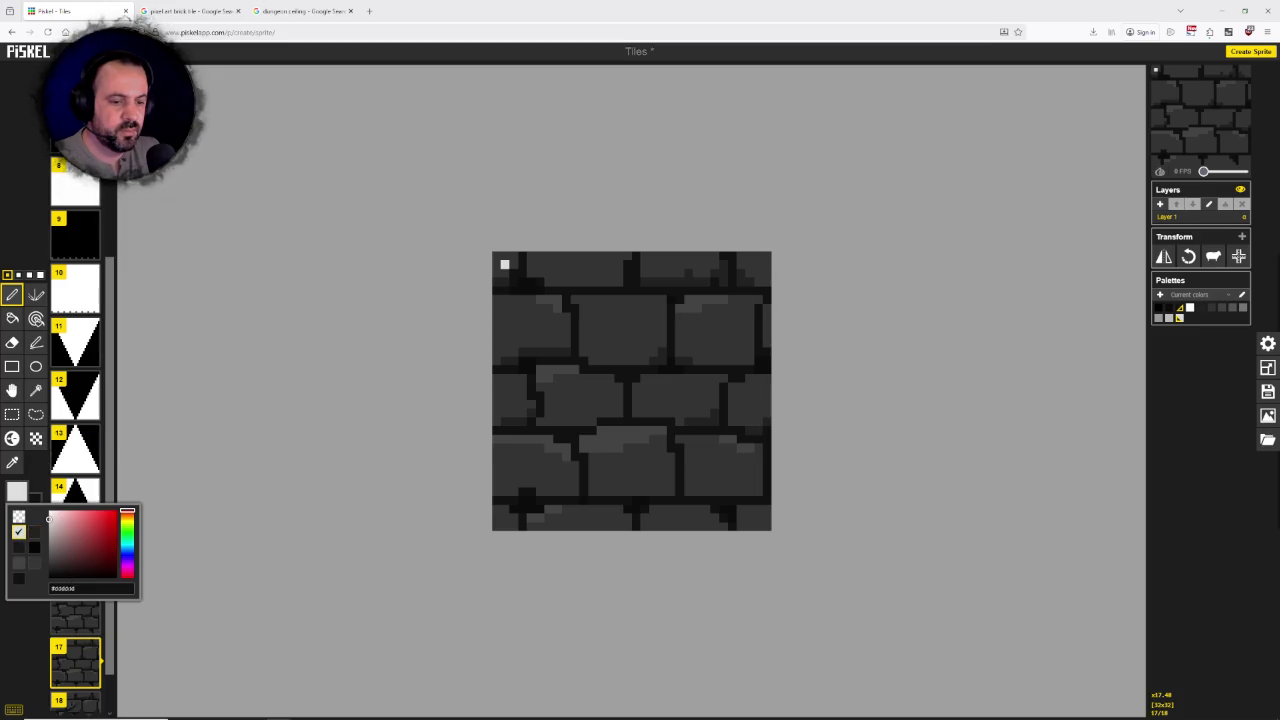
pyautogui.click(36, 502)
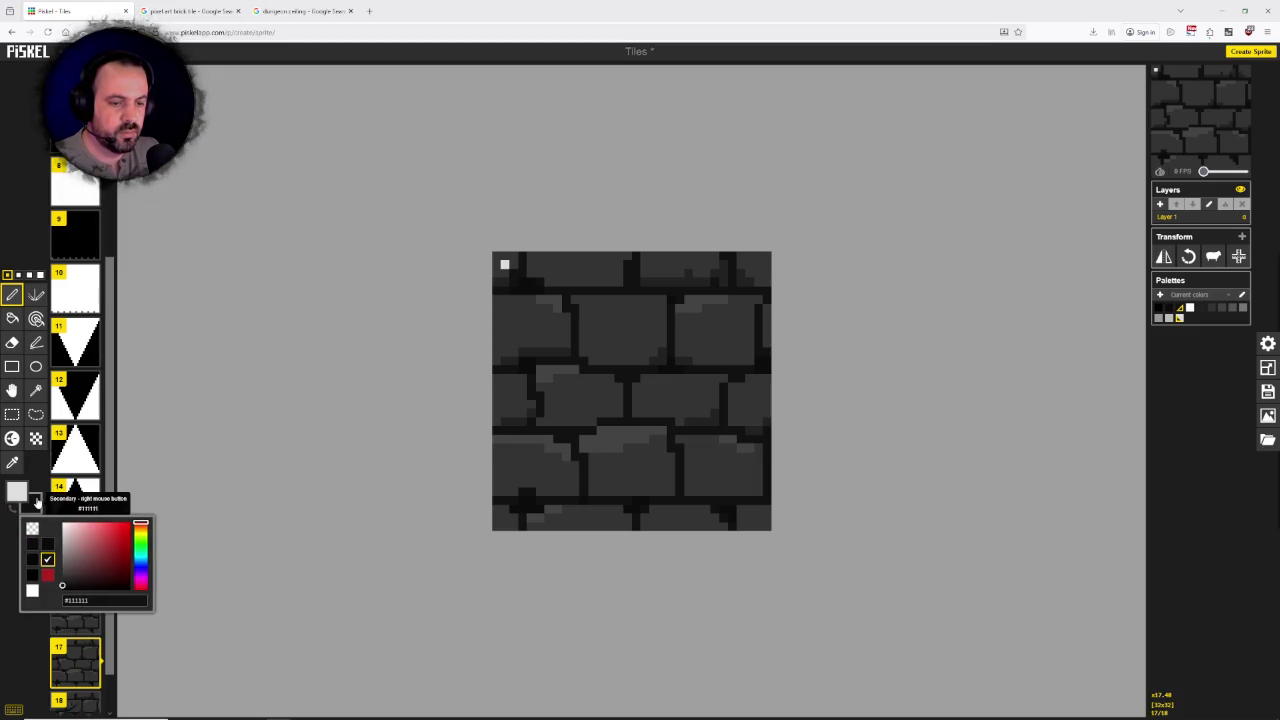
pyautogui.click(105, 600)
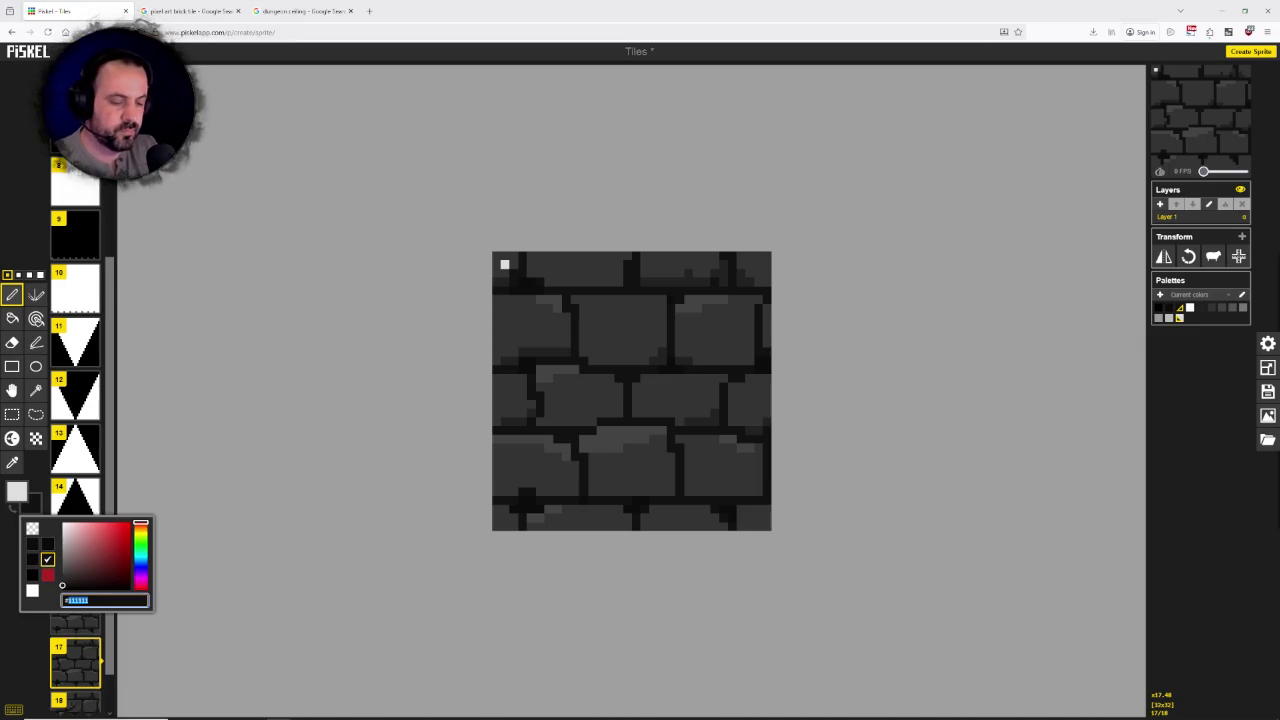
# Step: Set the secondary colour to #999999 and paint light mortar lines beneath the top brick row
pyautogui.write('#999999')
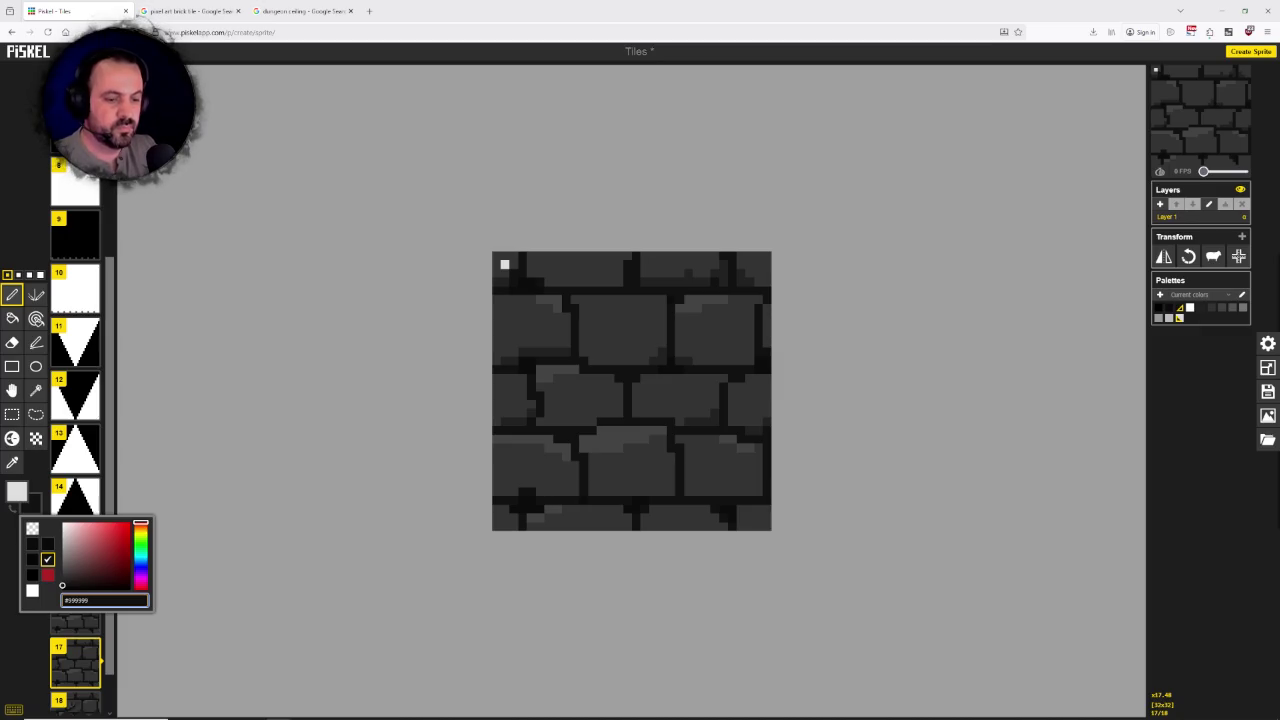
pyautogui.press('Return')
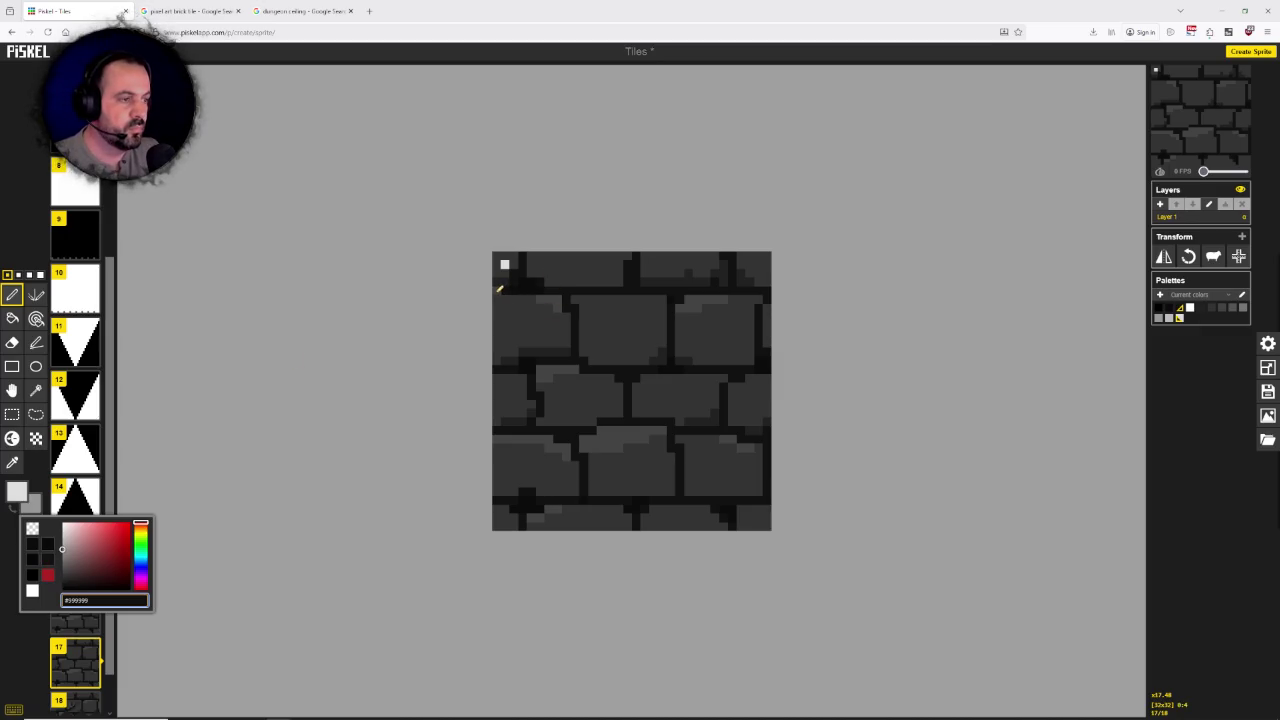
pyautogui.moveTo(497, 289)
pyautogui.mouseDown()
pyautogui.moveTo(522, 287)
pyautogui.moveTo(521, 254)
pyautogui.moveTo(603, 289)
pyautogui.moveTo(632, 280)
pyautogui.moveTo(636, 254)
pyautogui.mouseUp()
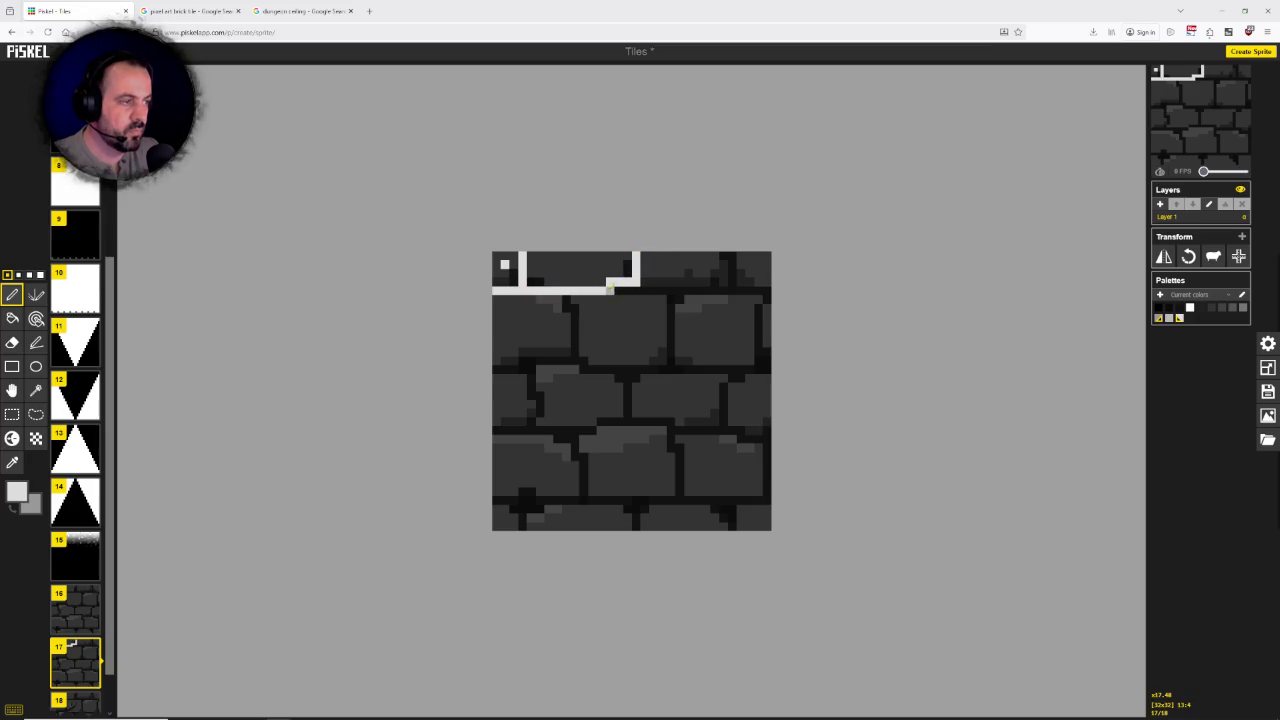
pyautogui.hotkey('ctrl', 'z')
pyautogui.moveTo(529, 286)
pyautogui.mouseDown()
pyautogui.moveTo(638, 289)
pyautogui.moveTo(640, 257)
pyautogui.moveTo(674, 289)
pyautogui.moveTo(733, 281)
pyautogui.mouseUp()
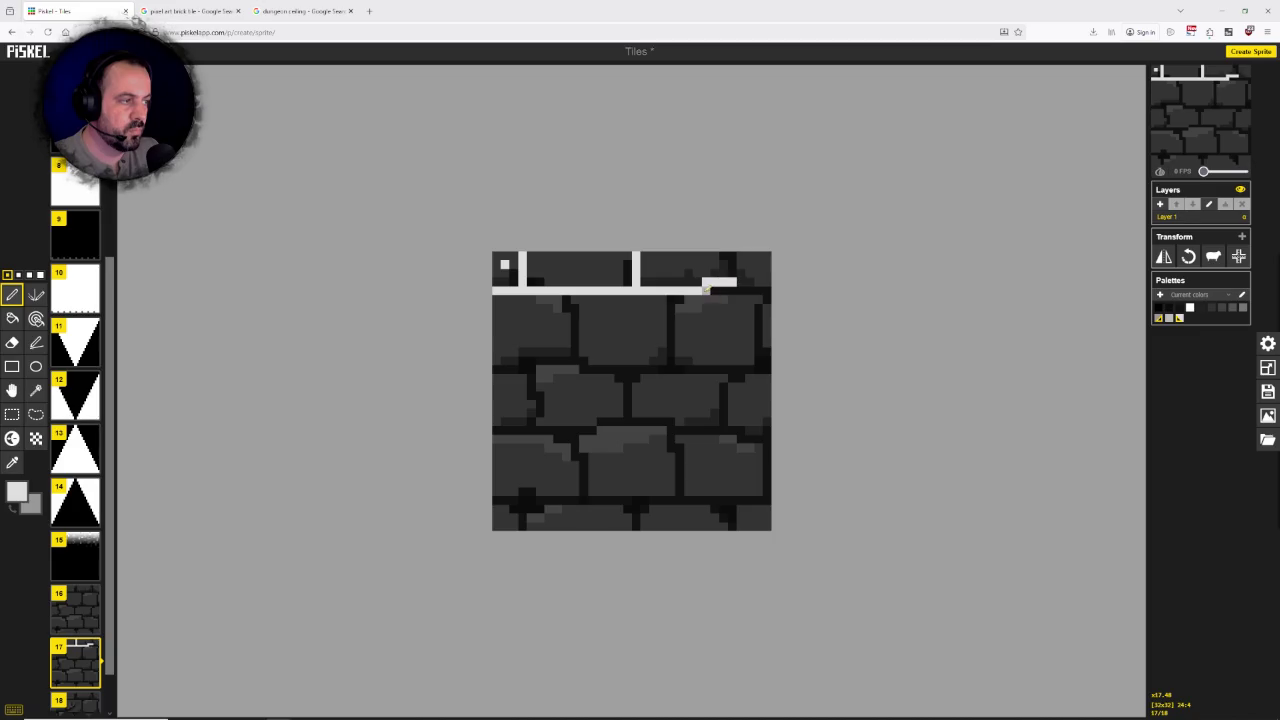
pyautogui.hotkey('ctrl', 'z')
pyautogui.moveTo(641, 289)
pyautogui.mouseDown()
pyautogui.moveTo(735, 289)
pyautogui.moveTo(733, 250)
pyautogui.mouseUp()
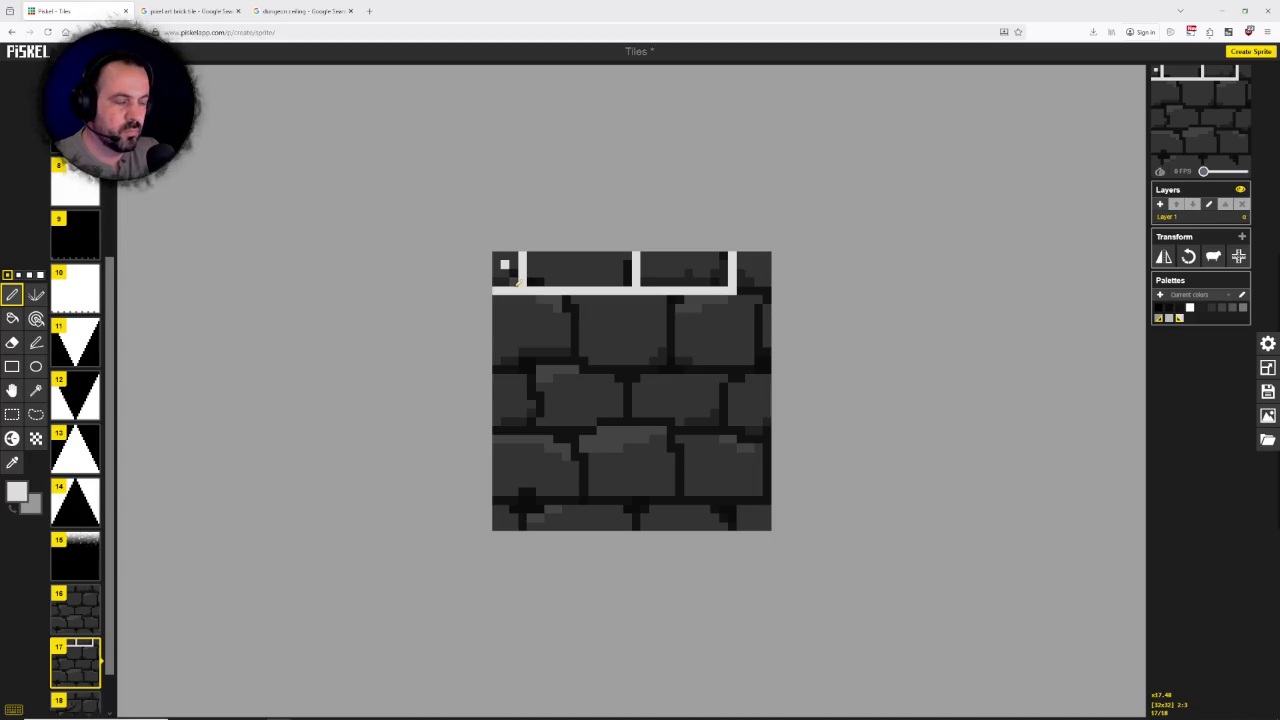
pyautogui.moveTo(498, 287); pyautogui.dragTo(521, 287)
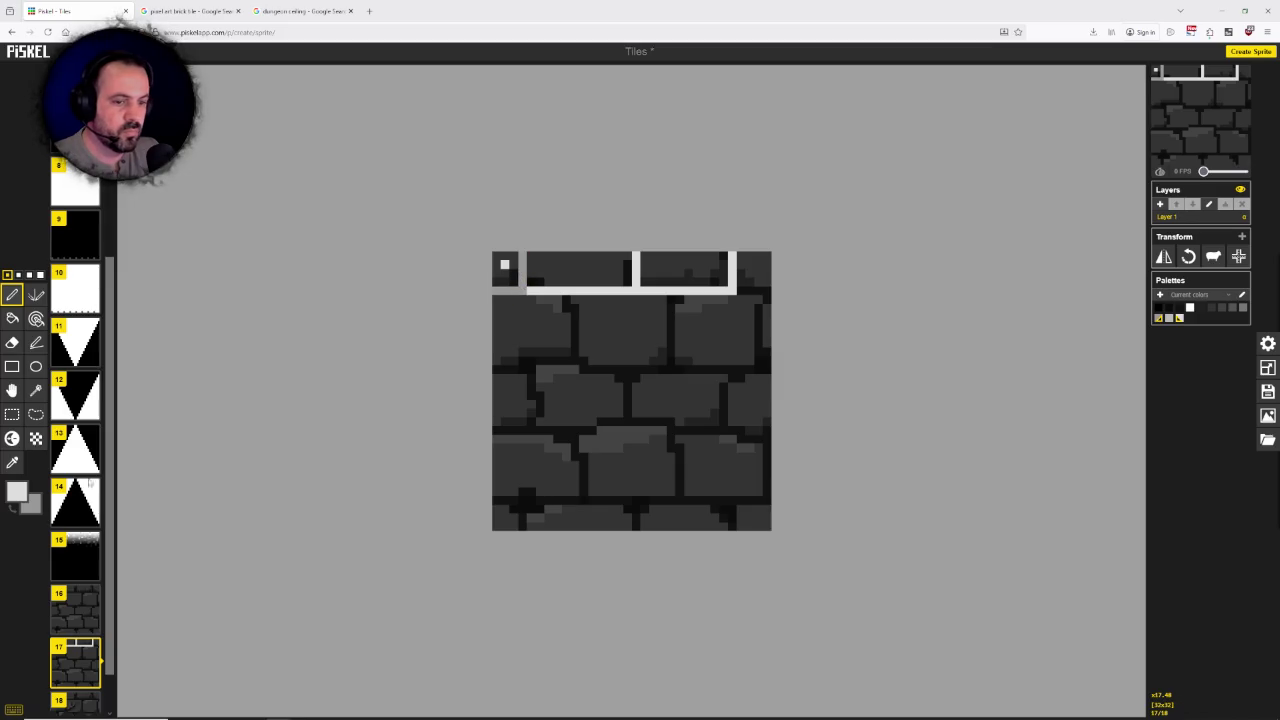
# Step: Swap the colours and bucket-fill the light top mortar strip grey
pyautogui.press('x')
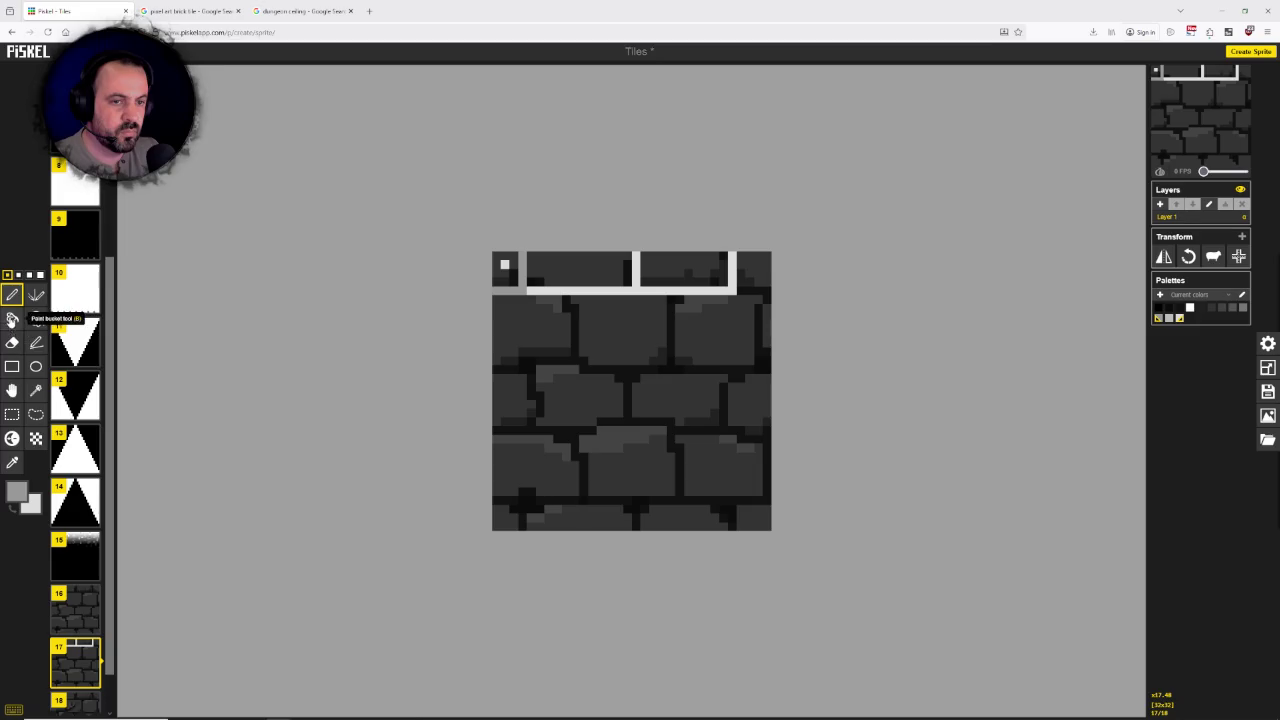
pyautogui.click(12, 318)
pyautogui.click(628, 290)
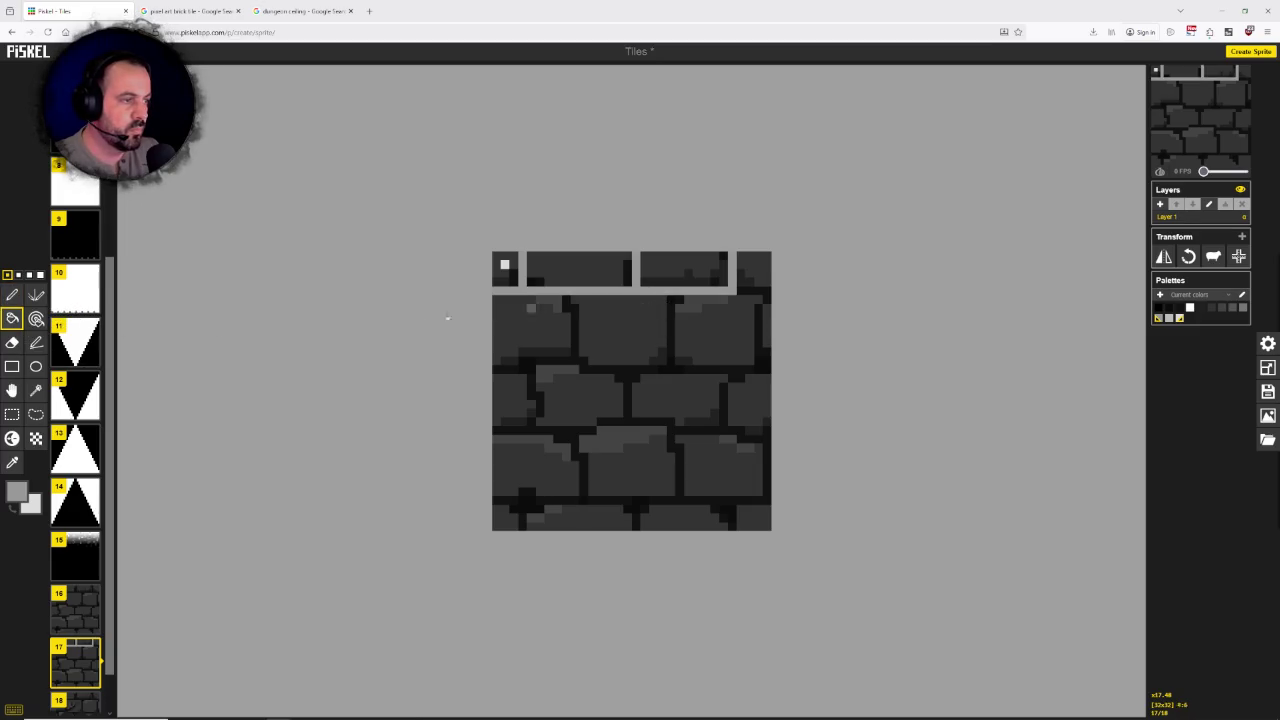
# Step: Draw grey mortar lines under the top bricks and between the second-row bricks
pyautogui.click(12, 294)
pyautogui.moveTo(738, 291); pyautogui.dragTo(769, 291)
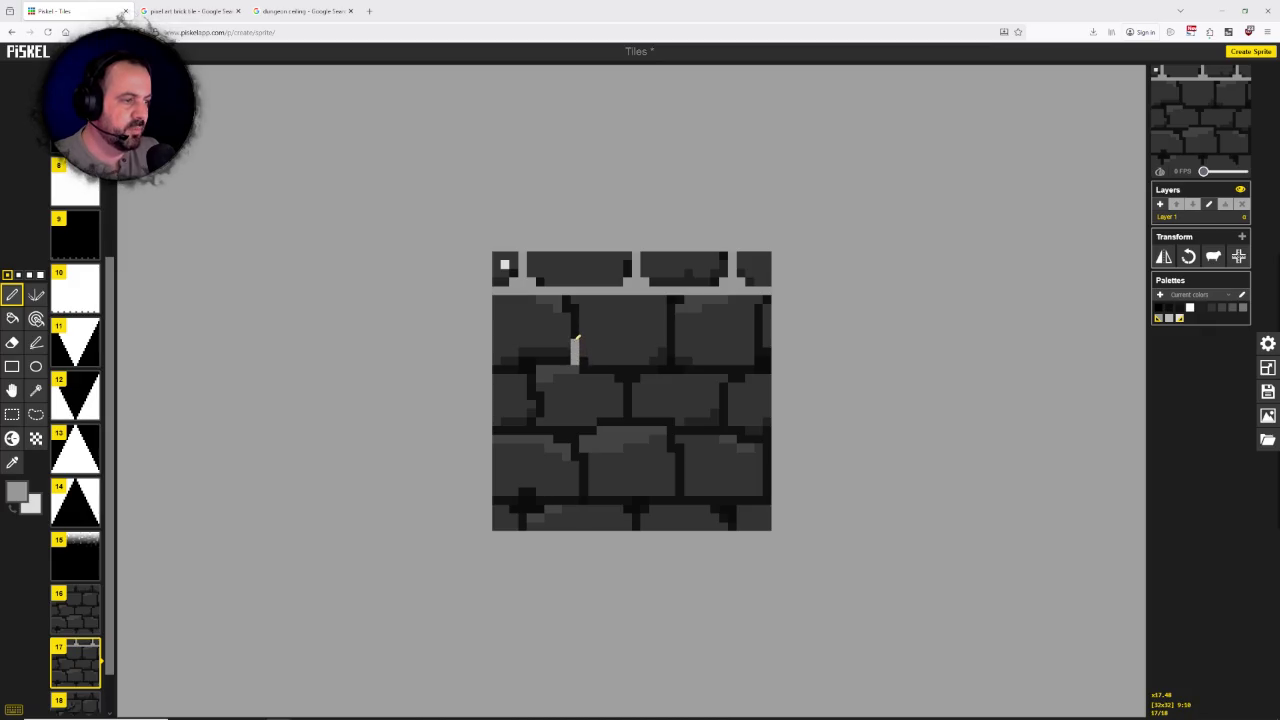
pyautogui.moveTo(575, 341)
pyautogui.mouseDown()
pyautogui.moveTo(575, 371)
pyautogui.moveTo(579, 297)
pyautogui.moveTo(577, 365)
pyautogui.moveTo(512, 367)
pyautogui.moveTo(770, 367)
pyautogui.mouseUp()
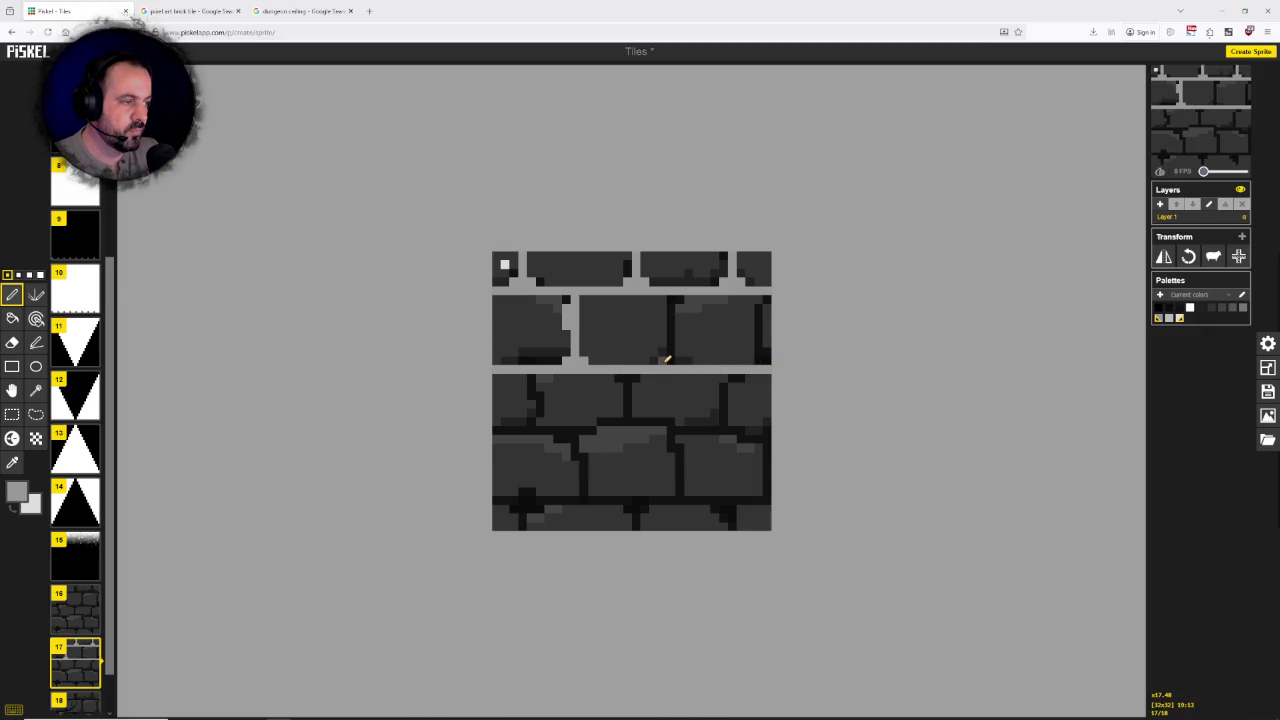
pyautogui.moveTo(667, 358); pyautogui.dragTo(679, 358)
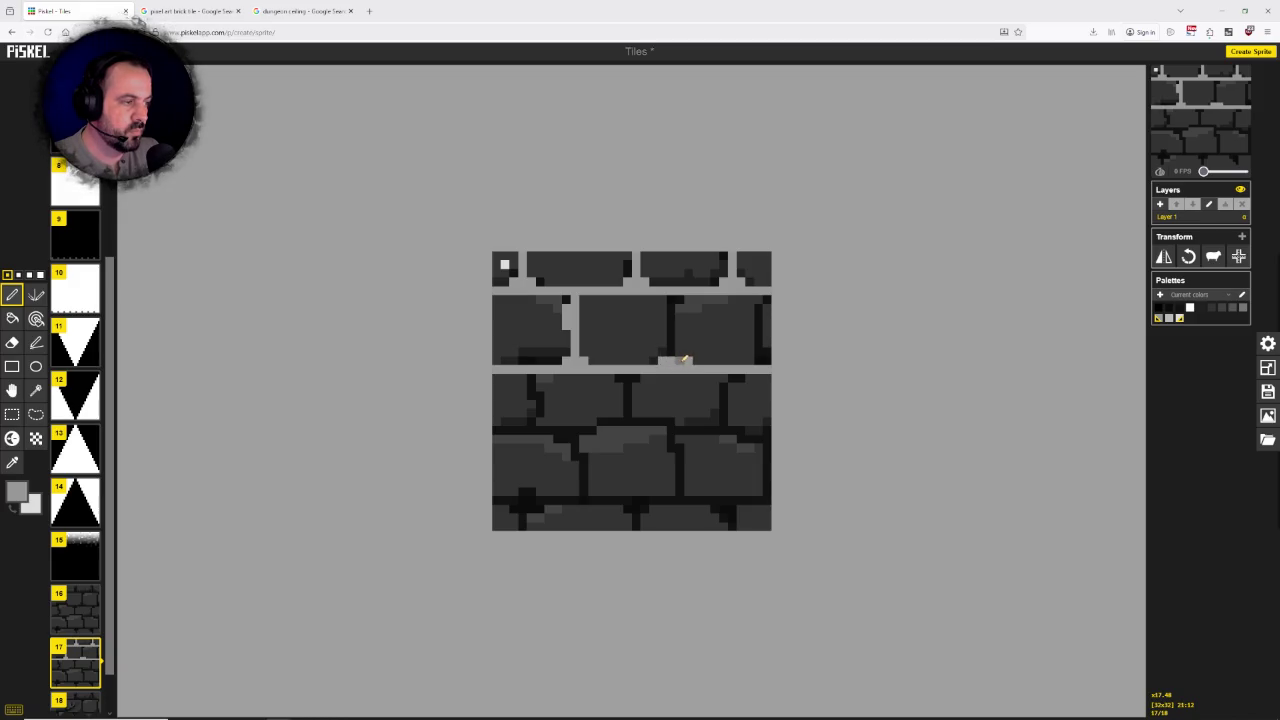
pyautogui.moveTo(670, 362); pyautogui.dragTo(672, 309)
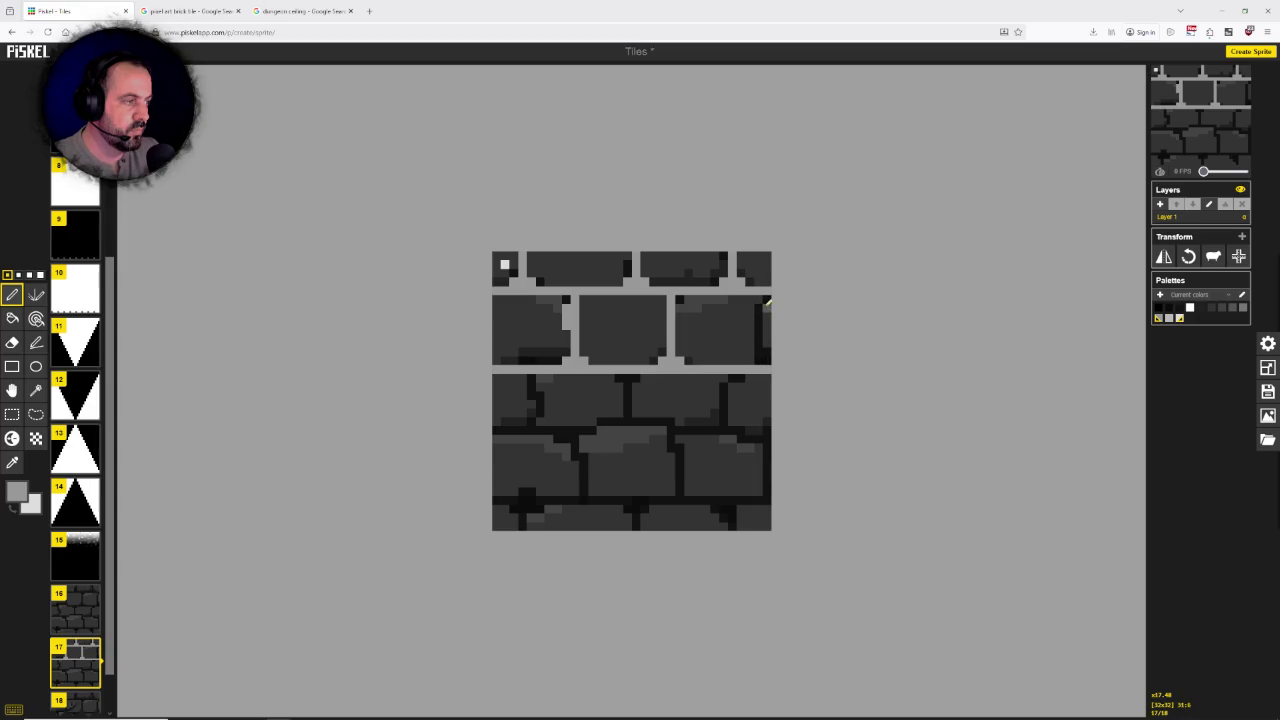
pyautogui.moveTo(770, 311); pyautogui.dragTo(762, 355)
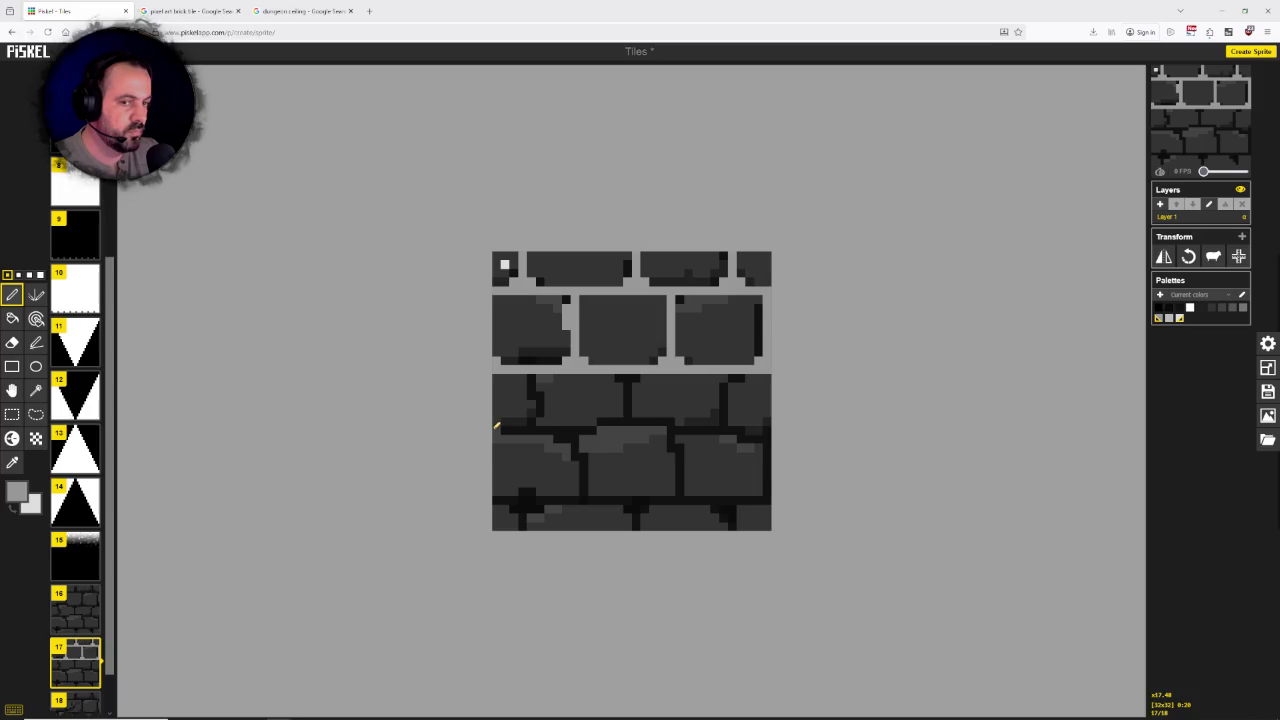
# Step: Draw a grey mortar line under the third brick row, redrawing it once, and add vertical joints
pyautogui.moveTo(502, 428); pyautogui.dragTo(776, 425)
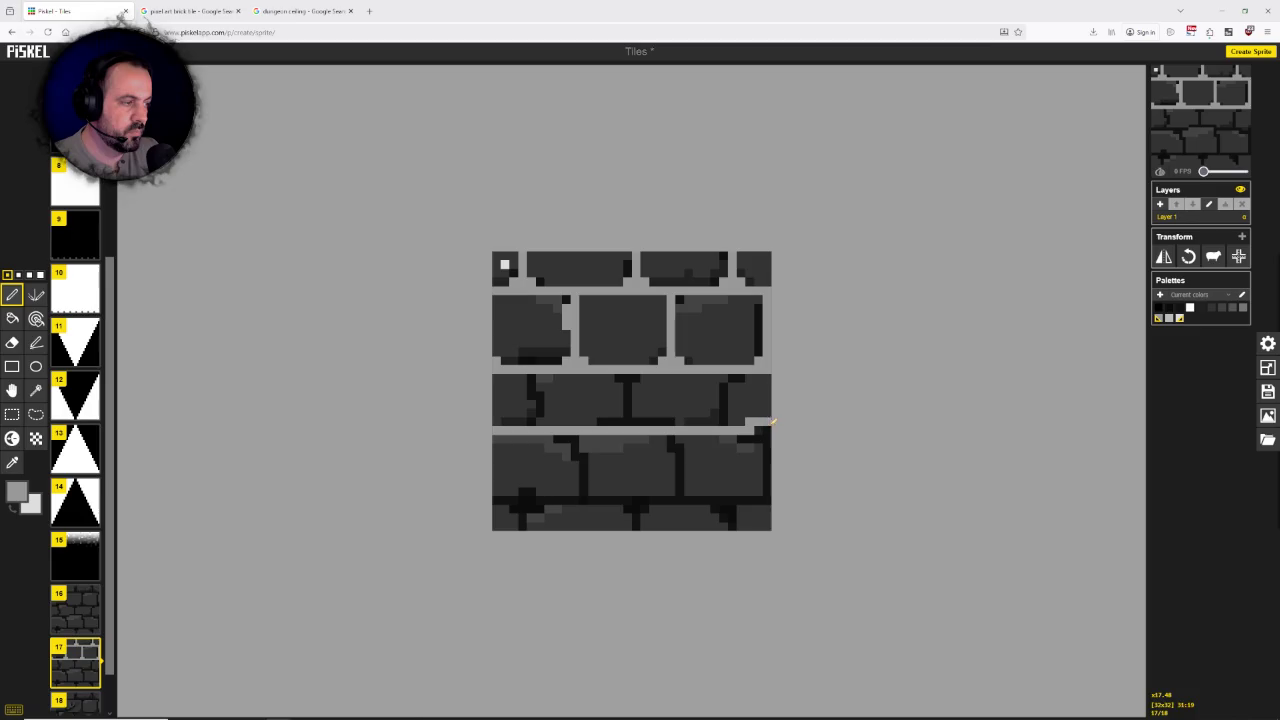
pyautogui.hotkey('ctrl', 'z')
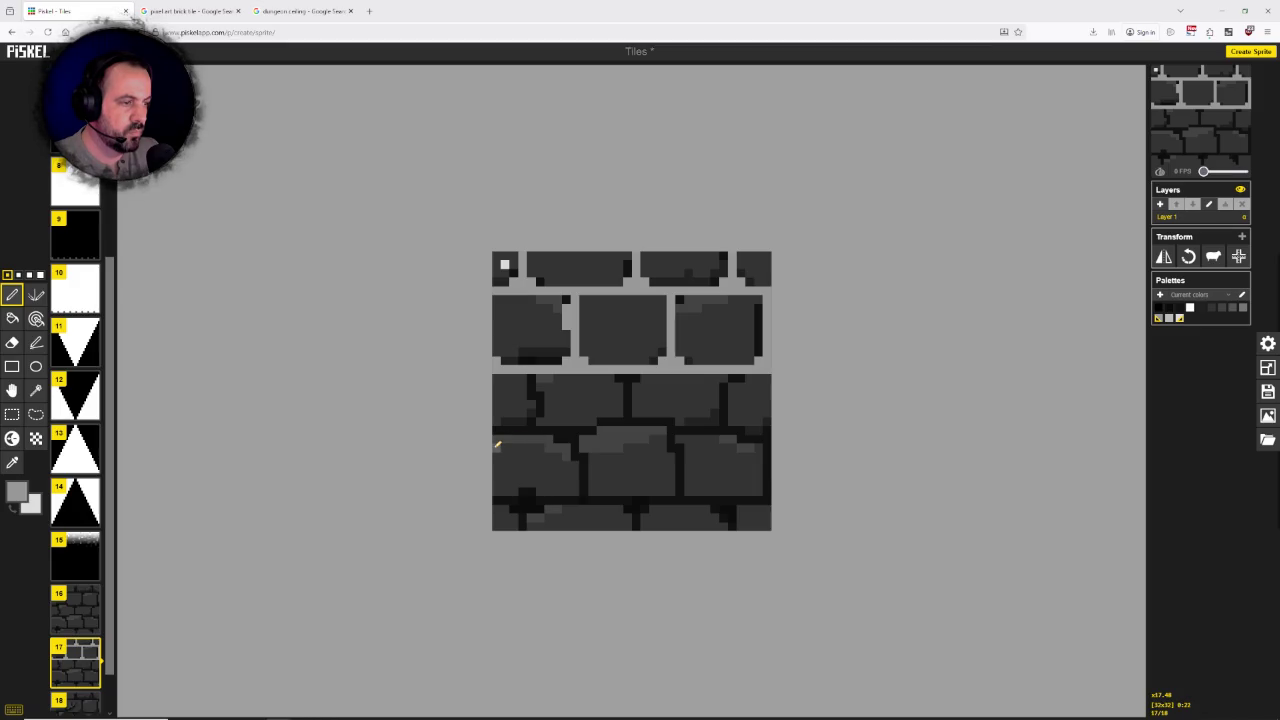
pyautogui.moveTo(497, 444); pyautogui.dragTo(756, 445)
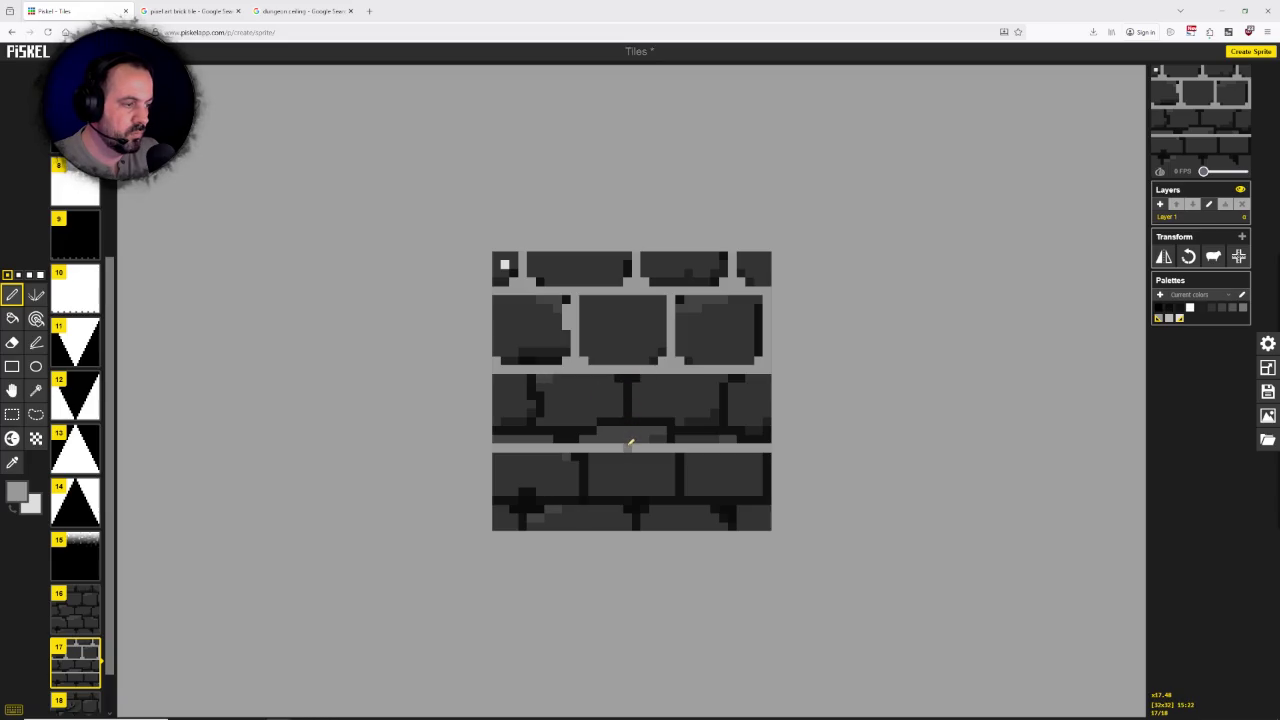
pyautogui.moveTo(623, 440); pyautogui.dragTo(628, 378)
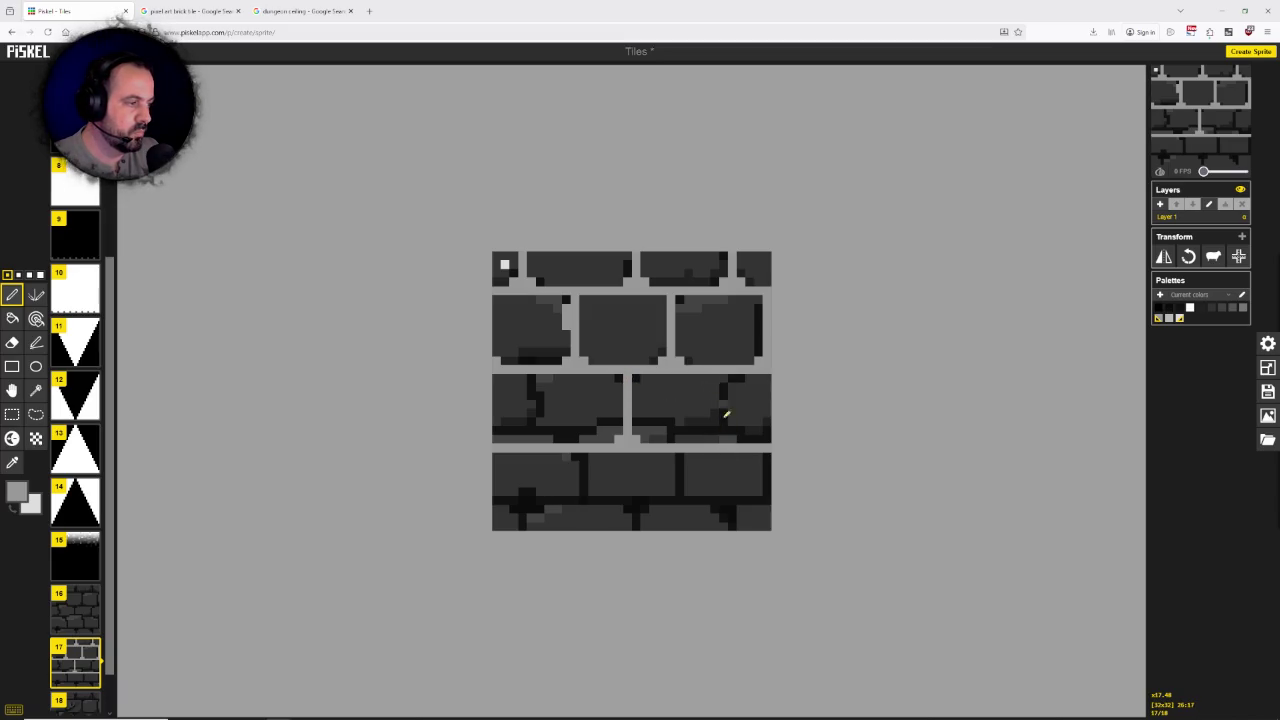
pyautogui.moveTo(727, 435); pyautogui.dragTo(724, 394)
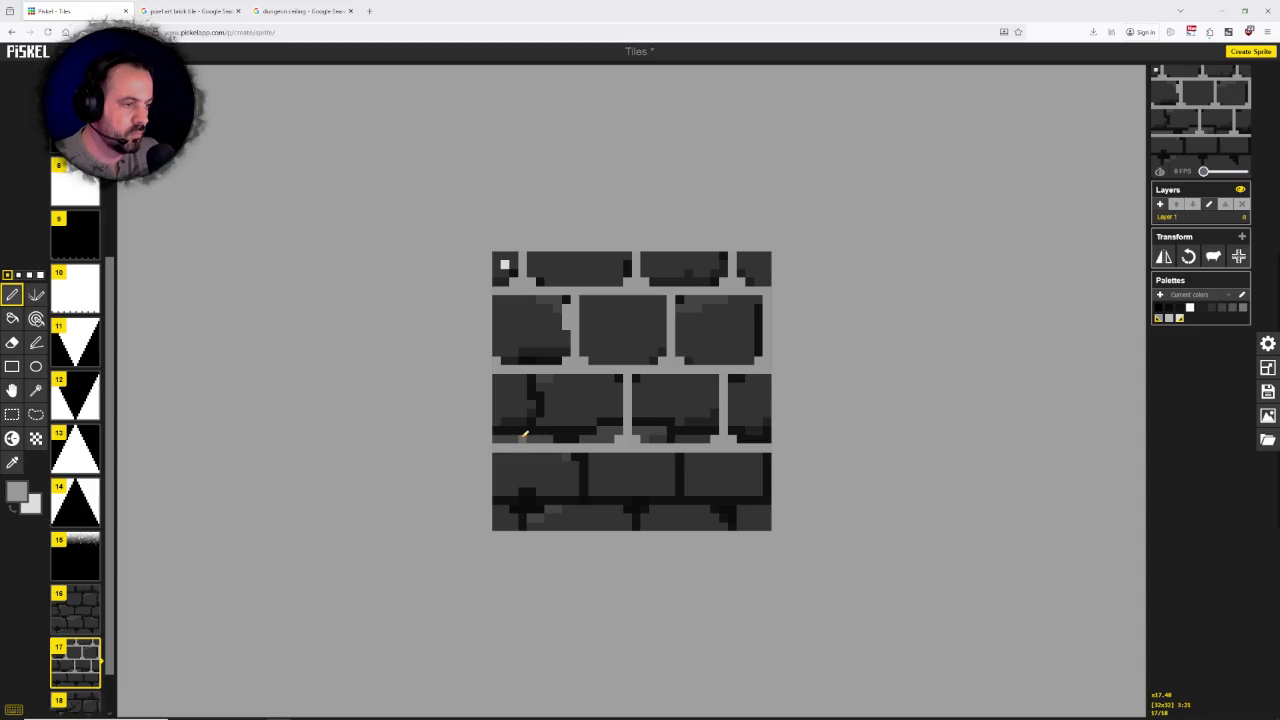
pyautogui.moveTo(528, 434); pyautogui.dragTo(528, 376)
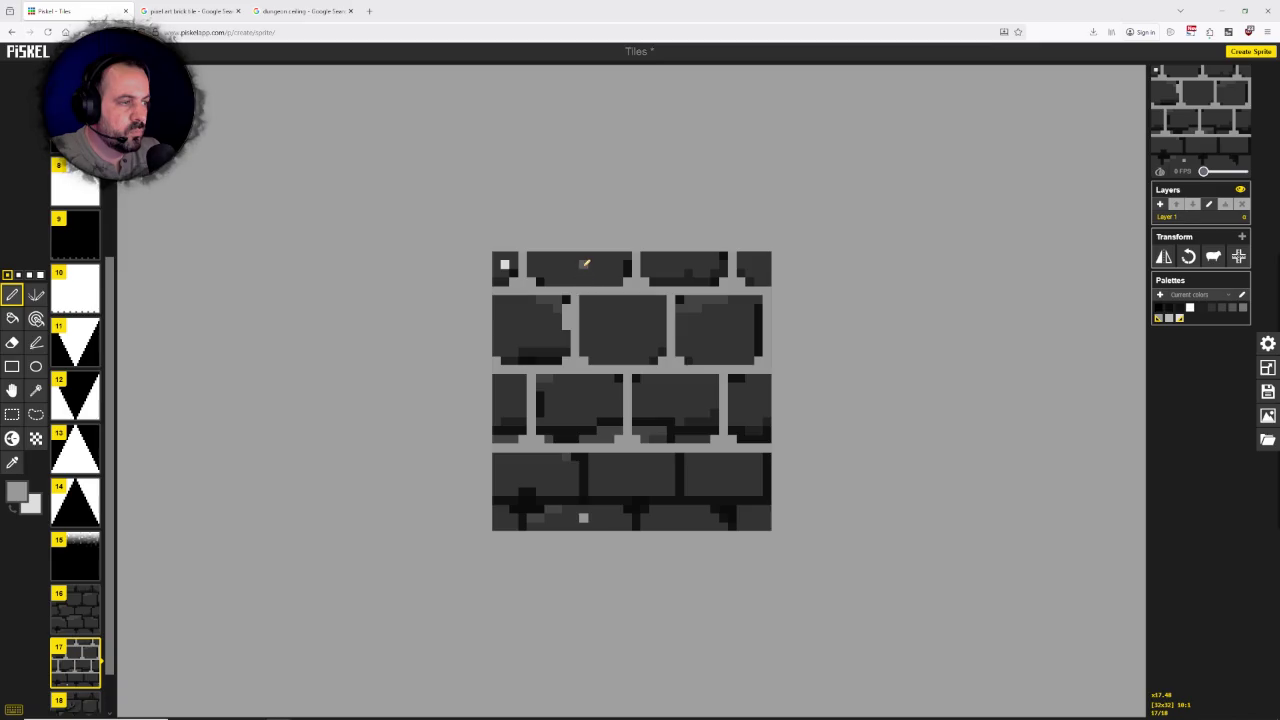
# Step: Draw a grey mortar line across the bottom brick row and open a gap in it
pyautogui.click(584, 517)
pyautogui.moveTo(586, 511); pyautogui.dragTo(490, 512)
pyautogui.moveTo(592, 508); pyautogui.dragTo(770, 510)
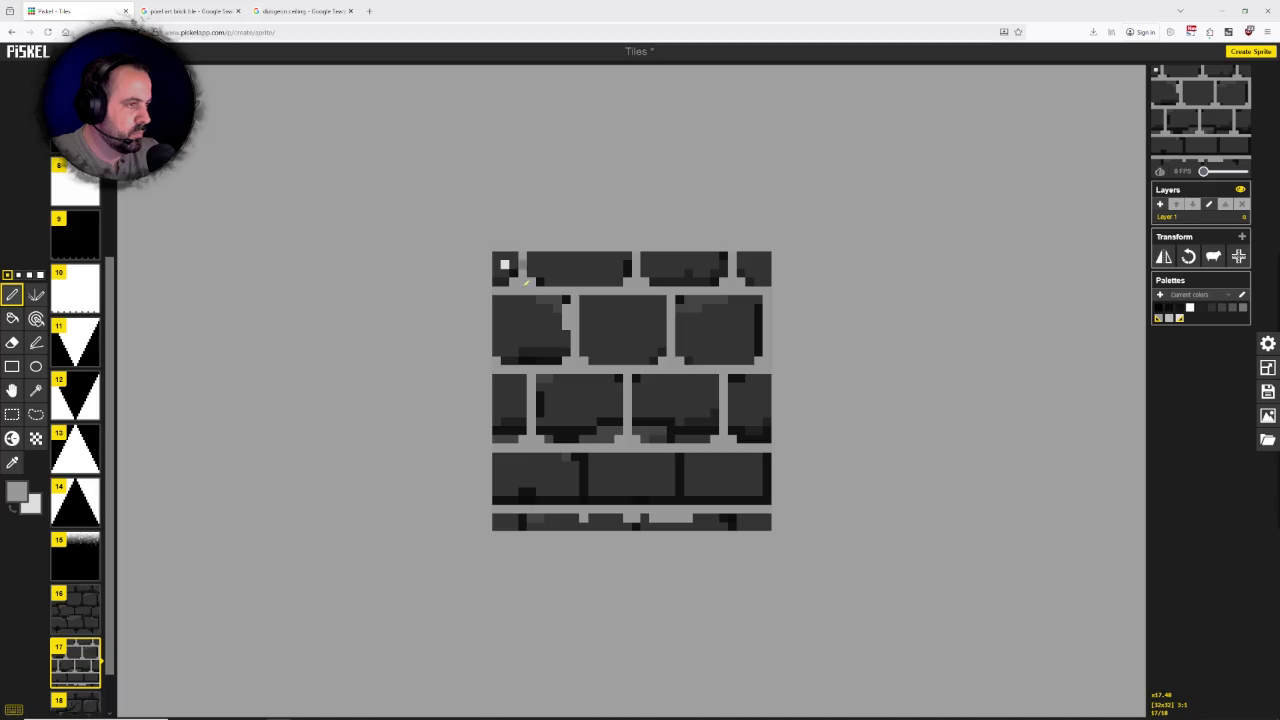
pyautogui.moveTo(523, 528); pyautogui.dragTo(523, 519)
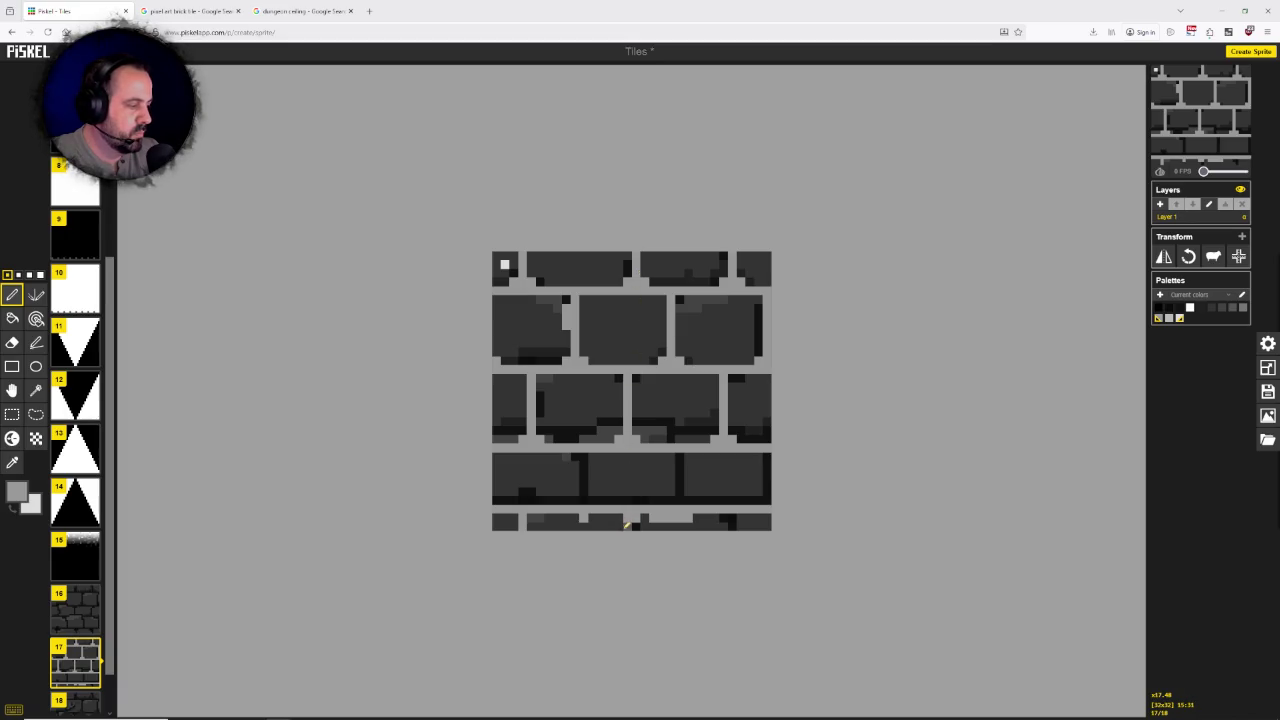
pyautogui.moveTo(633, 526); pyautogui.dragTo(638, 526)
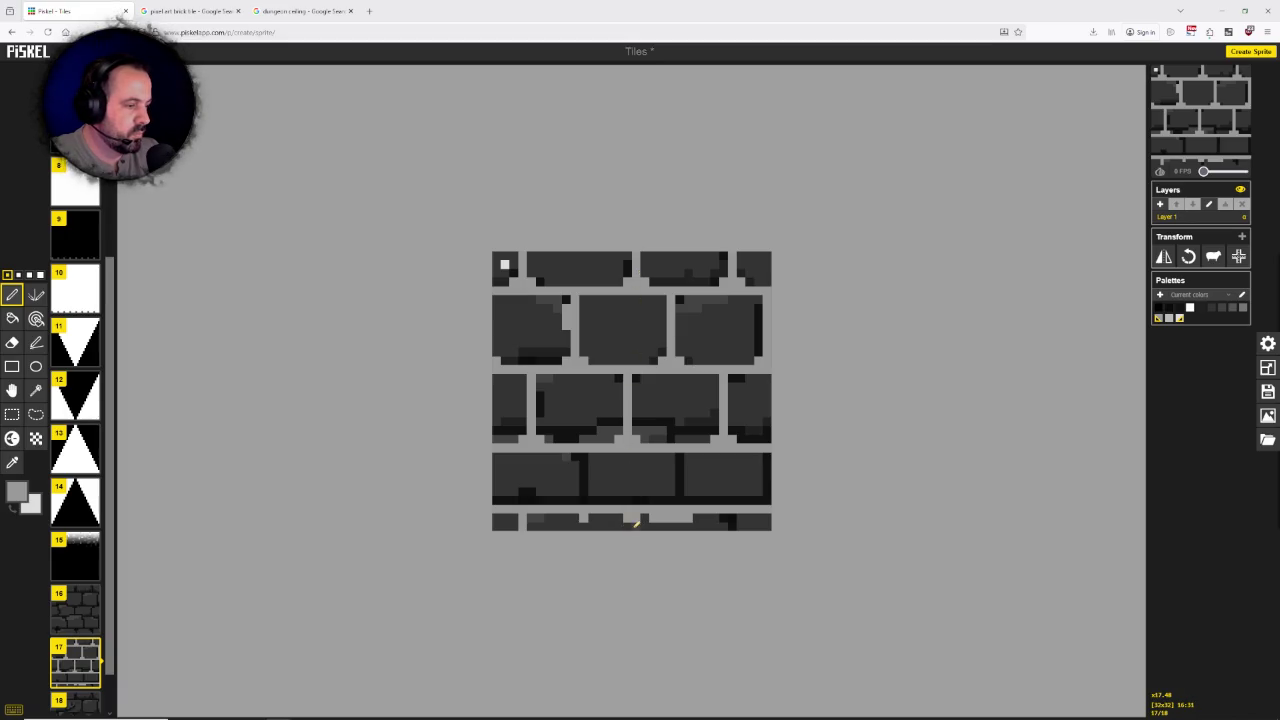
# Step: Touch up middle-row pixels and turn the fourth row's black bottom strip grey
pyautogui.click(723, 308)
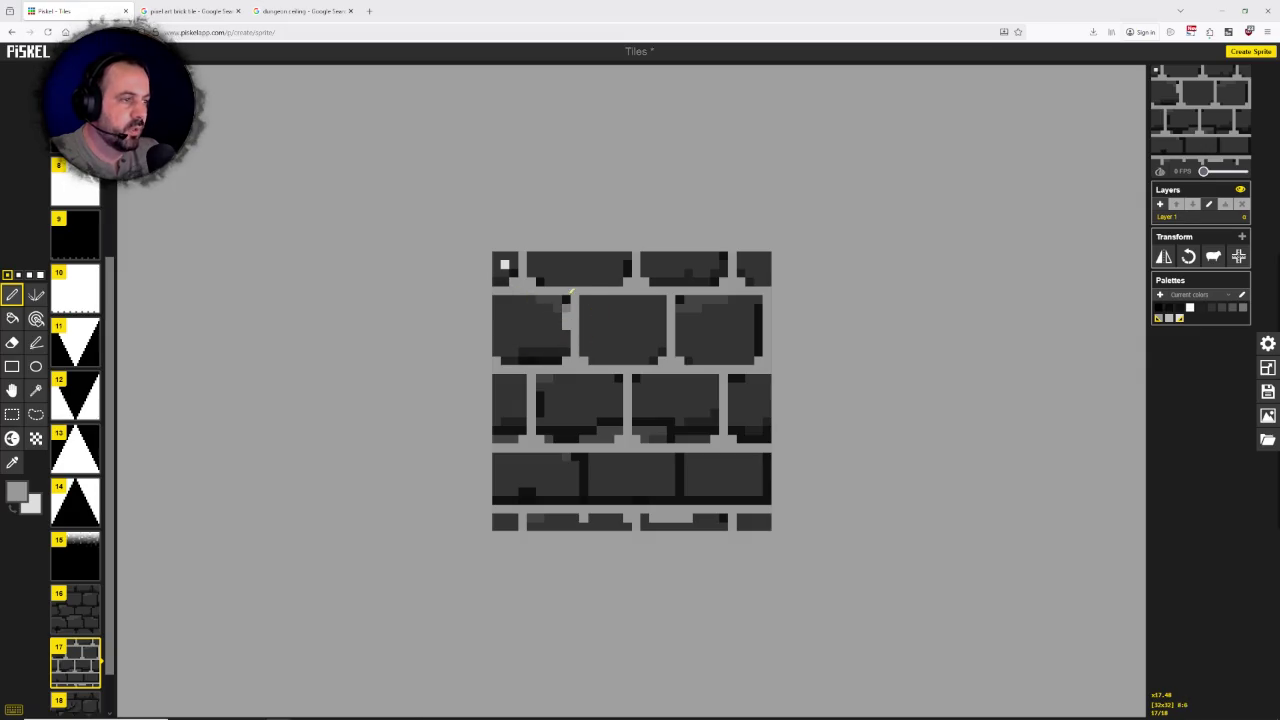
pyautogui.click(600, 464)
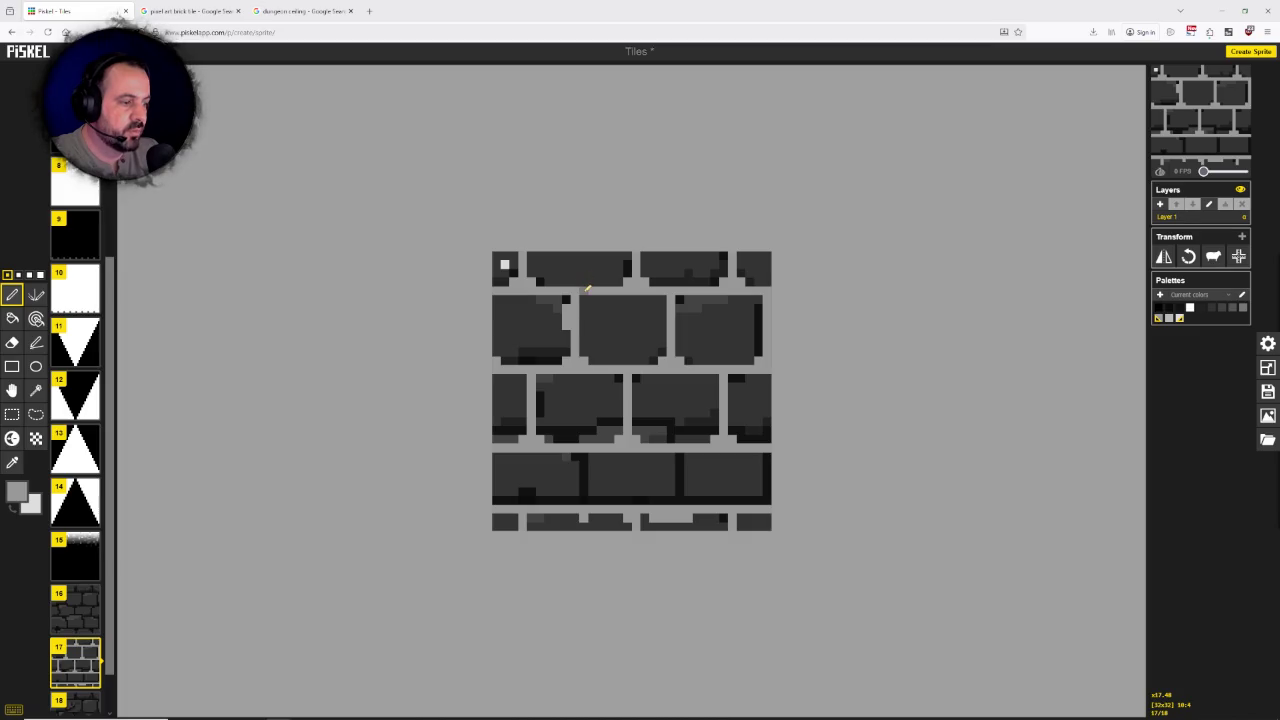
pyautogui.moveTo(500, 499)
pyautogui.mouseDown()
pyautogui.moveTo(760, 498)
pyautogui.moveTo(748, 498)
pyautogui.mouseUp()
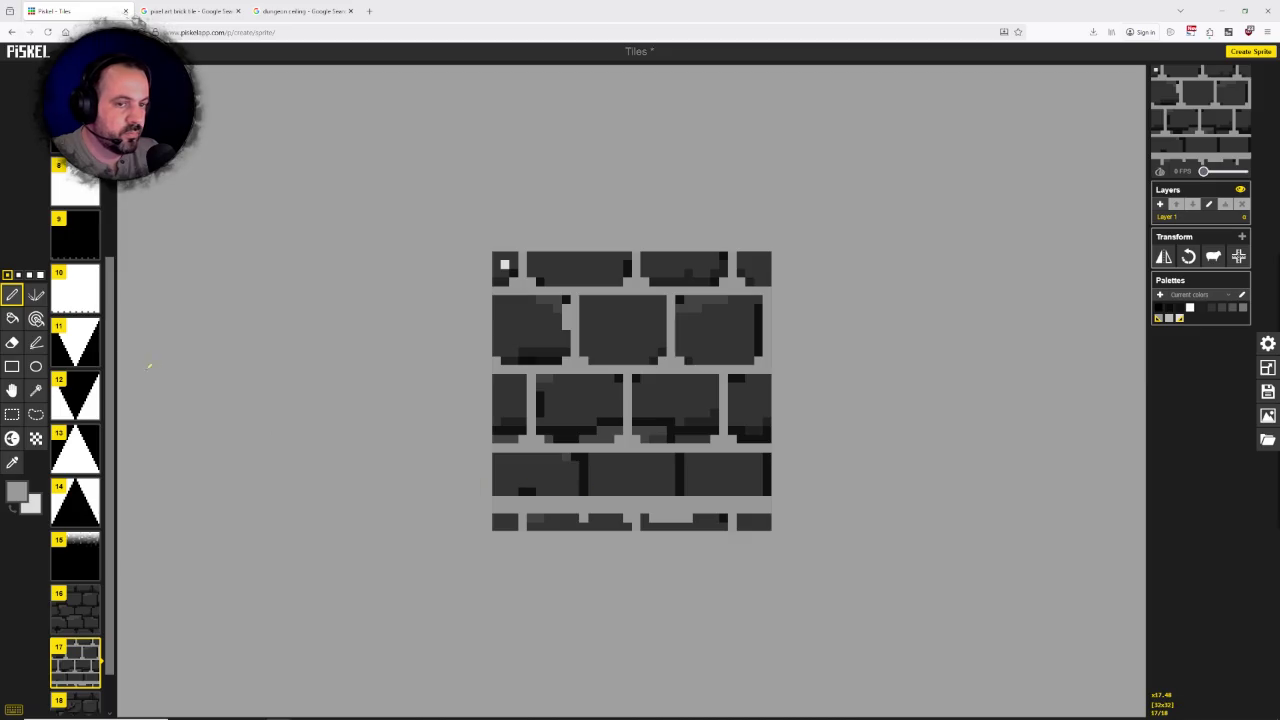
# Step: Erase the three horizontal mortar rows between the brick rows to transparency
pyautogui.click(12, 343)
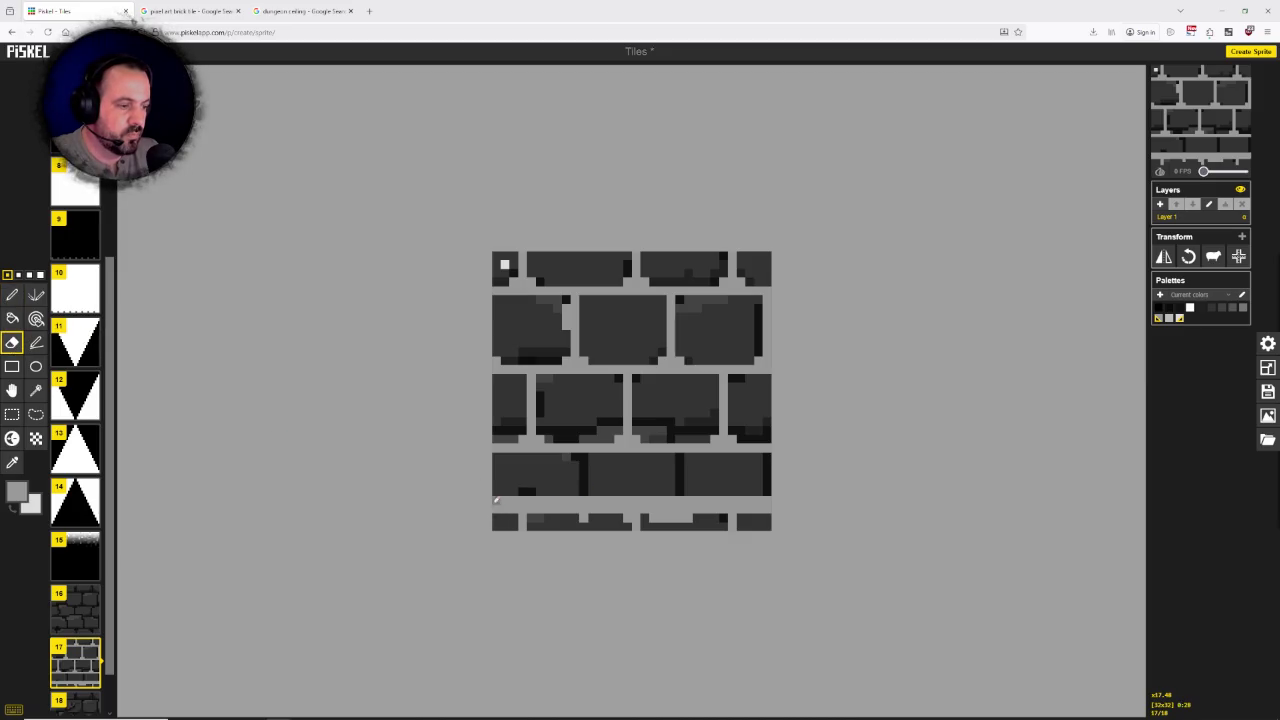
pyautogui.moveTo(498, 507); pyautogui.dragTo(772, 507)
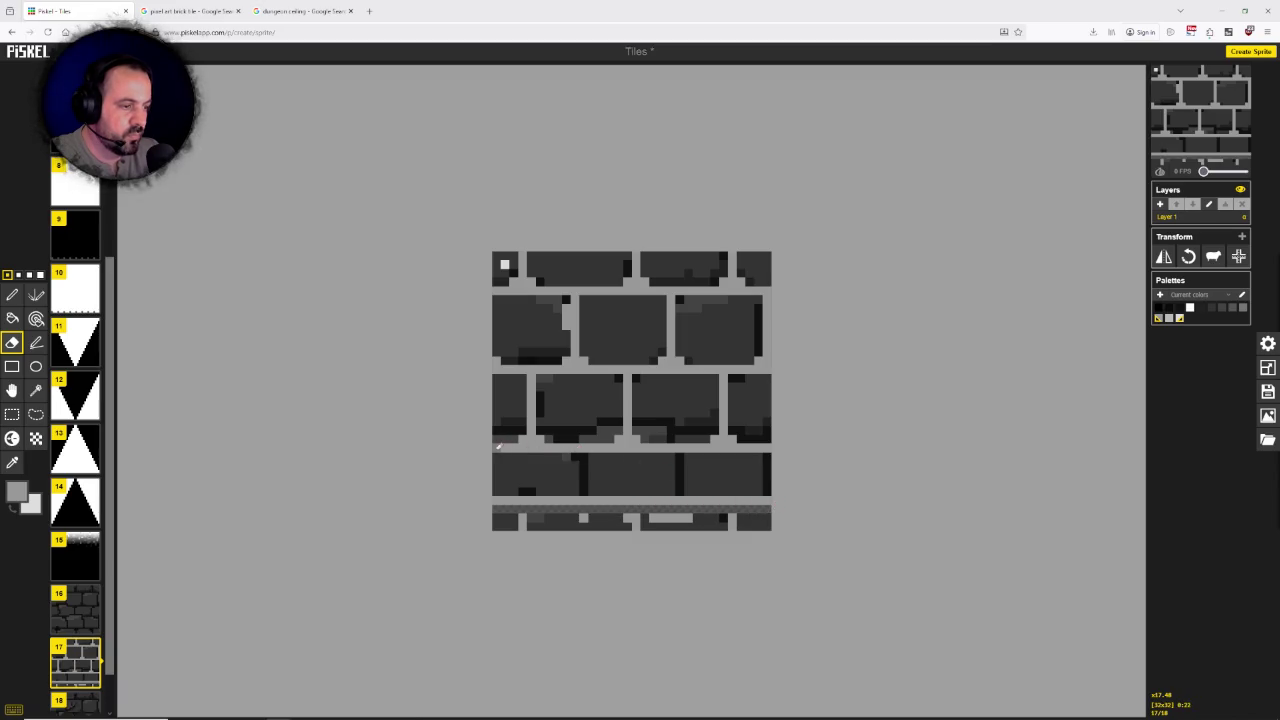
pyautogui.moveTo(497, 447)
pyautogui.mouseDown()
pyautogui.moveTo(768, 447)
pyautogui.moveTo(510, 440)
pyautogui.mouseUp()
pyautogui.moveTo(497, 362)
pyautogui.mouseDown()
pyautogui.moveTo(768, 365)
pyautogui.moveTo(501, 360)
pyautogui.mouseUp()
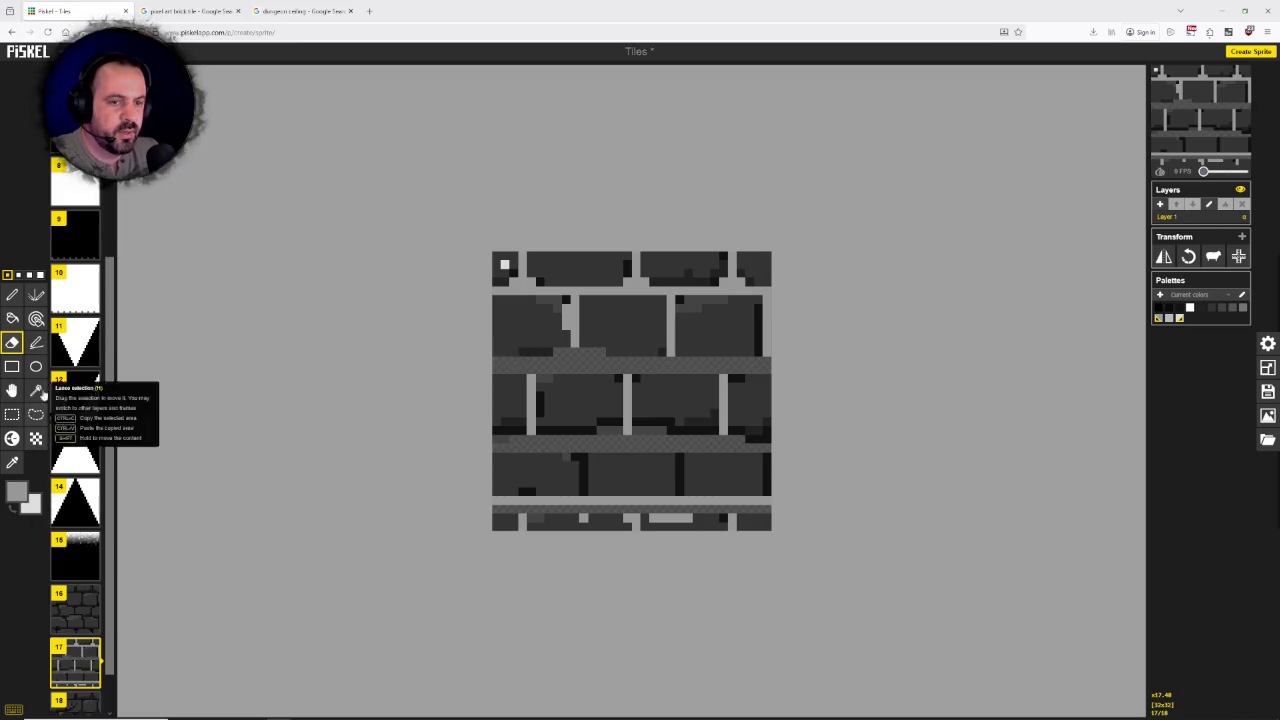
pyautogui.click(12, 294)
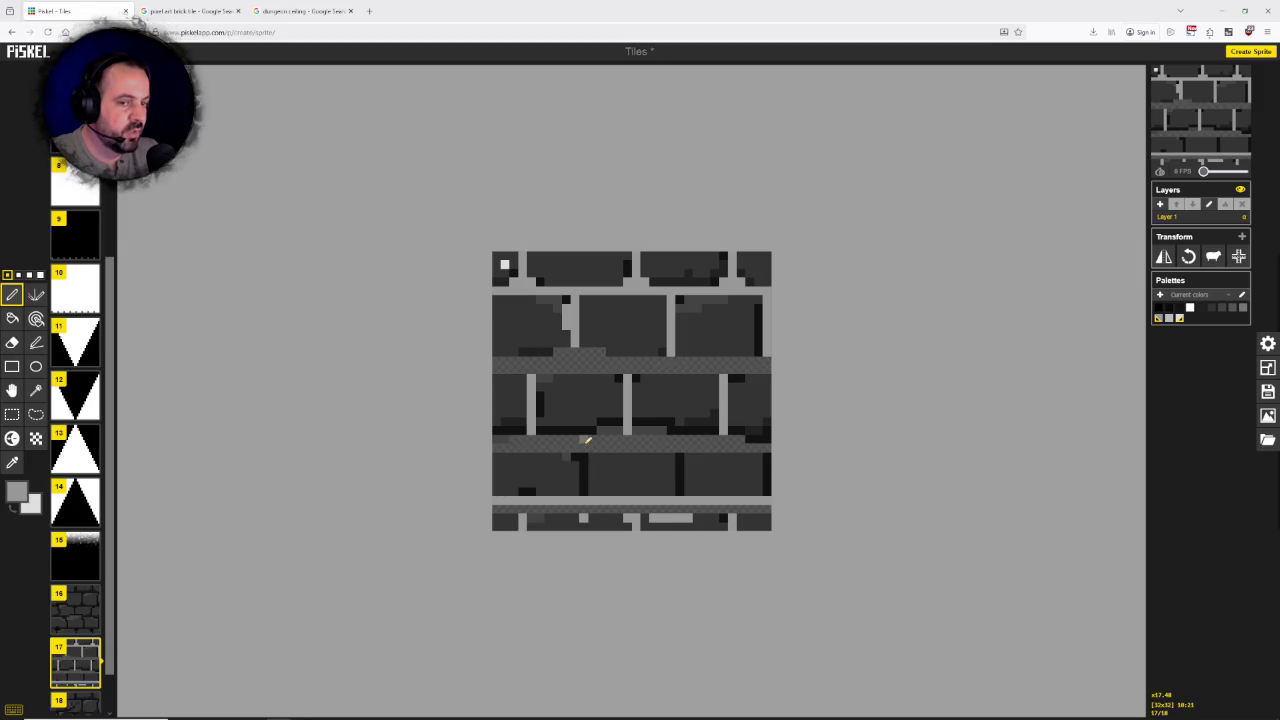
# Step: Repaint the mortar band below the third row light grey, then erase it to a transparent strip
pyautogui.moveTo(587, 439)
pyautogui.mouseDown()
pyautogui.moveTo(513, 439)
pyautogui.moveTo(770, 438)
pyautogui.mouseUp()
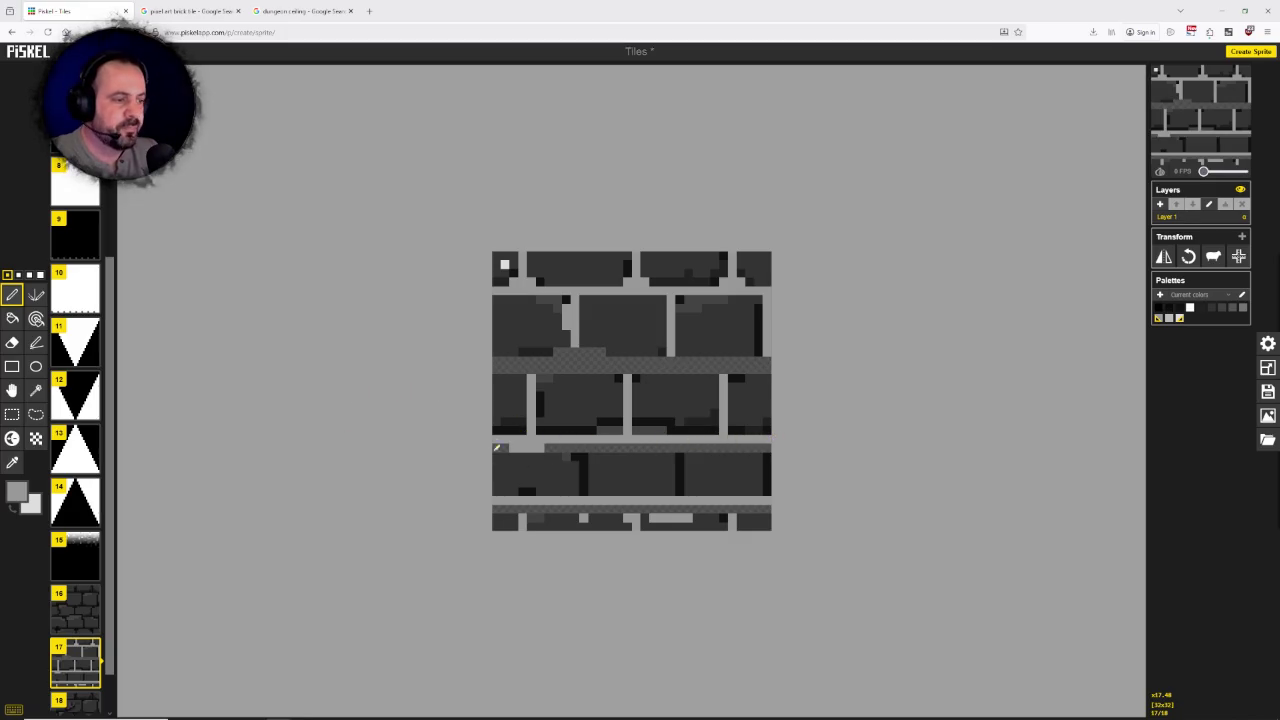
pyautogui.moveTo(516, 447); pyautogui.dragTo(544, 447)
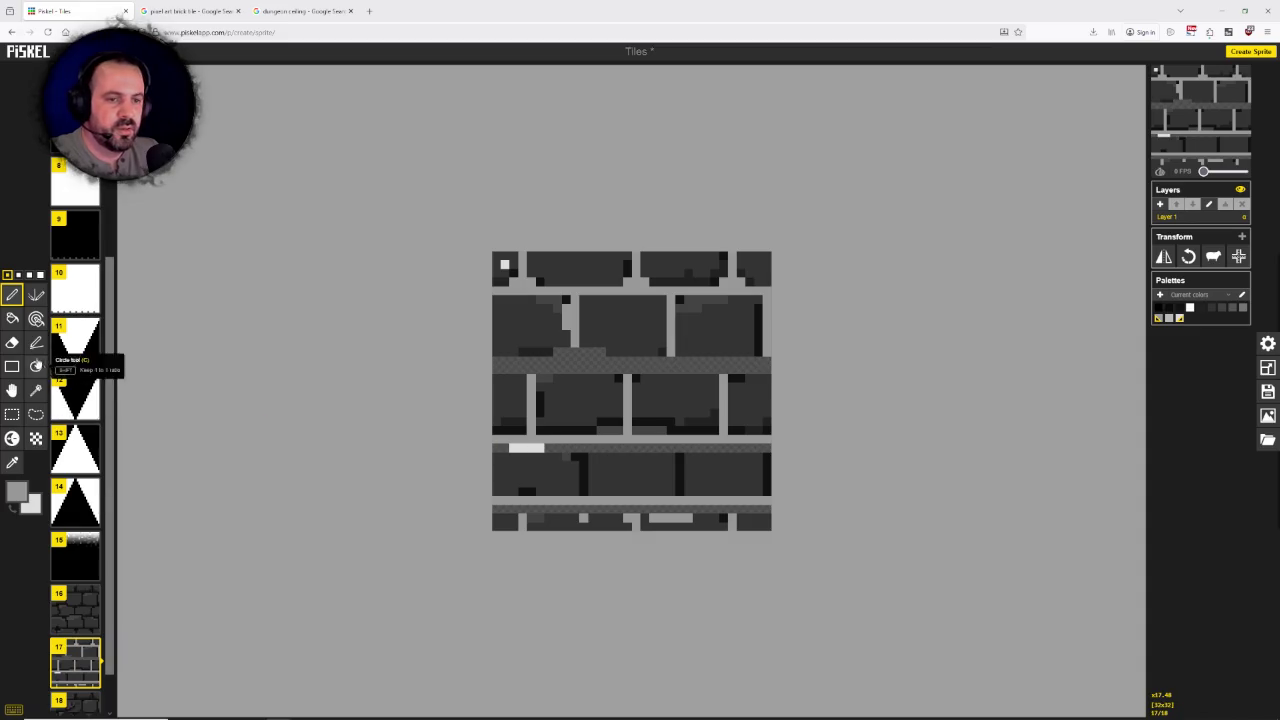
pyautogui.click(13, 342)
pyautogui.moveTo(511, 447); pyautogui.dragTo(546, 447)
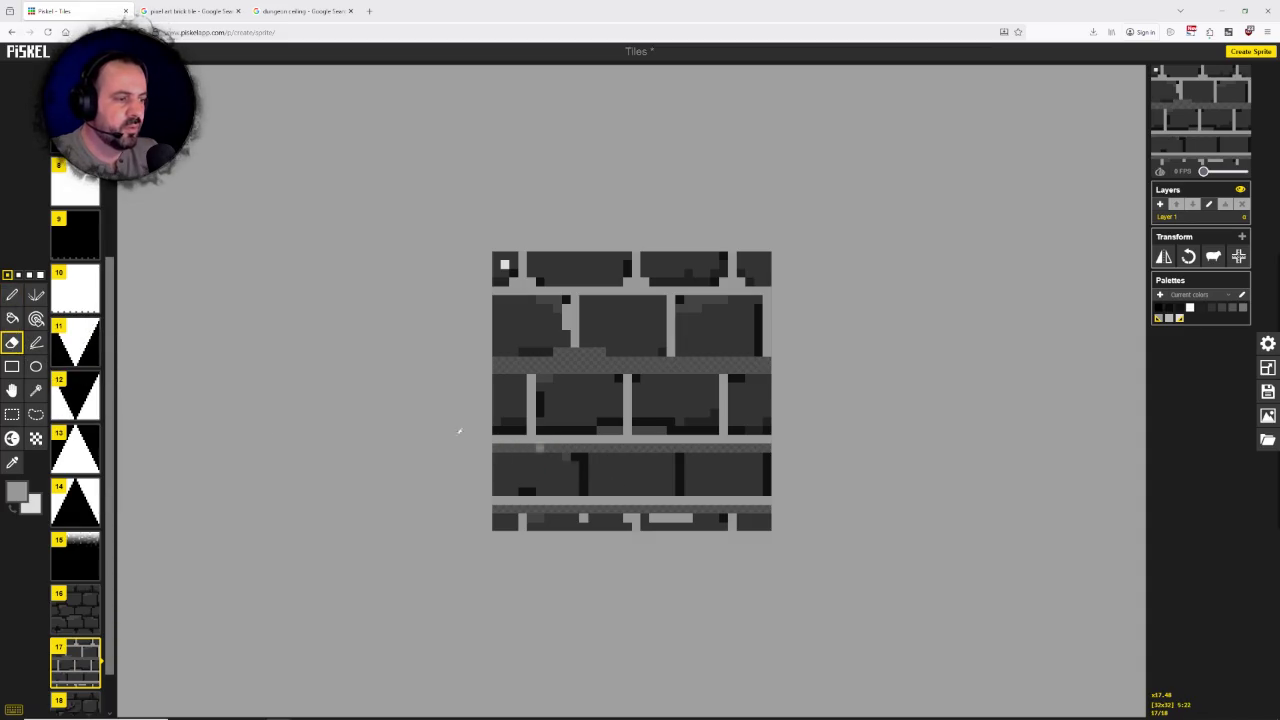
pyautogui.click(14, 295)
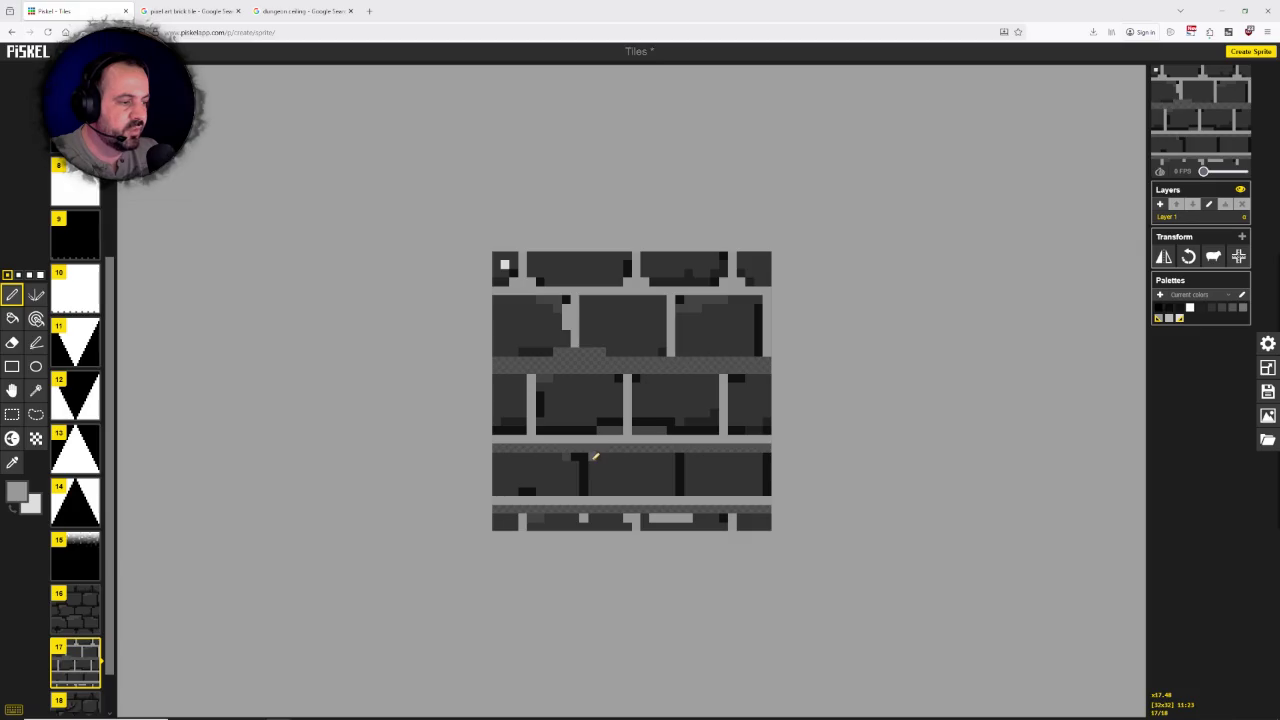
pyautogui.moveTo(498, 430); pyautogui.dragTo(770, 429)
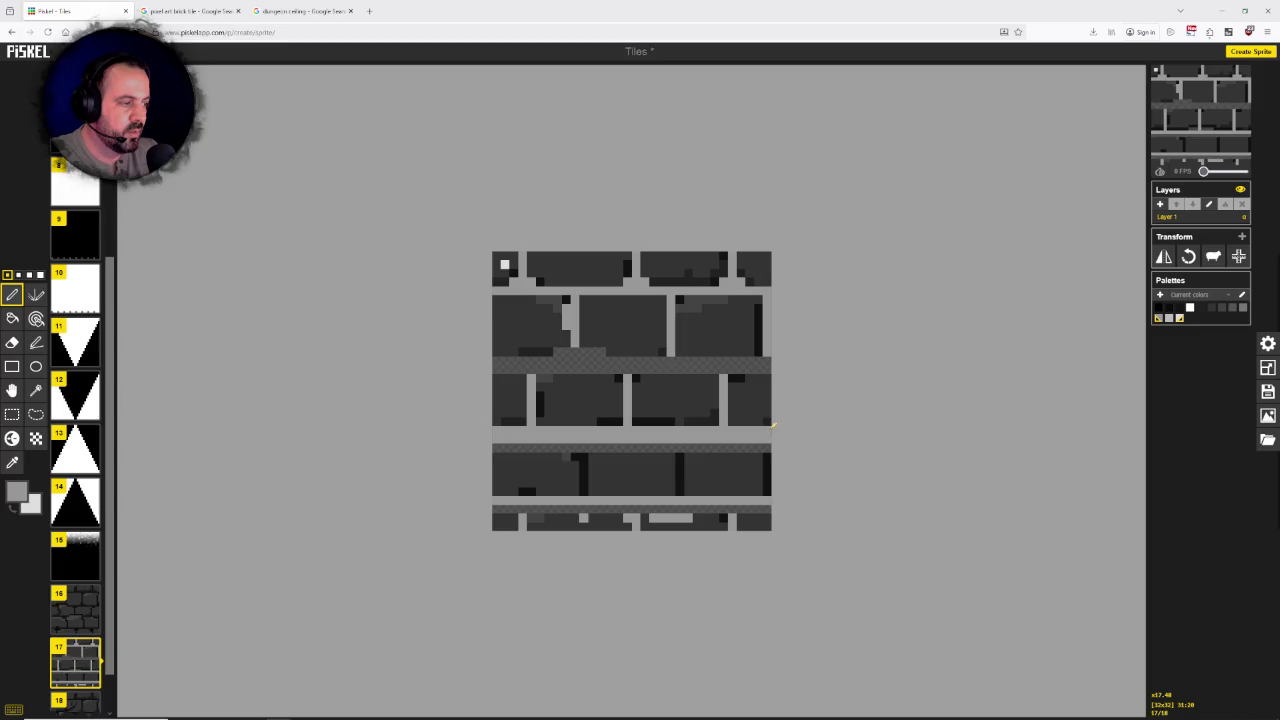
pyautogui.click(12, 342)
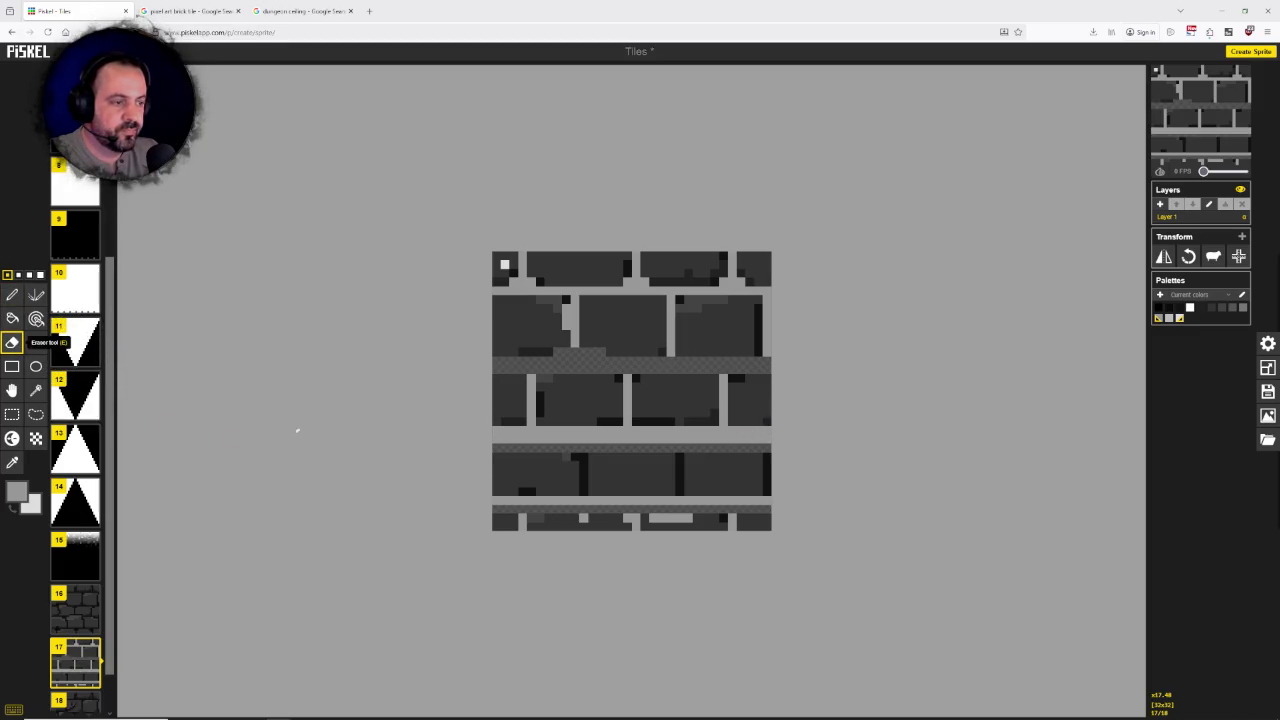
pyautogui.moveTo(496, 437); pyautogui.dragTo(770, 438)
pyautogui.click(12, 294)
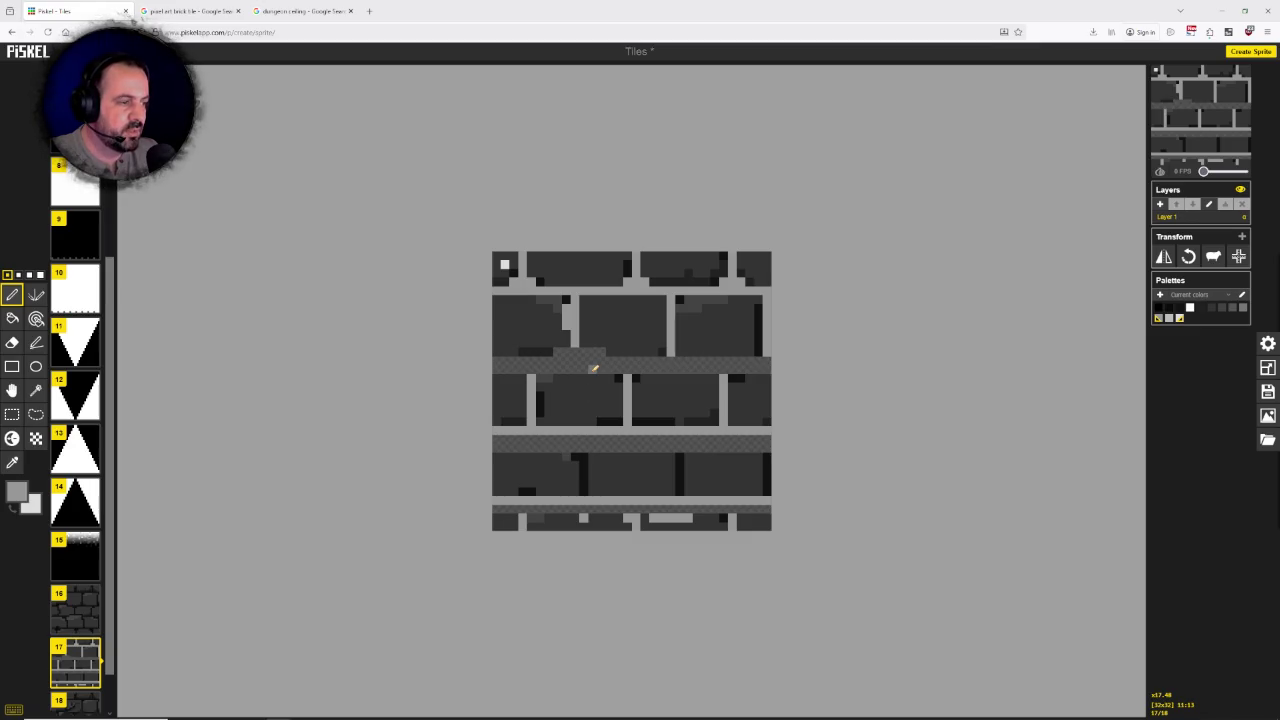
# Step: Draw a light grey mortar line across the upper row and add vertical joints splitting the lower bricks
pyautogui.moveTo(592, 360); pyautogui.dragTo(494, 360)
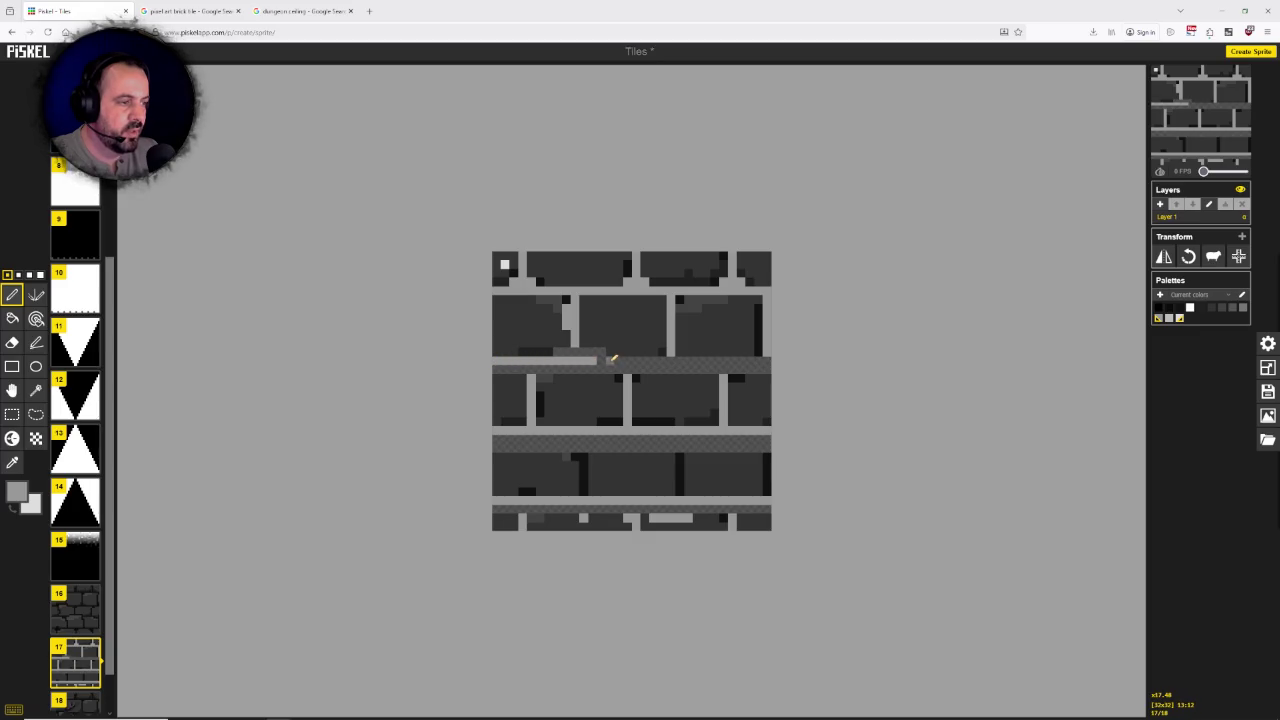
pyautogui.moveTo(602, 360); pyautogui.dragTo(770, 360)
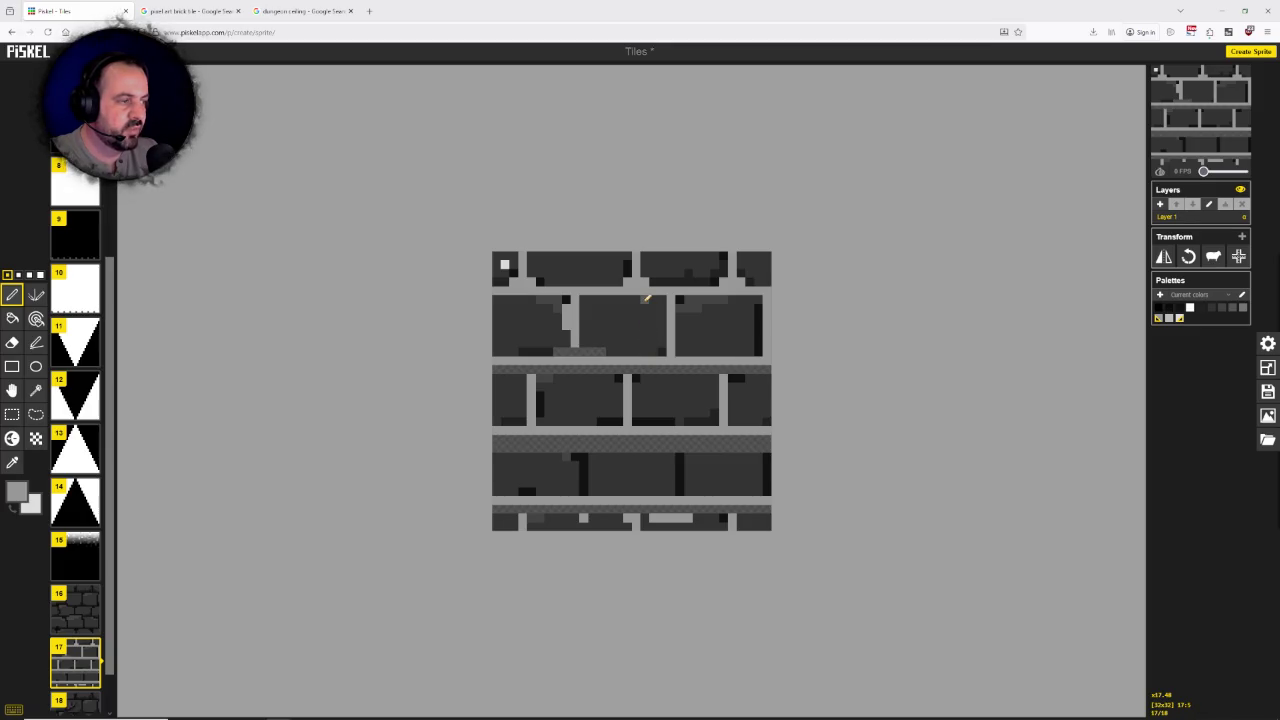
pyautogui.moveTo(550, 378); pyautogui.dragTo(536, 370)
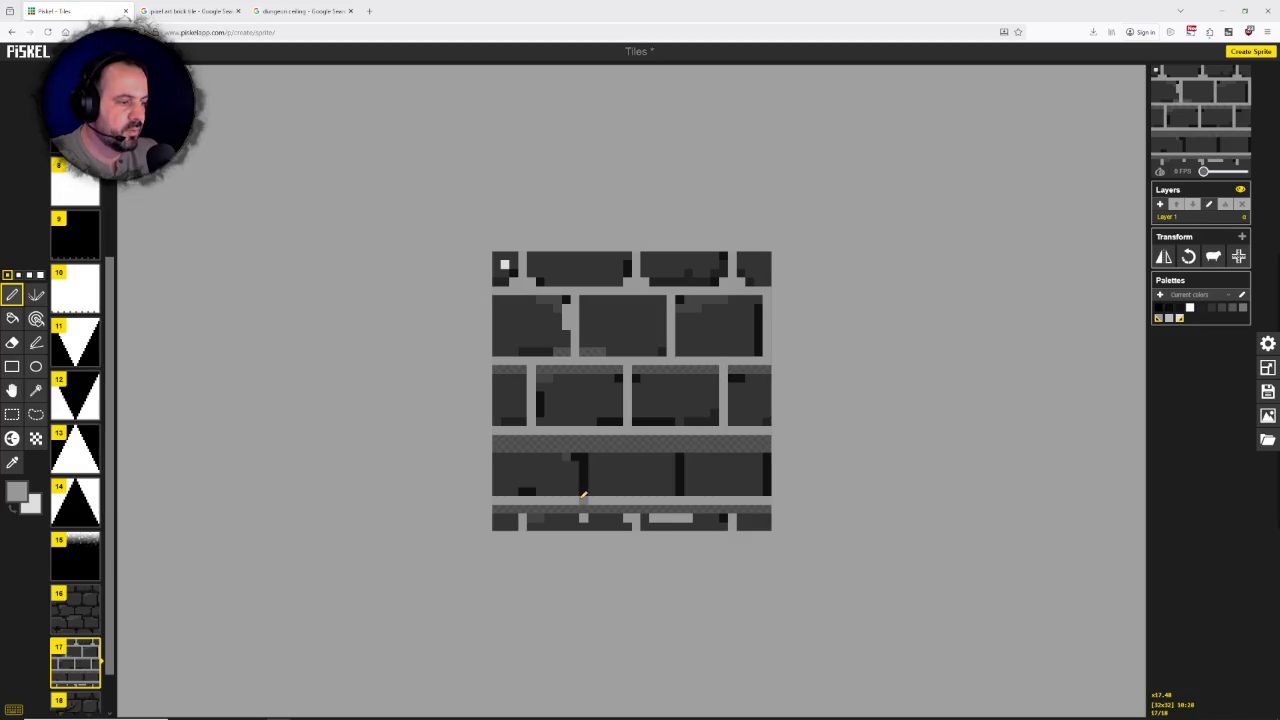
pyautogui.moveTo(585, 490); pyautogui.dragTo(583, 436)
pyautogui.moveTo(683, 487)
pyautogui.mouseDown()
pyautogui.moveTo(680, 436)
pyautogui.moveTo(671, 448)
pyautogui.mouseUp()
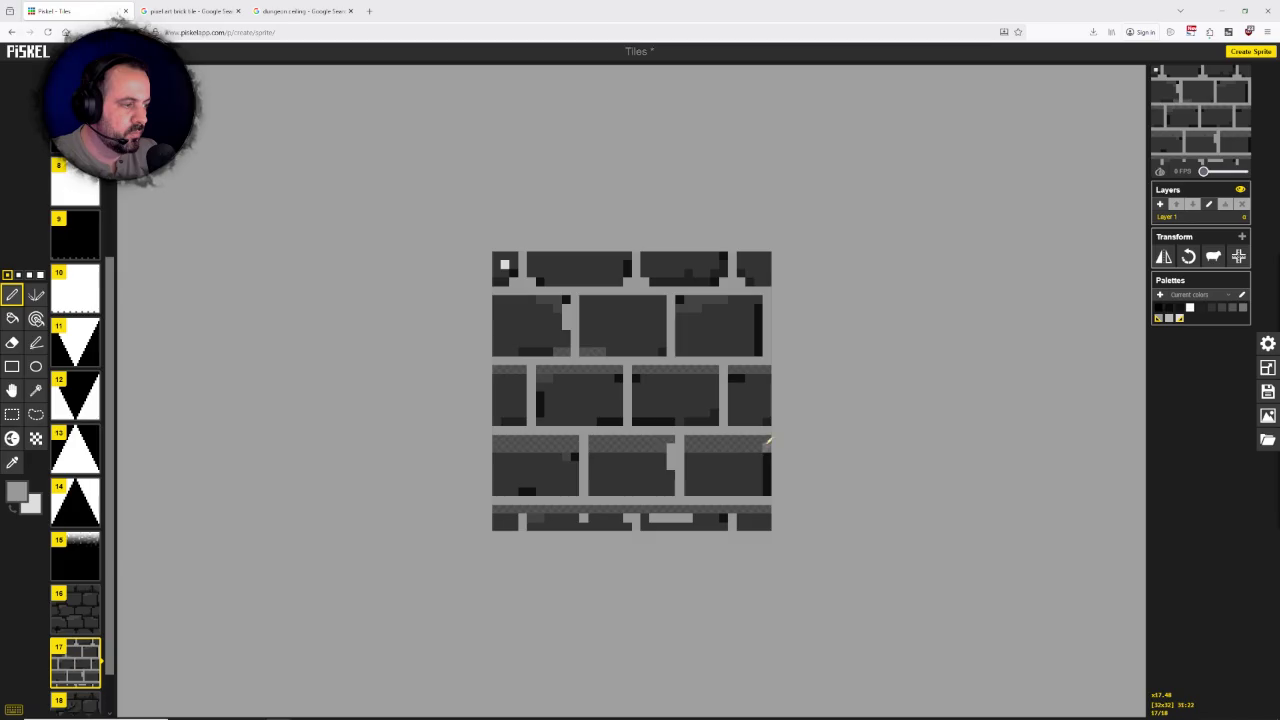
pyautogui.moveTo(771, 437); pyautogui.dragTo(773, 483)
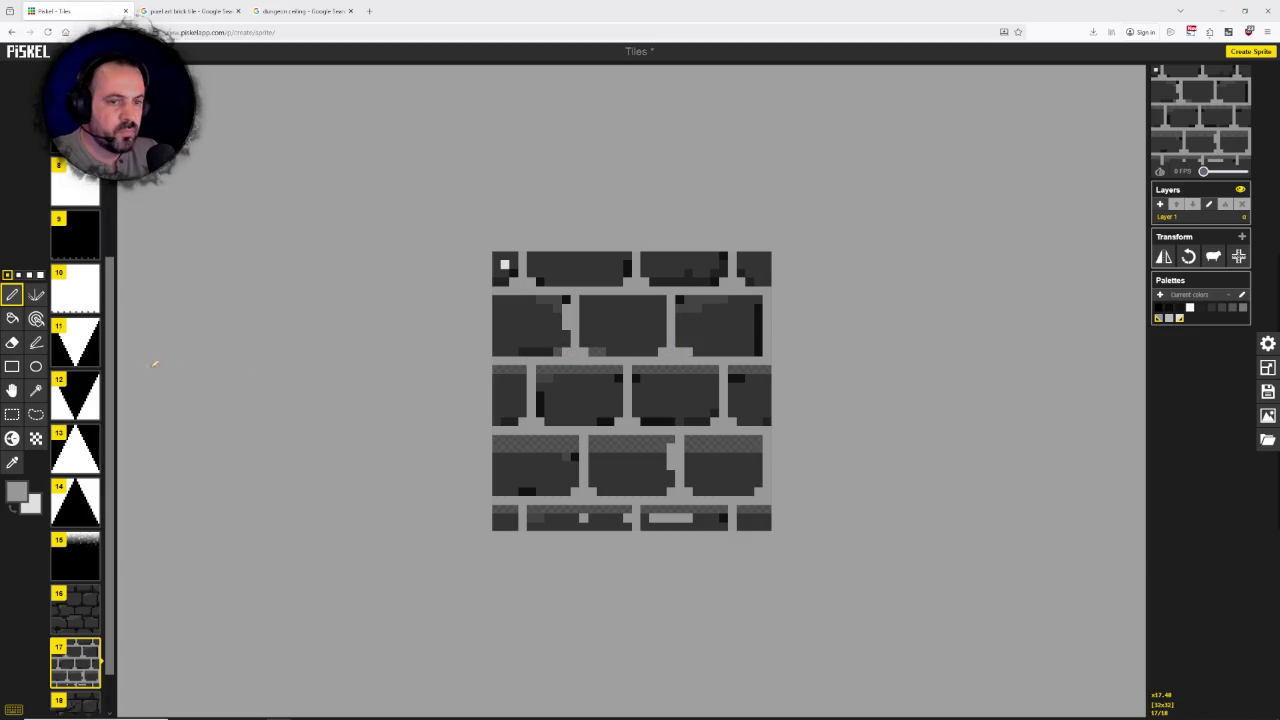
# Step: Bucket-fill the top-left brick fragment with grey
pyautogui.click(37, 509)
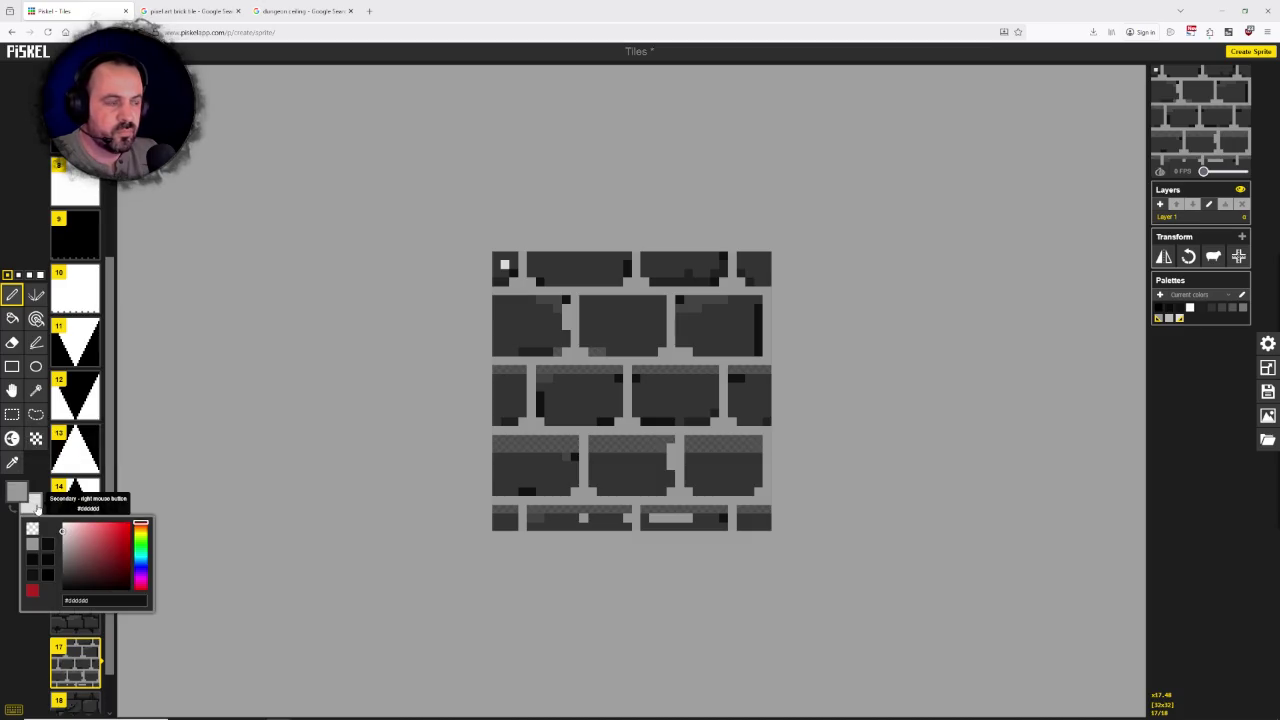
pyautogui.click(12, 318)
pyautogui.click(497, 266)
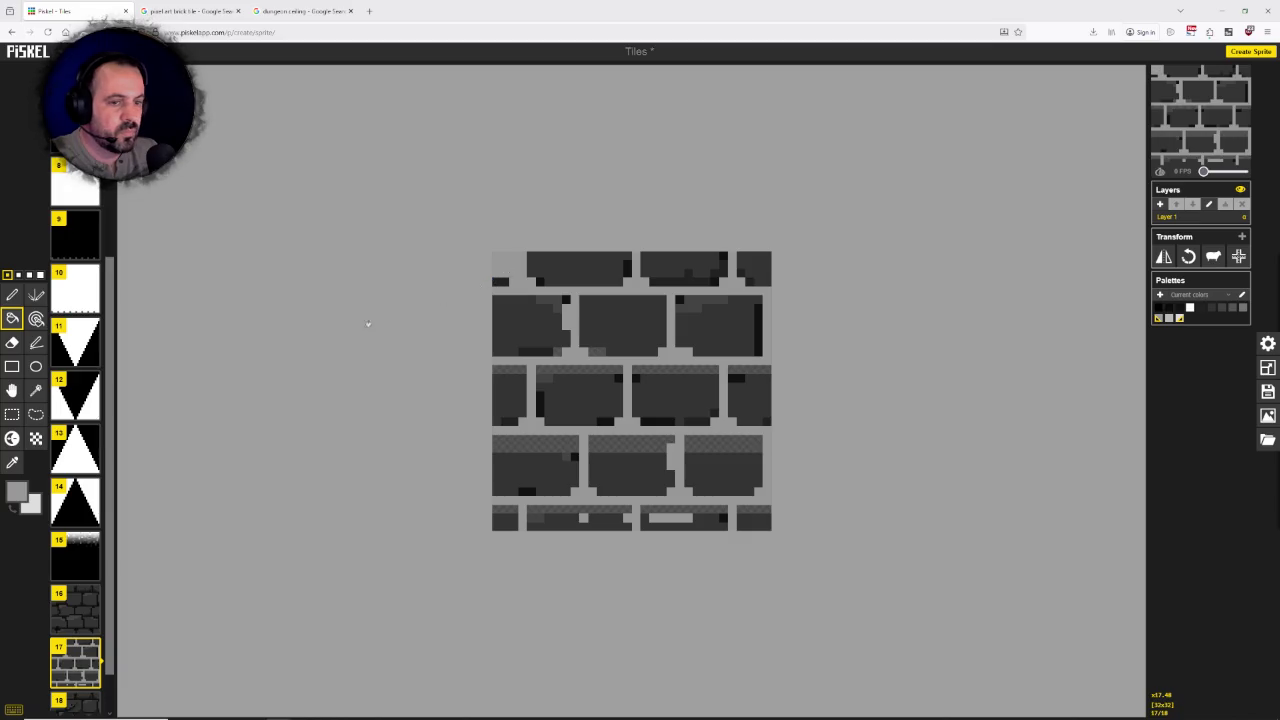
pyautogui.moveTo(76, 450)
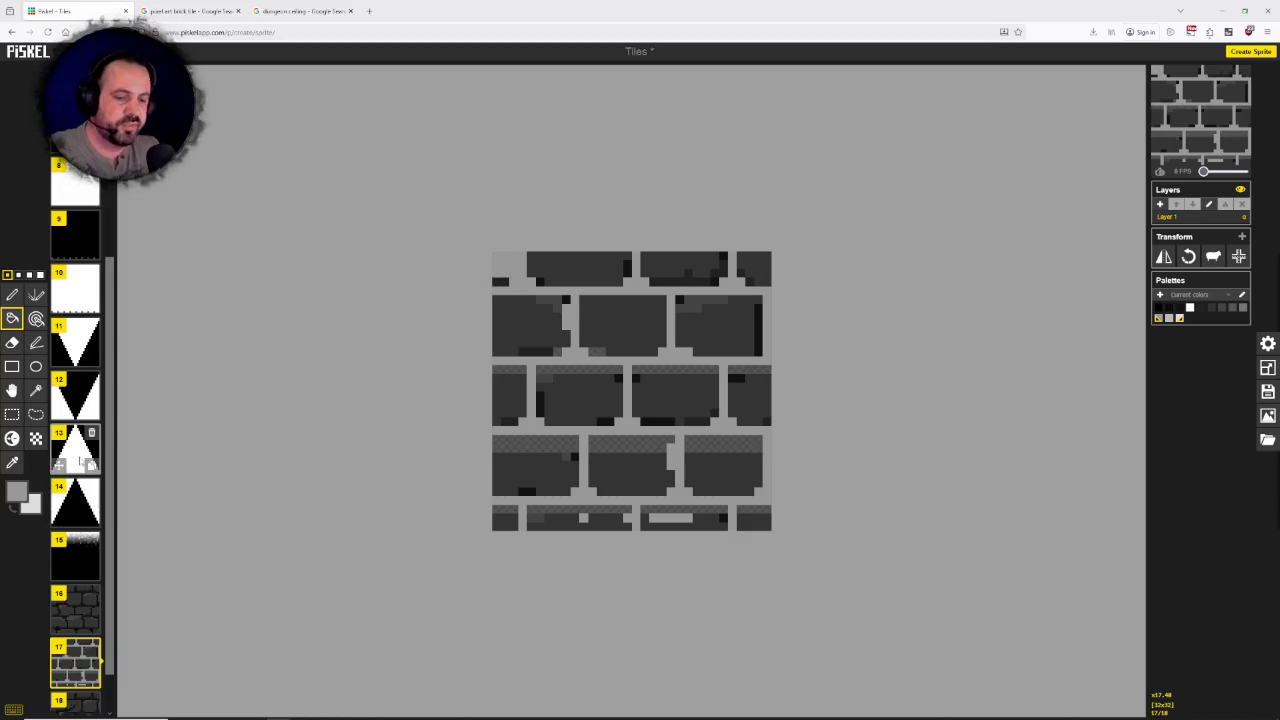
# Step: Undo the grey corner fill and bucket-fill every top-row brick light grey
pyautogui.hotkey('ctrl', 'z')
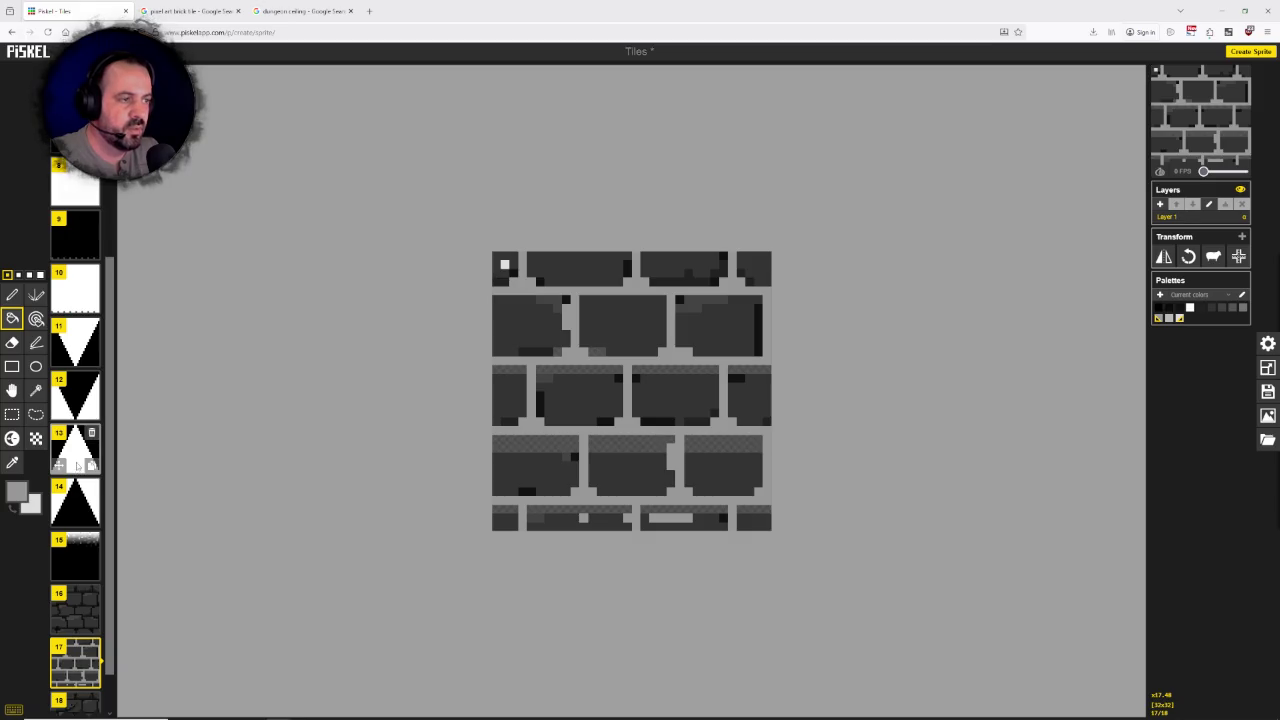
pyautogui.click(12, 510)
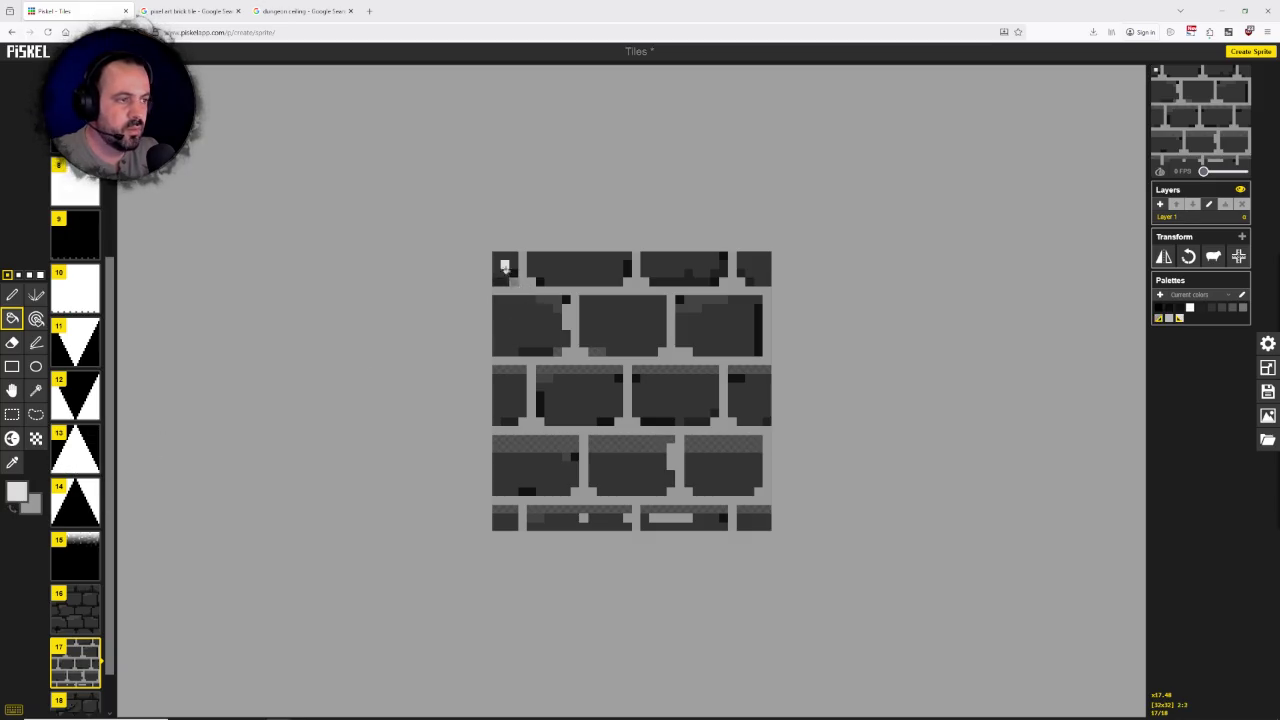
pyautogui.click(506, 264)
pyautogui.click(503, 281)
pyautogui.click(563, 260)
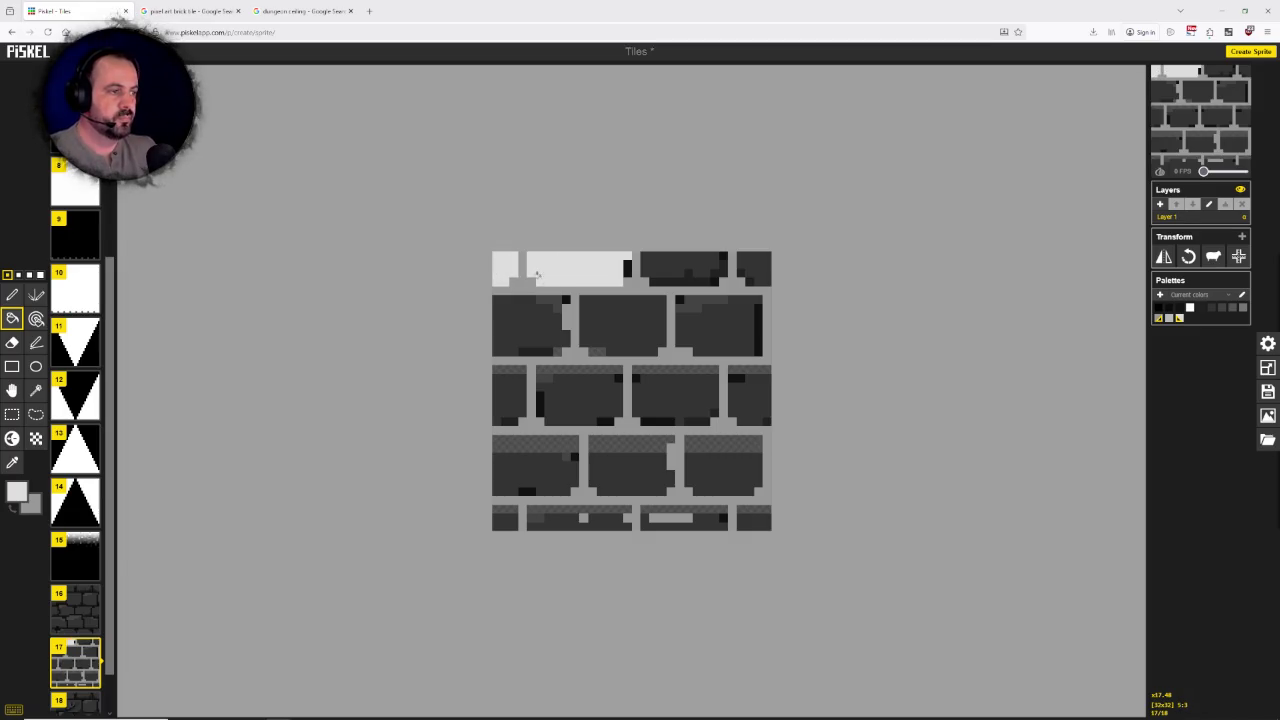
pyautogui.click(626, 267)
pyautogui.click(686, 268)
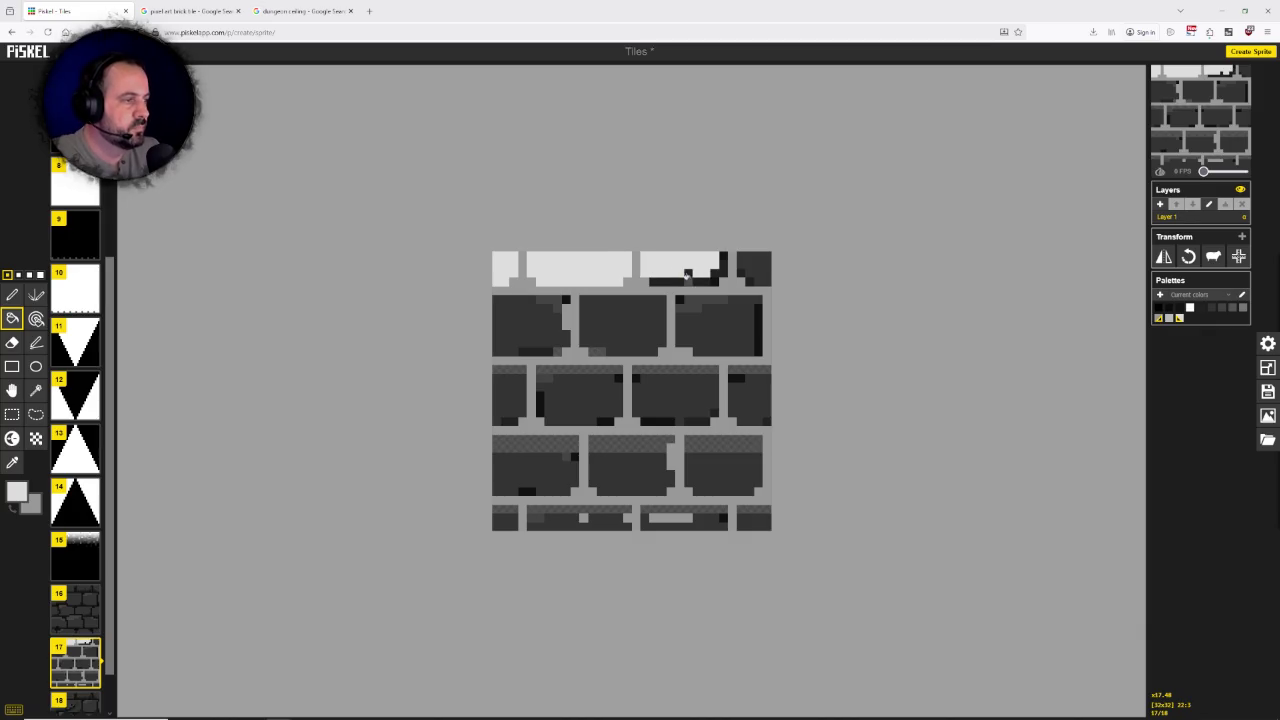
pyautogui.click(686, 282)
pyautogui.click(722, 270)
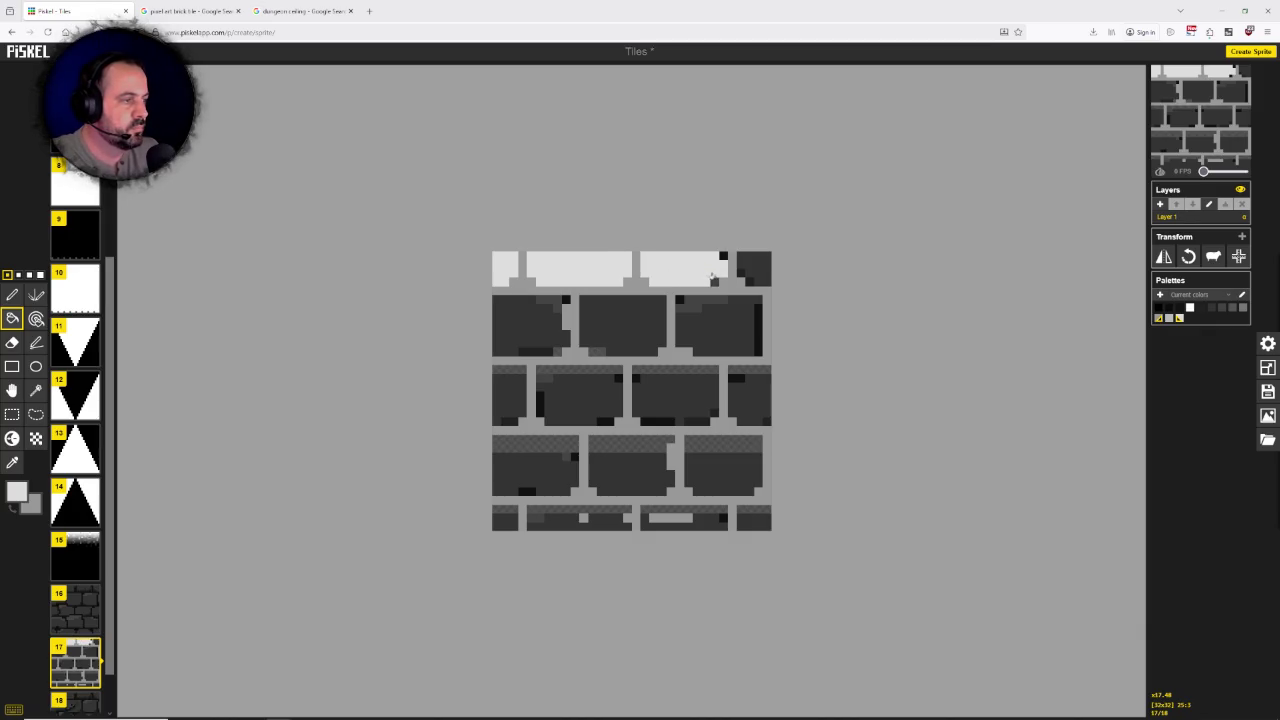
pyautogui.click(722, 256)
pyautogui.click(744, 263)
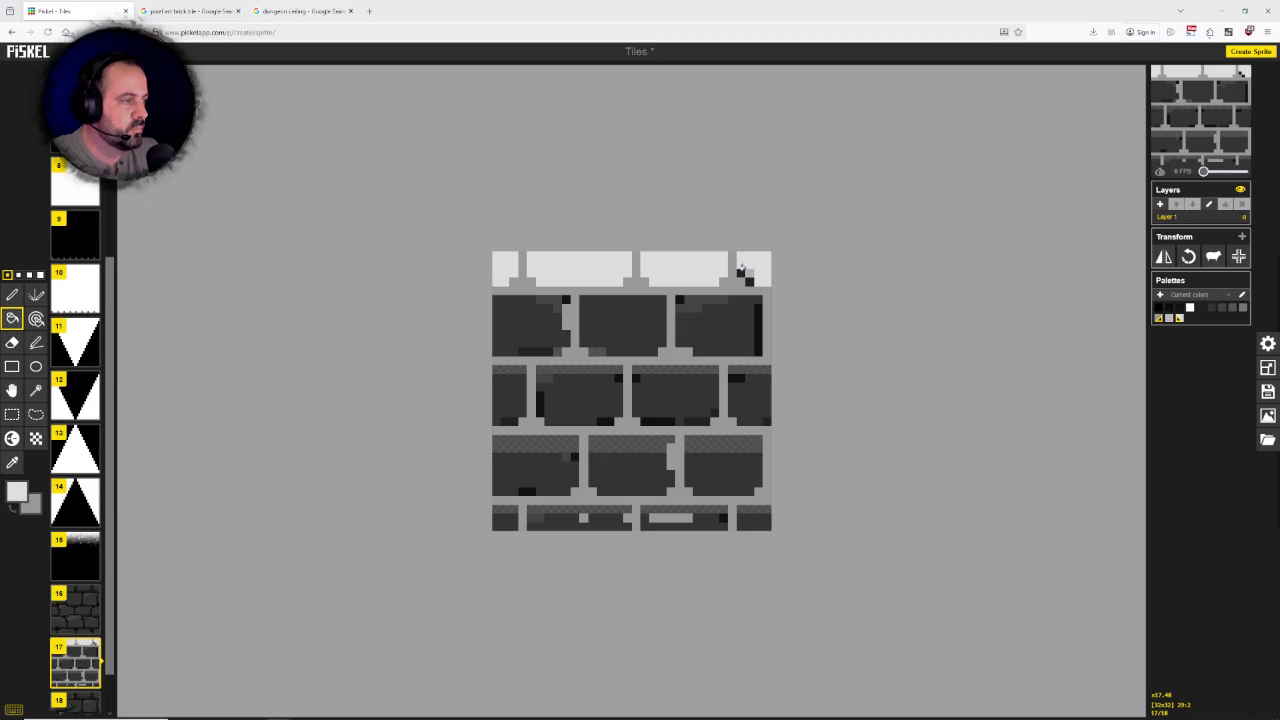
# Step: Fill the second-row and third-row bricks light grey
pyautogui.click(749, 281)
pyautogui.click(737, 317)
pyautogui.click(700, 303)
pyautogui.click(678, 300)
pyautogui.click(756, 315)
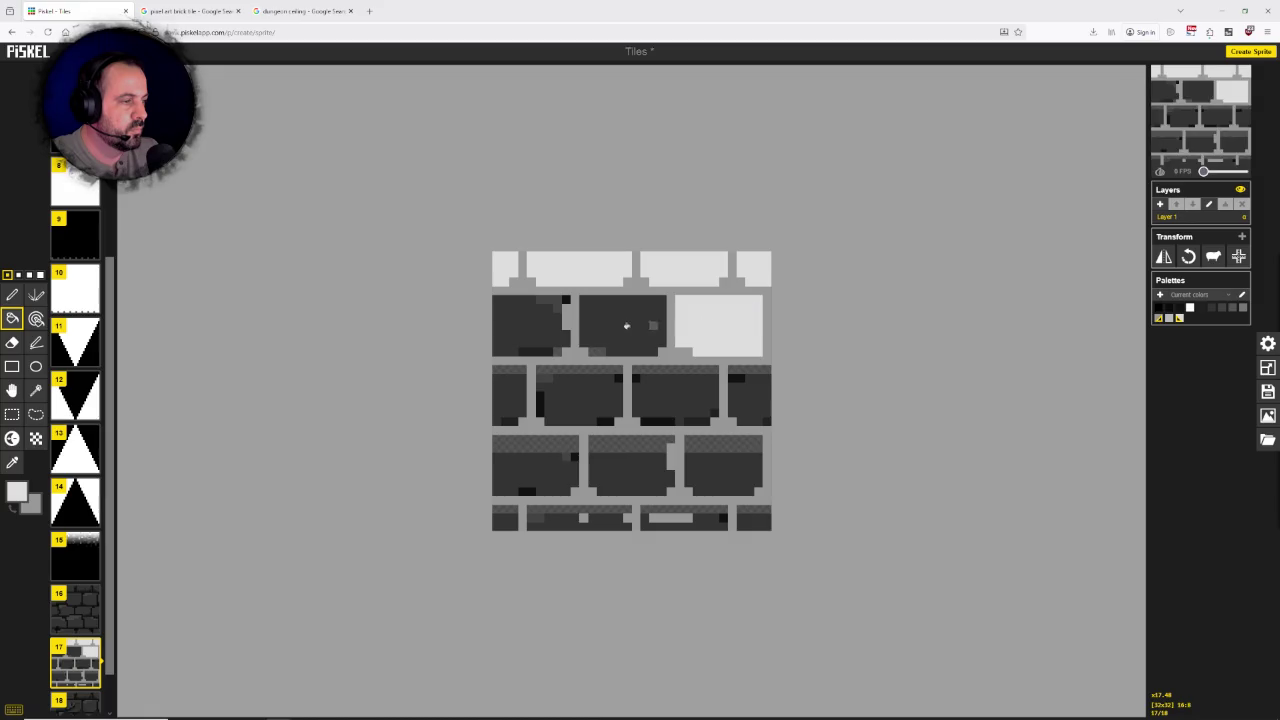
pyautogui.click(626, 323)
pyautogui.click(597, 350)
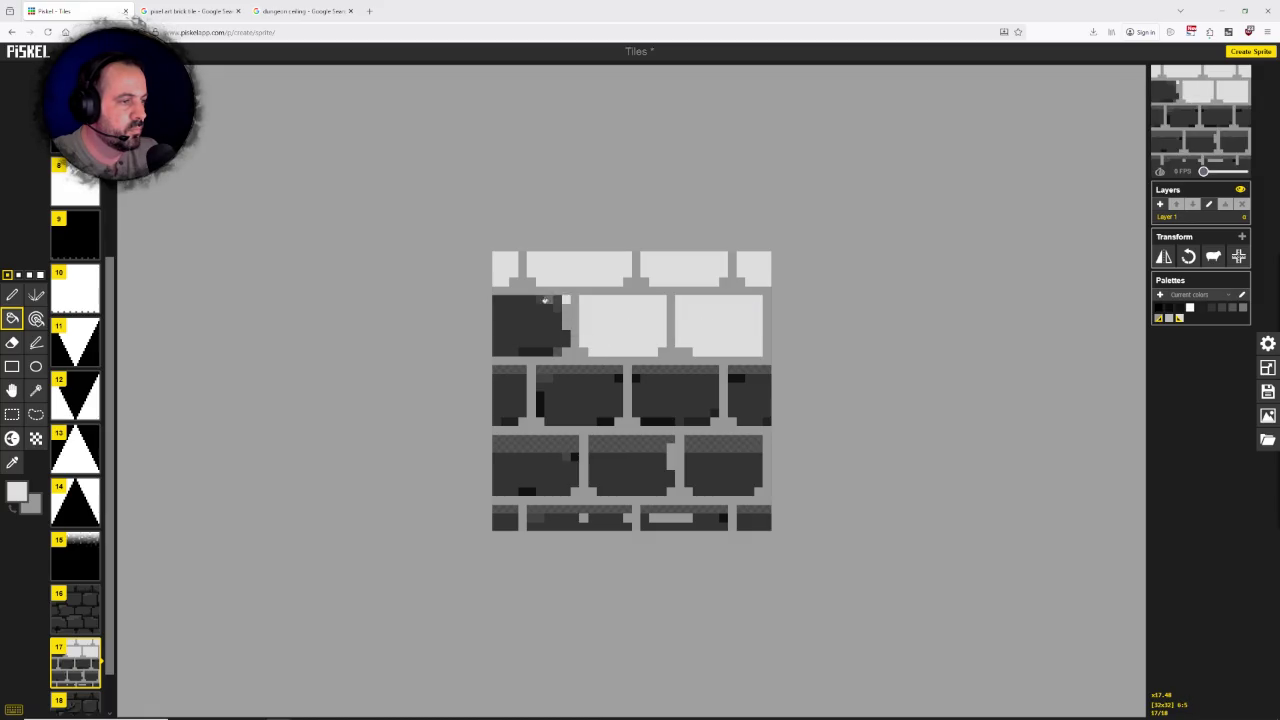
pyautogui.click(546, 300)
pyautogui.click(548, 350)
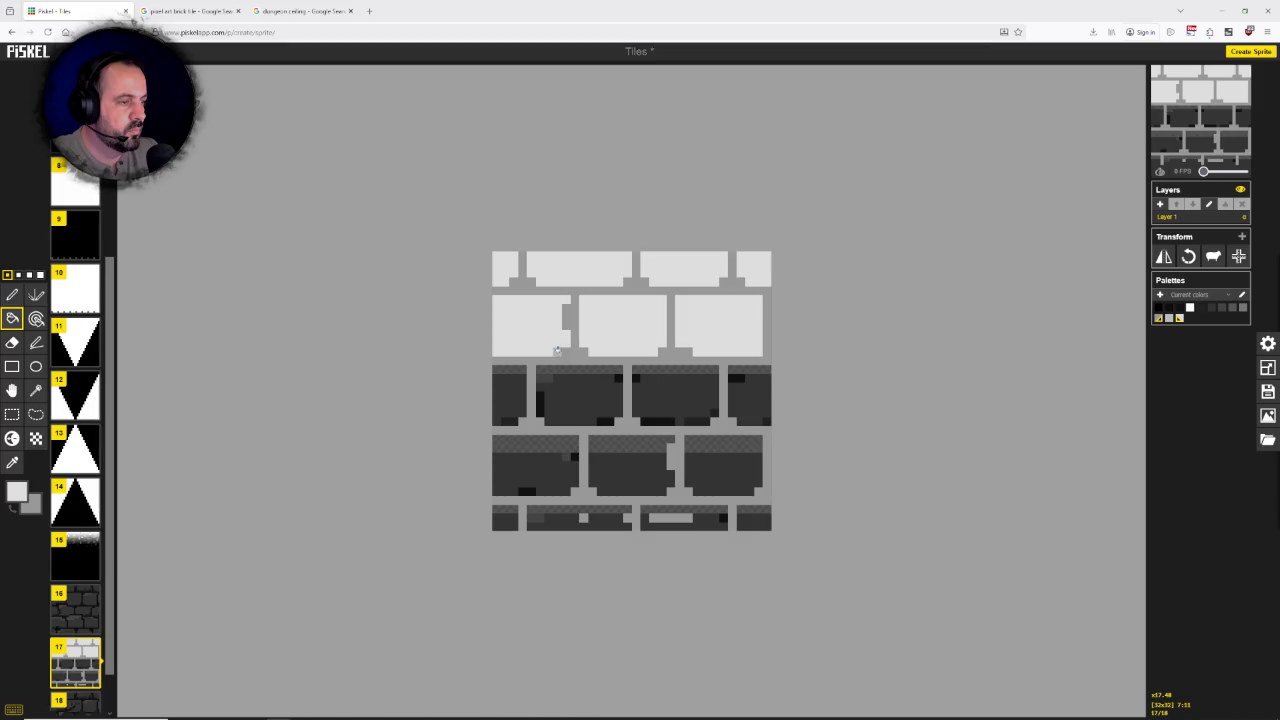
pyautogui.click(515, 382)
pyautogui.click(565, 399)
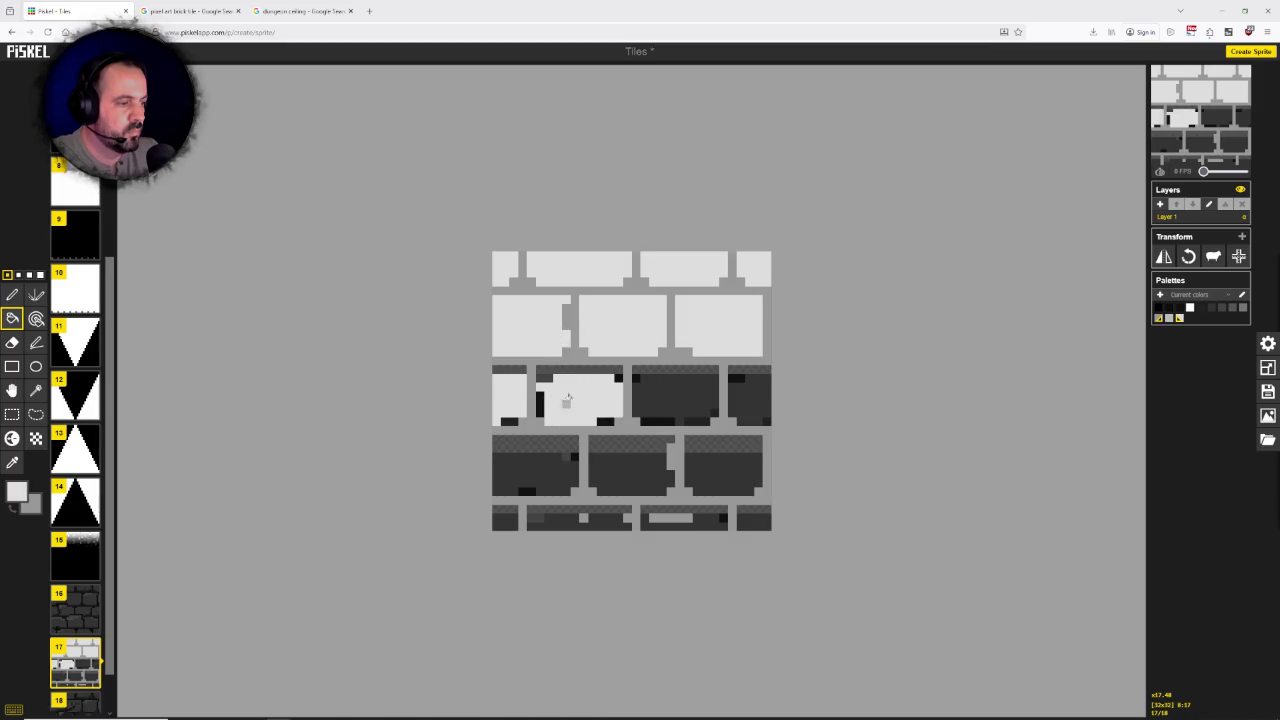
pyautogui.click(655, 387)
pyautogui.click(733, 392)
# Step: Fill the fourth-row and bottom-row bricks and their dark top strips light grey
pyautogui.click(722, 455)
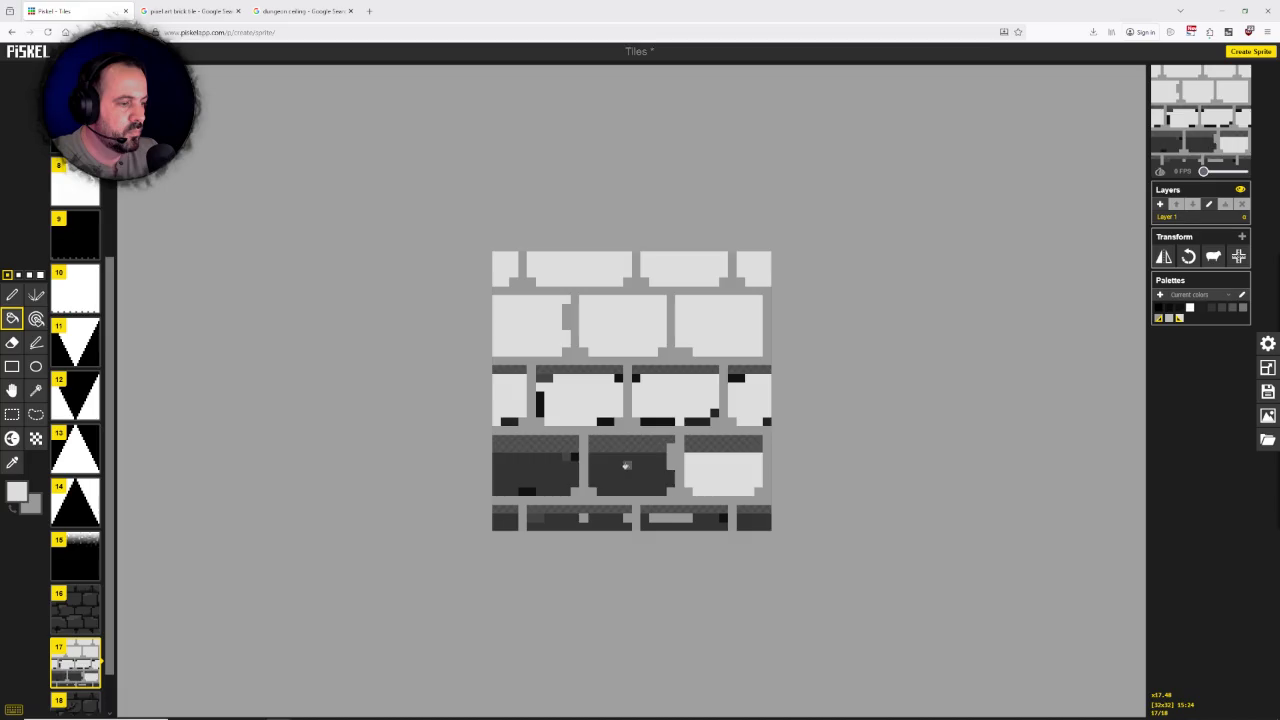
pyautogui.click(626, 465)
pyautogui.click(535, 470)
pyautogui.click(535, 442)
pyautogui.click(631, 440)
pyautogui.click(720, 442)
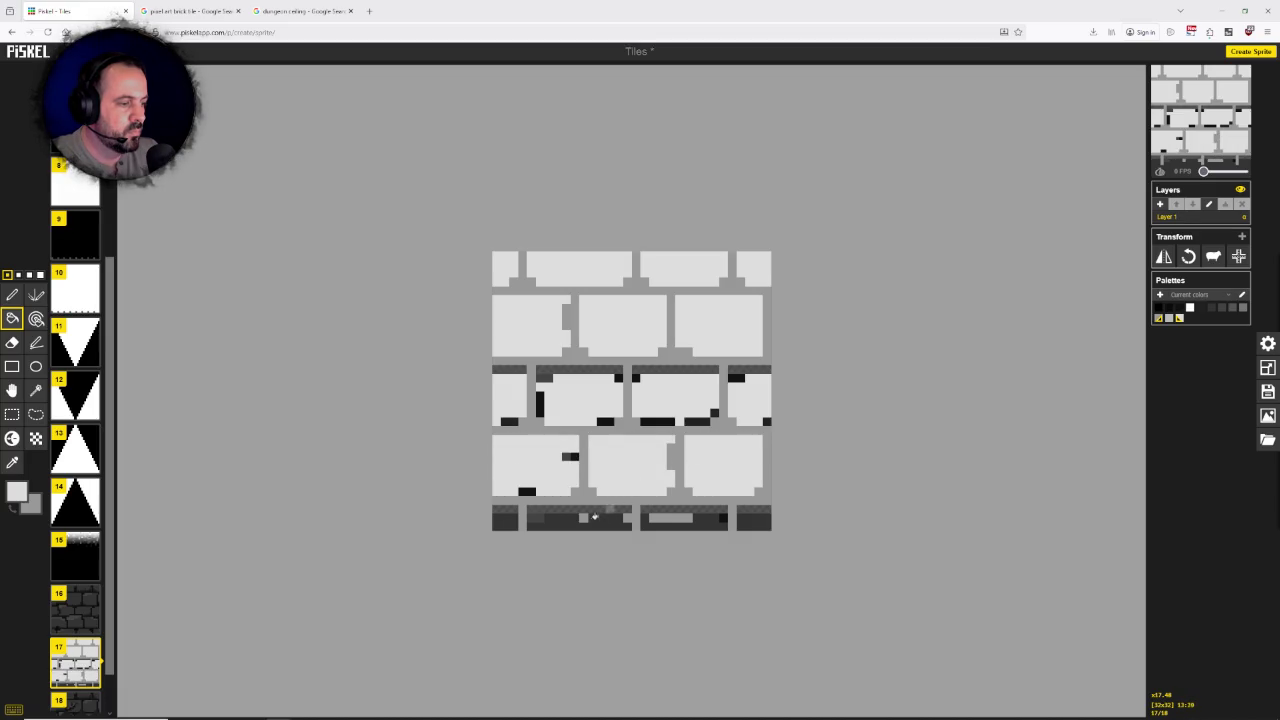
pyautogui.click(594, 517)
pyautogui.click(505, 522)
pyautogui.click(662, 508)
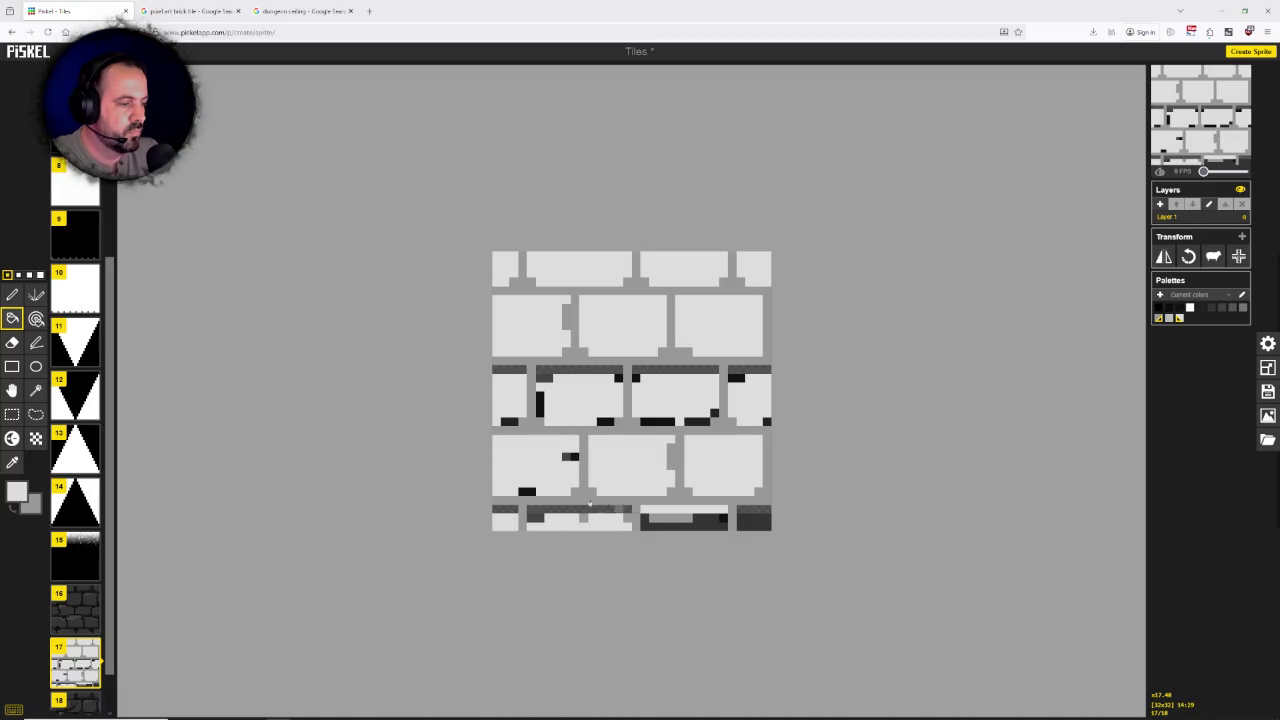
pyautogui.click(590, 506)
pyautogui.click(505, 508)
pyautogui.click(750, 508)
pyautogui.click(748, 521)
pyautogui.click(704, 525)
pyautogui.click(670, 518)
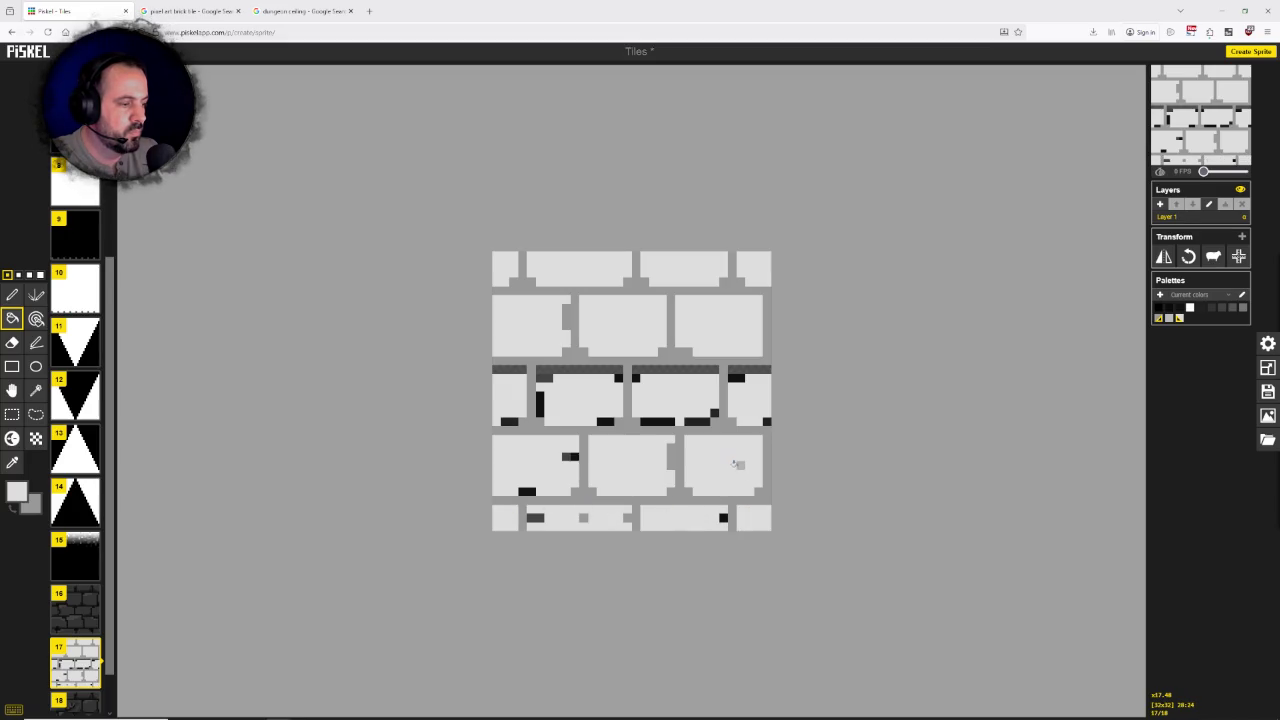
# Step: Paint out the four stray dark pixels in the bottom row with the pen
pyautogui.click(12, 294)
pyautogui.click(535, 517)
pyautogui.click(583, 517)
pyautogui.click(627, 517)
pyautogui.click(723, 517)
# Step: Paint over the leftover black marks and corner pixels on the lower and middle bricks
pyautogui.moveTo(574, 456); pyautogui.dragTo(566, 456)
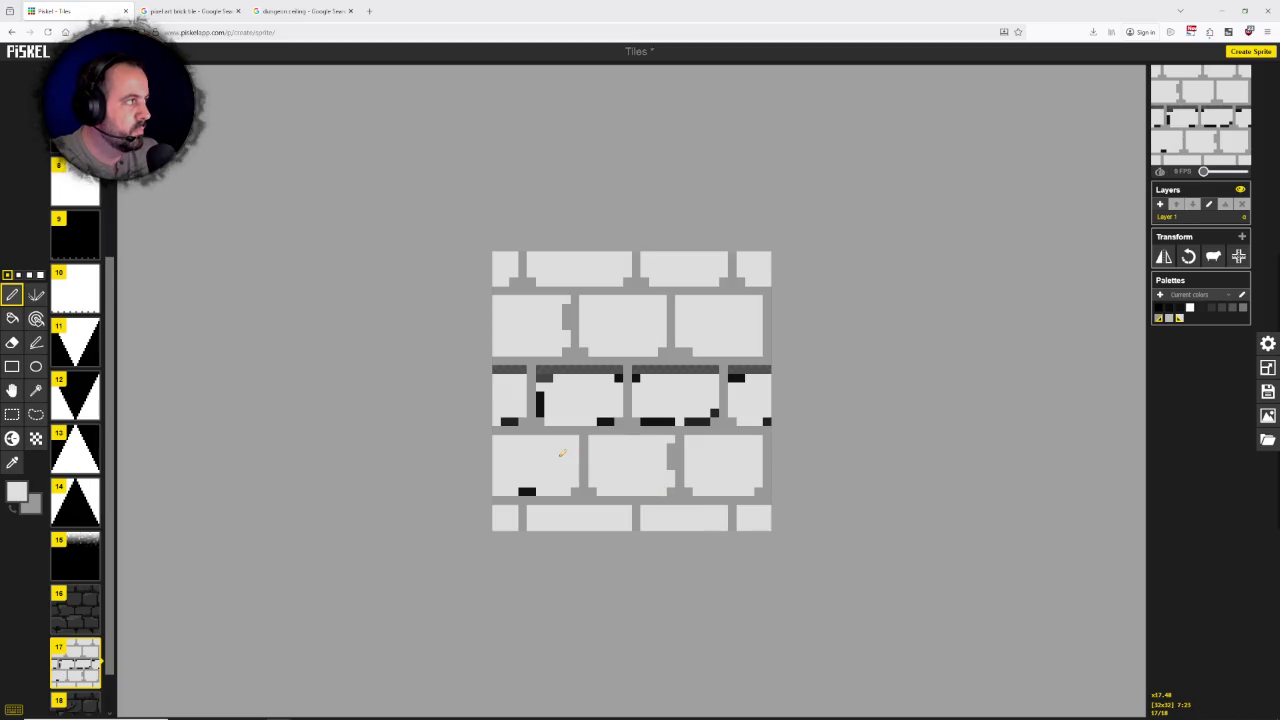
pyautogui.click(523, 491)
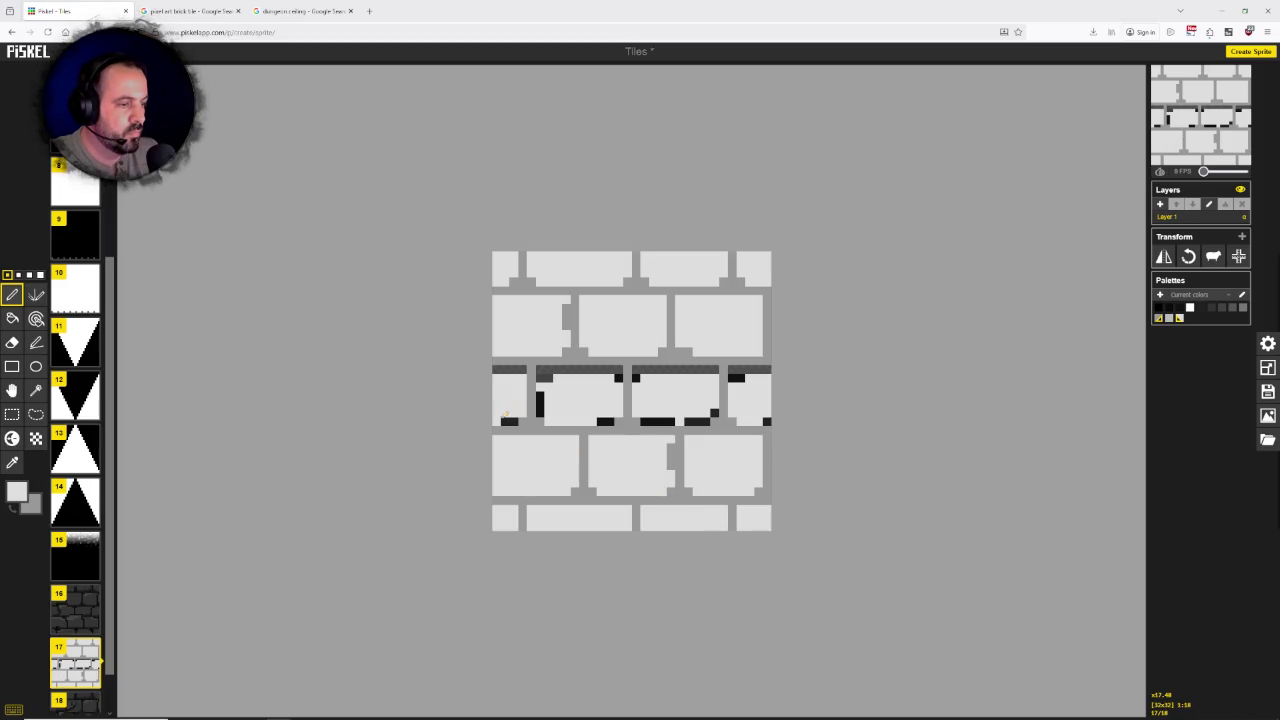
pyautogui.moveTo(540, 396); pyautogui.dragTo(544, 404)
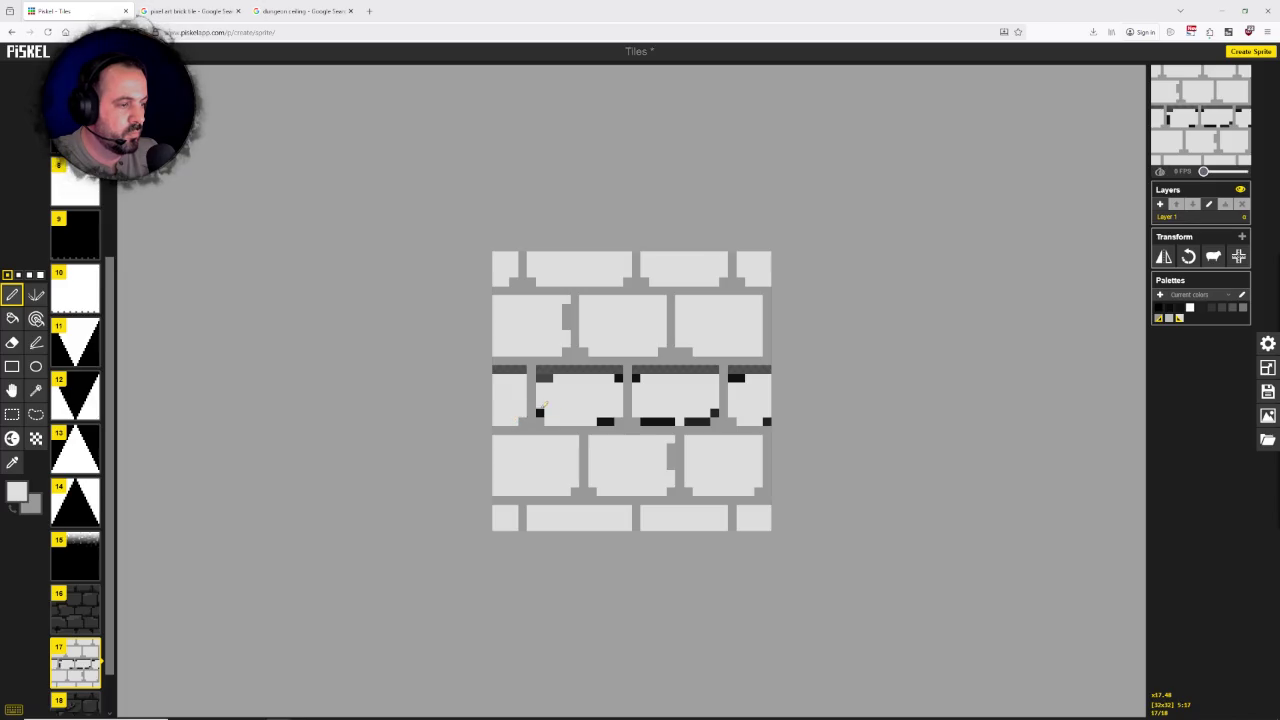
pyautogui.click(600, 421)
pyautogui.click(618, 377)
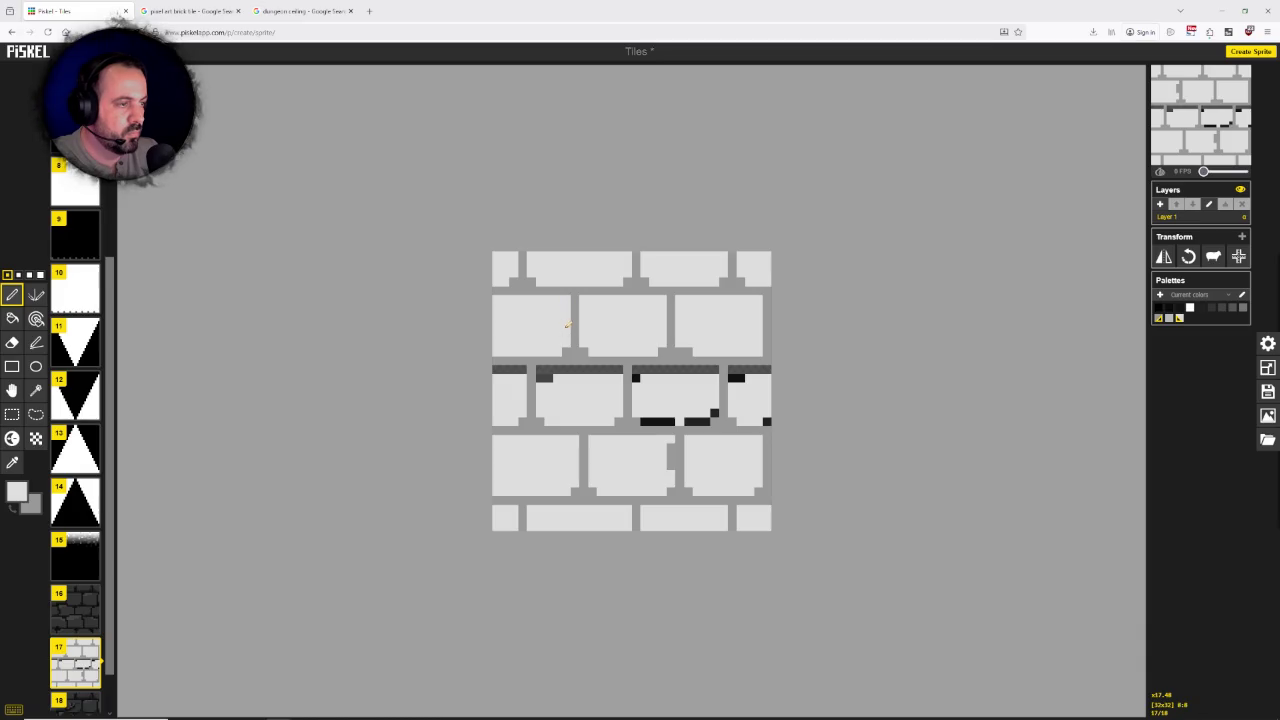
pyautogui.moveTo(648, 421); pyautogui.dragTo(703, 421)
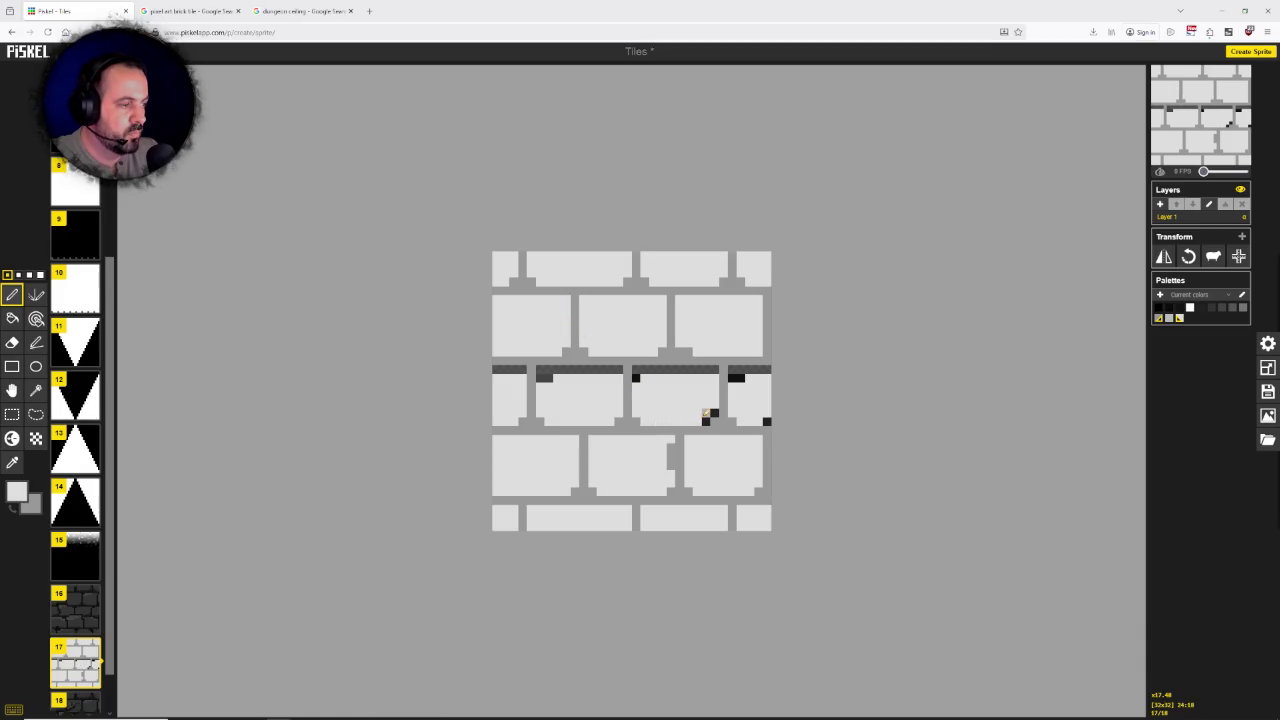
pyautogui.click(636, 378)
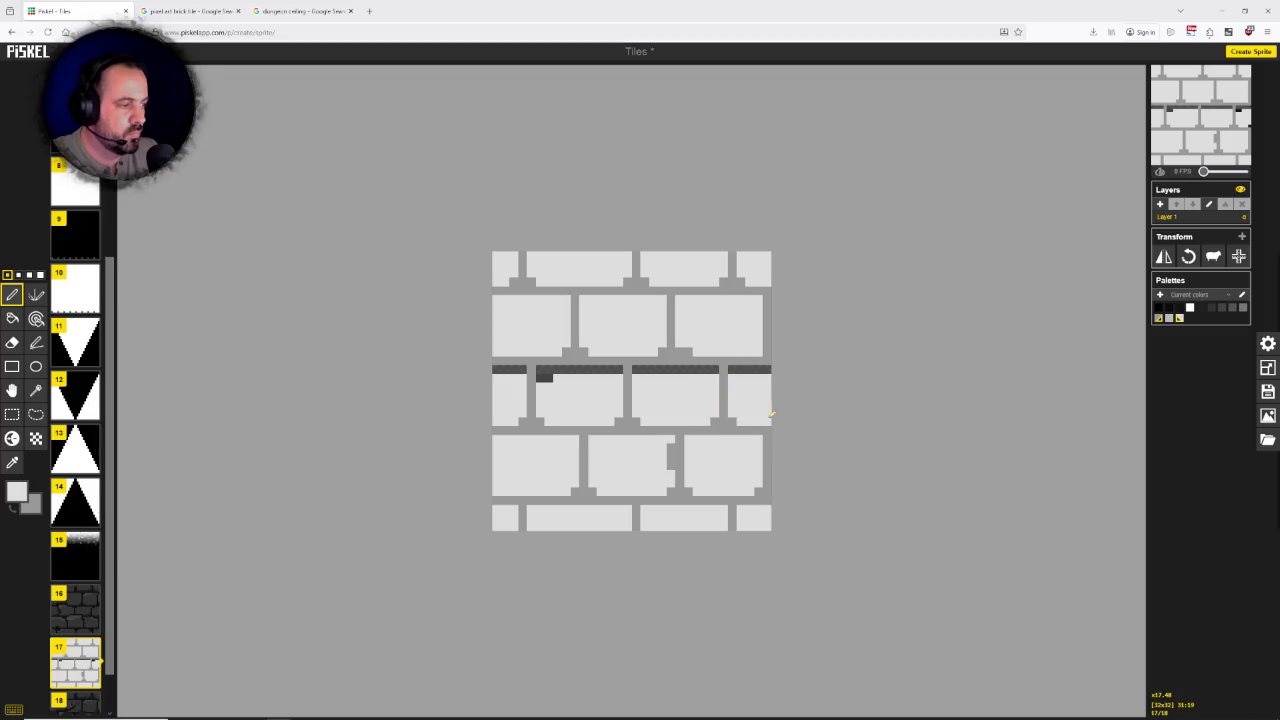
pyautogui.moveTo(540, 378); pyautogui.dragTo(770, 369)
# Step: Zoom in to check the canvas and paint out the dark notch in the middle brick
pyautogui.click(12, 318)
pyautogui.scroll(-1, 695, 420)
pyautogui.scroll(-2, 697, 430)
pyautogui.scroll(-1, 697, 432)
pyautogui.scroll(3, 680, 440)
pyautogui.scroll(1, 666, 443)
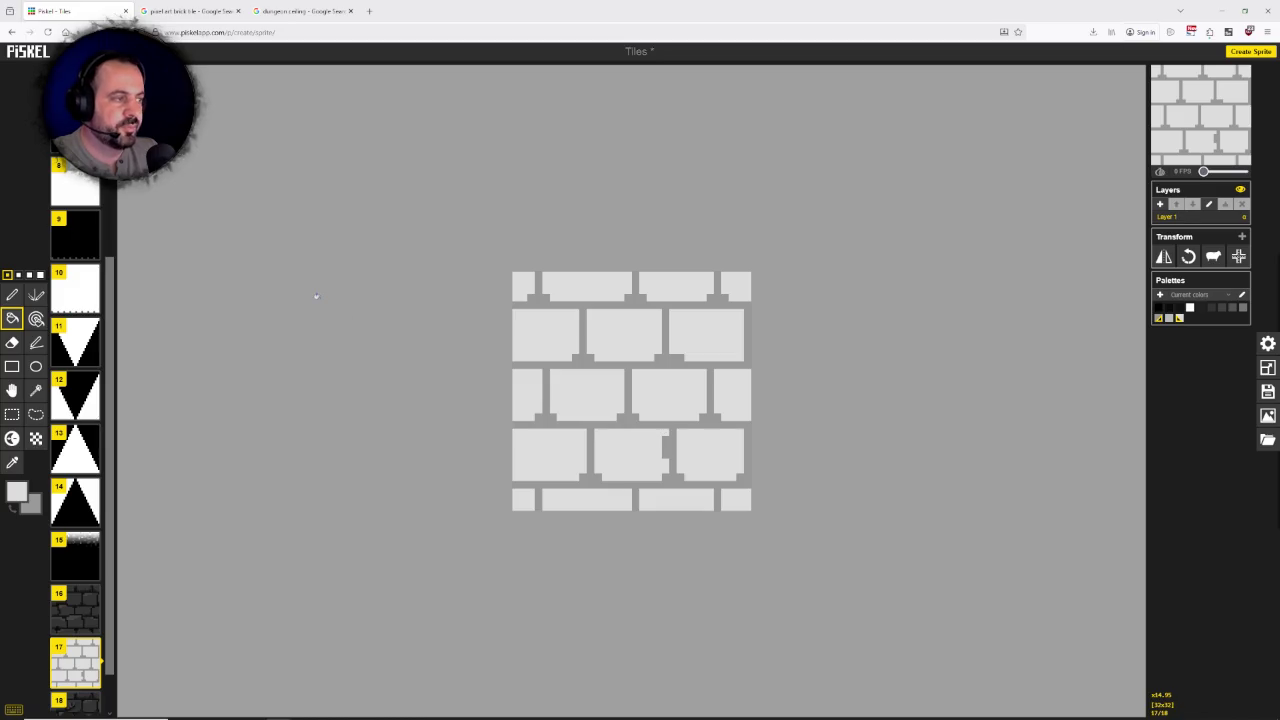
pyautogui.click(12, 294)
pyautogui.moveTo(666, 458); pyautogui.dragTo(663, 435)
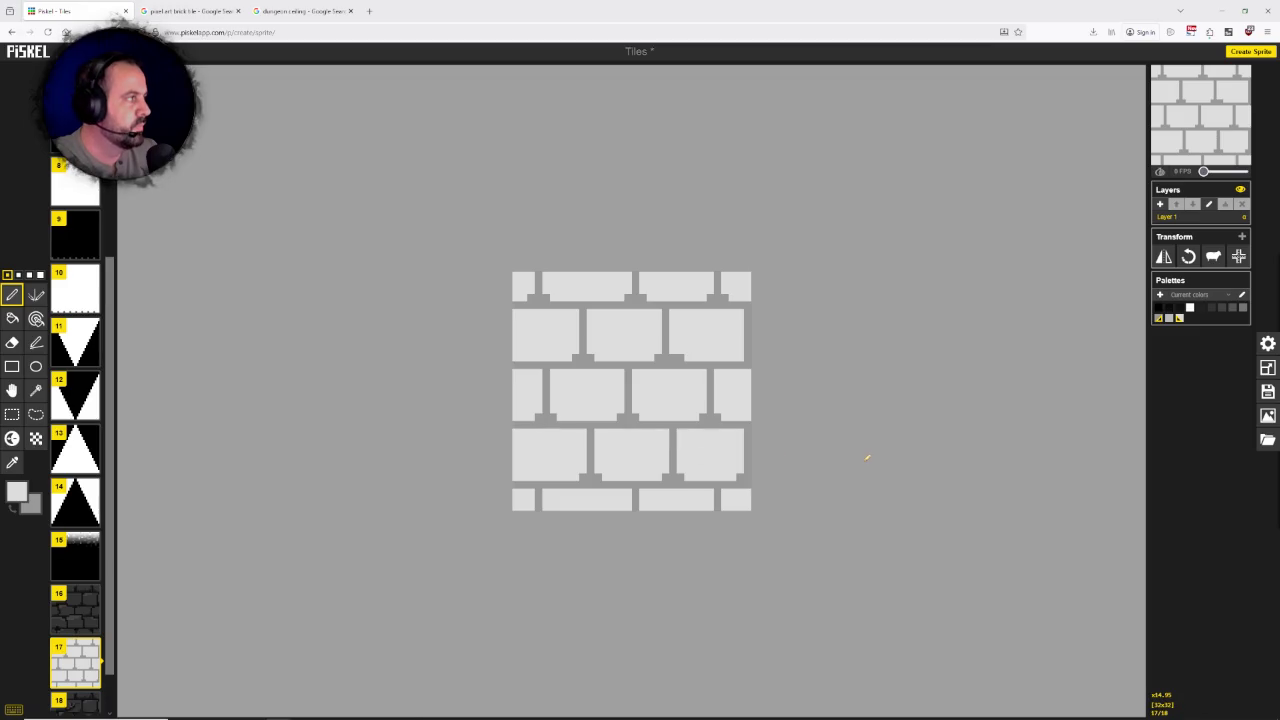
pyautogui.scroll(1, 770, 445)
pyautogui.scroll(-1, 748, 448)
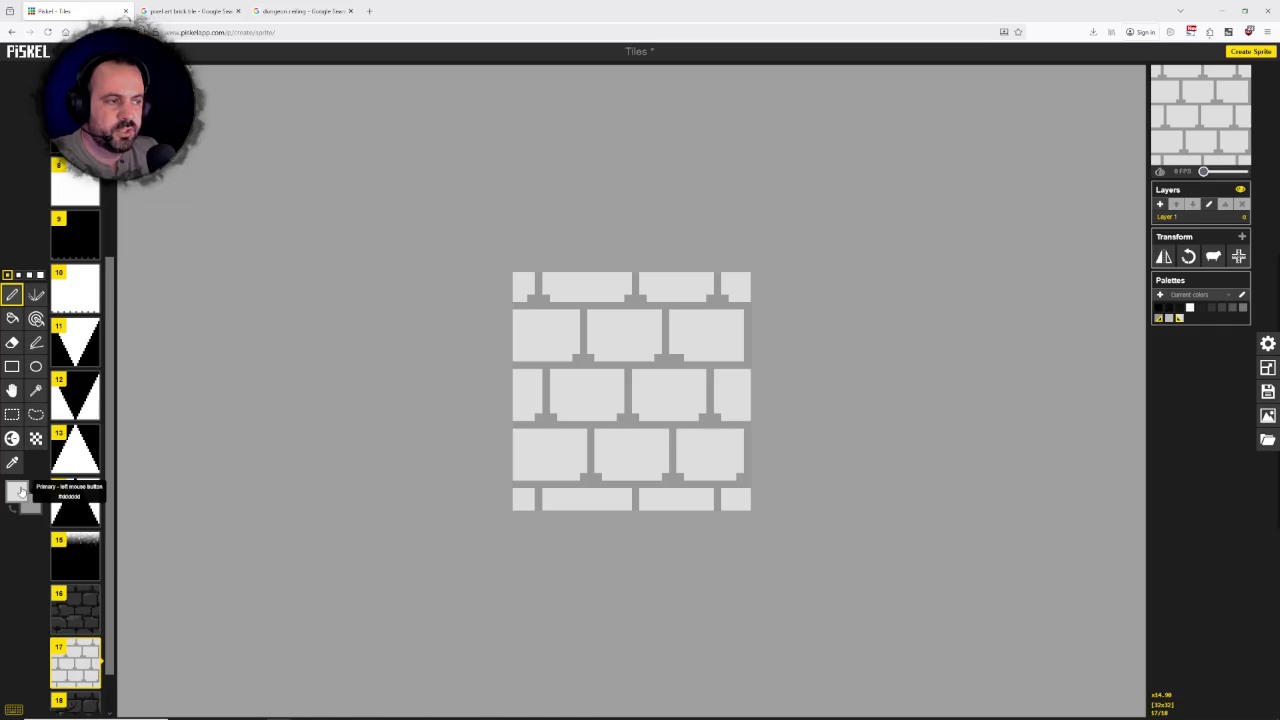
# Step: Set the drawing colour to #b0b0b0 and fill the upper and third-row bricks with it
pyautogui.click(20, 491)
pyautogui.click(102, 584)
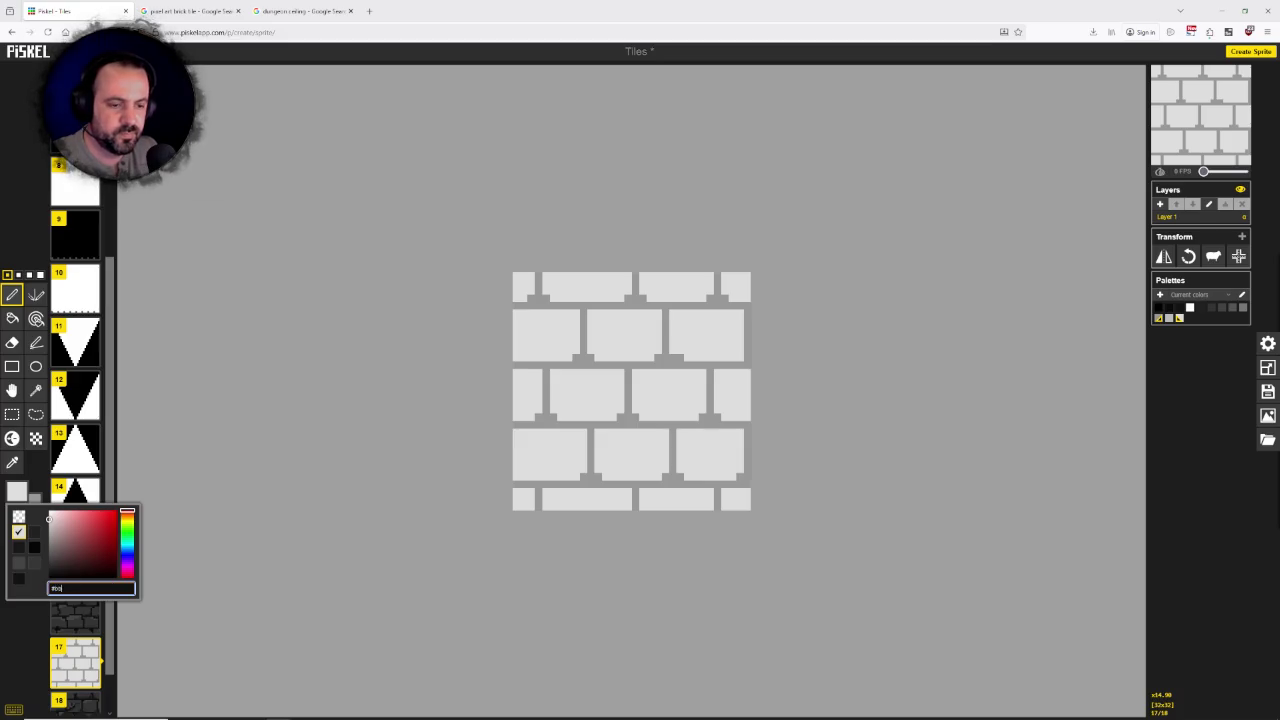
pyautogui.write('b0b0')
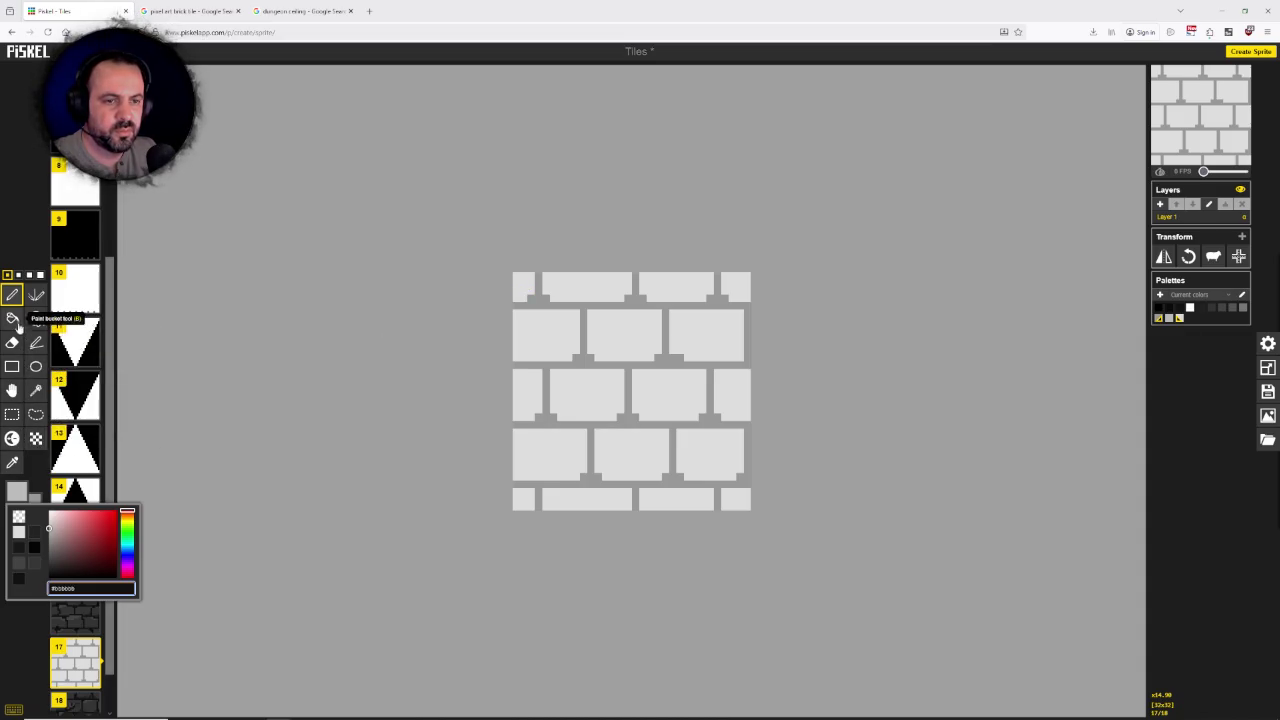
pyautogui.click(12, 318)
pyautogui.click(625, 335)
pyautogui.click(589, 399)
pyautogui.click(660, 393)
pyautogui.click(730, 395)
# Step: Fill the fourth-row and bottom-row bricks with the #b0b0b0 mid grey
pyautogui.click(703, 450)
pyautogui.click(630, 450)
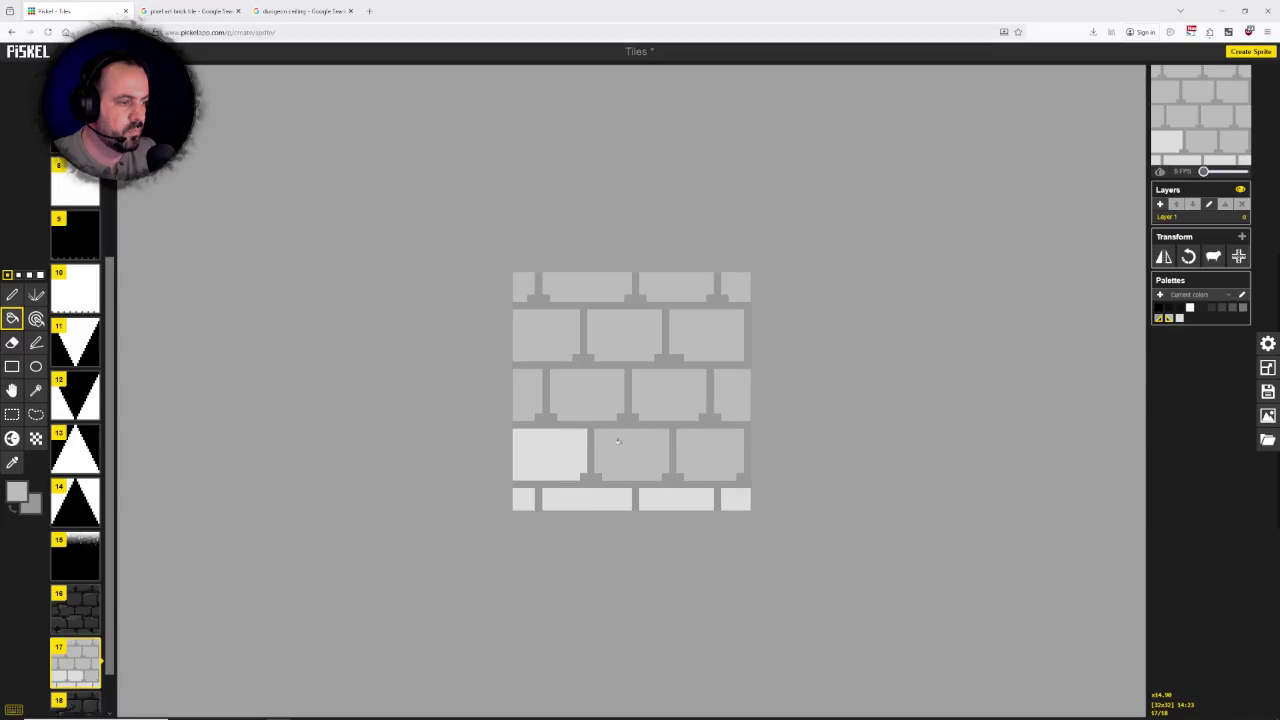
pyautogui.click(550, 452)
pyautogui.click(528, 499)
pyautogui.click(560, 500)
pyautogui.click(674, 498)
pyautogui.click(735, 499)
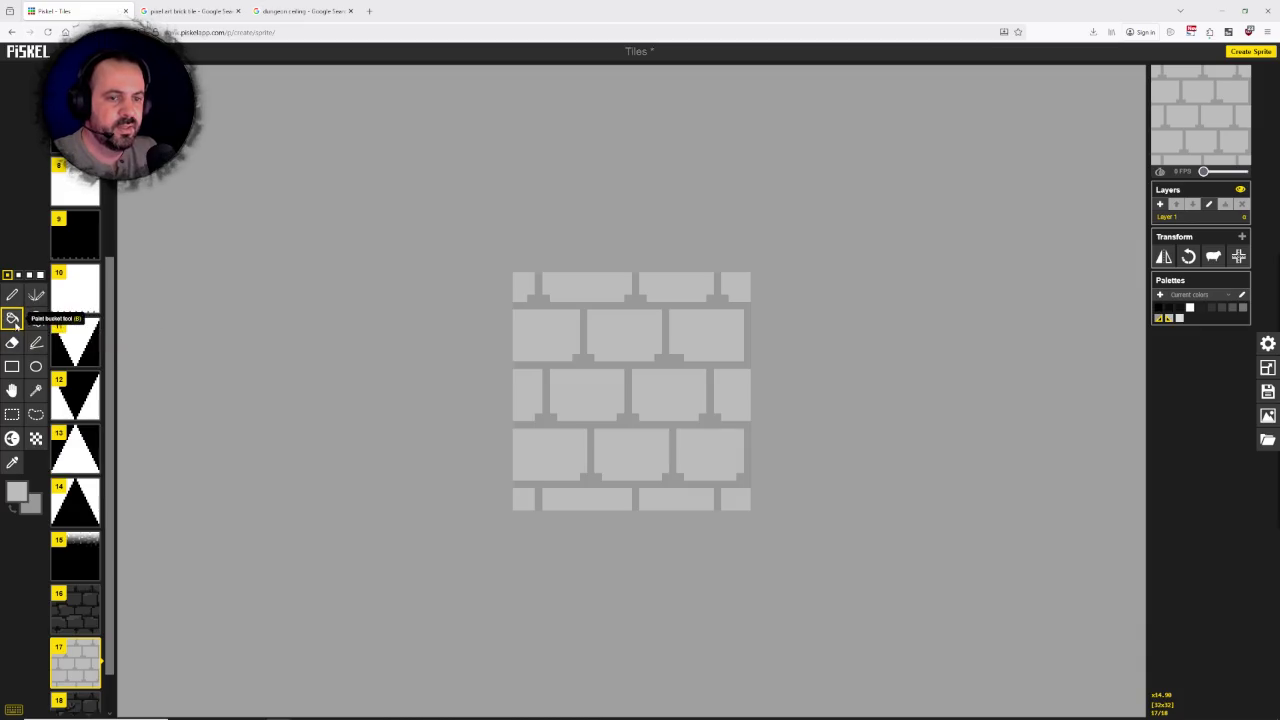
# Step: Change the drawing colour to #cccccc for highlights and return to the pen
pyautogui.click(16, 491)
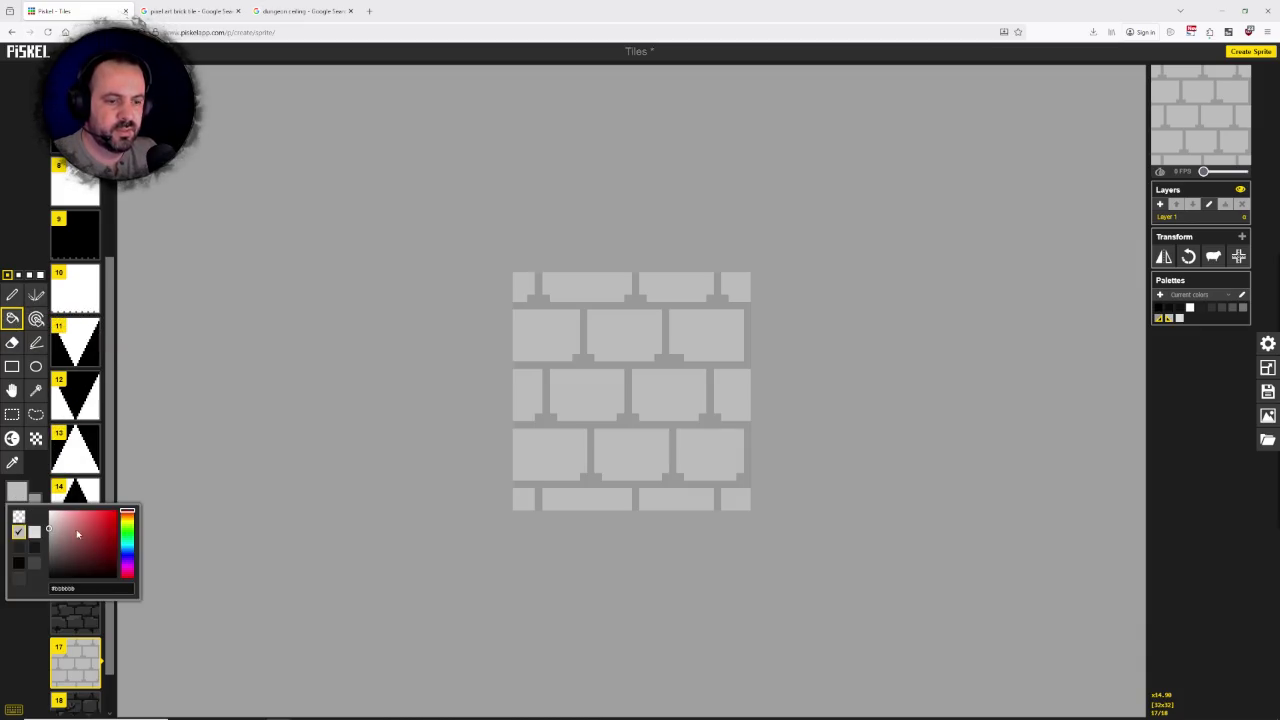
pyautogui.click(63, 588)
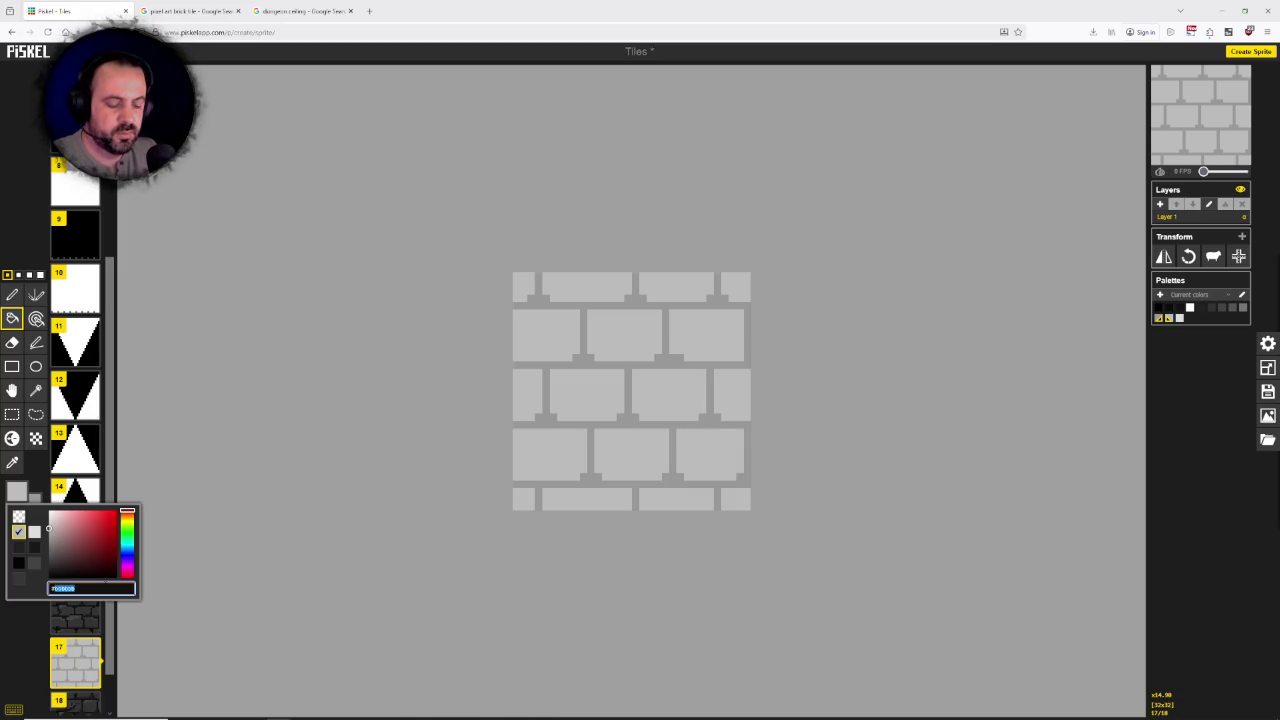
pyautogui.write('#cccccc')
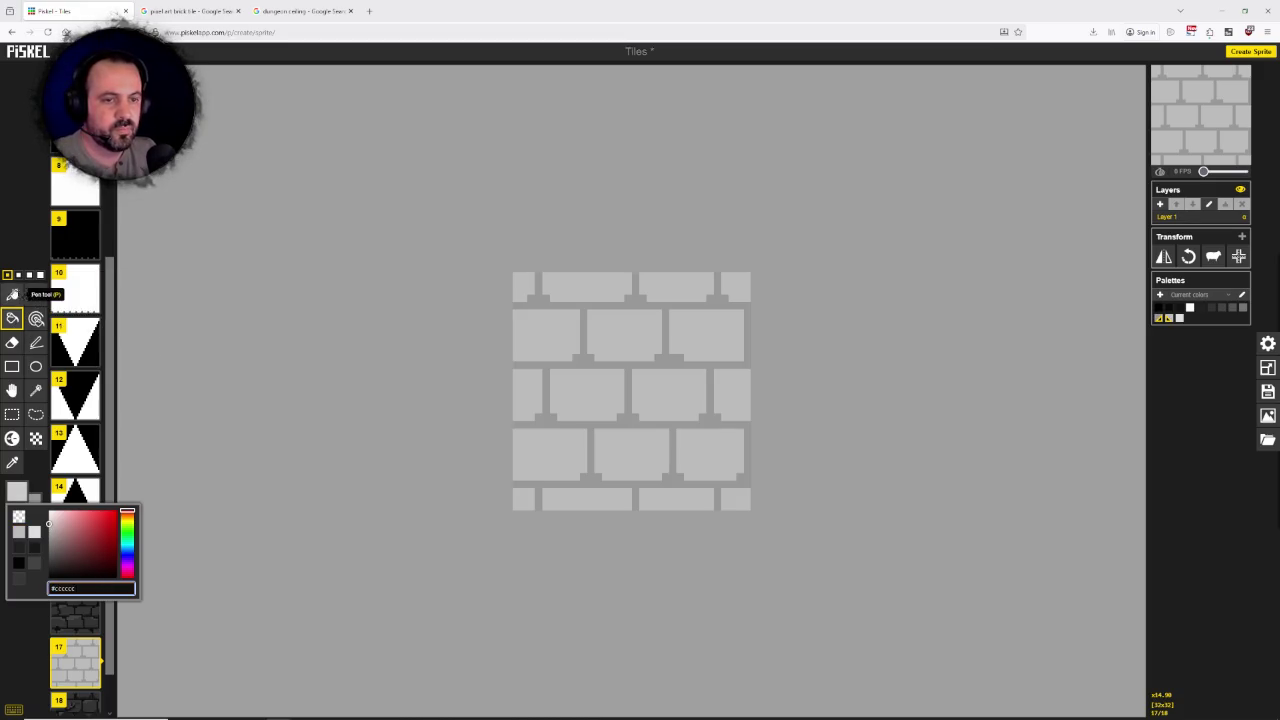
pyautogui.click(12, 294)
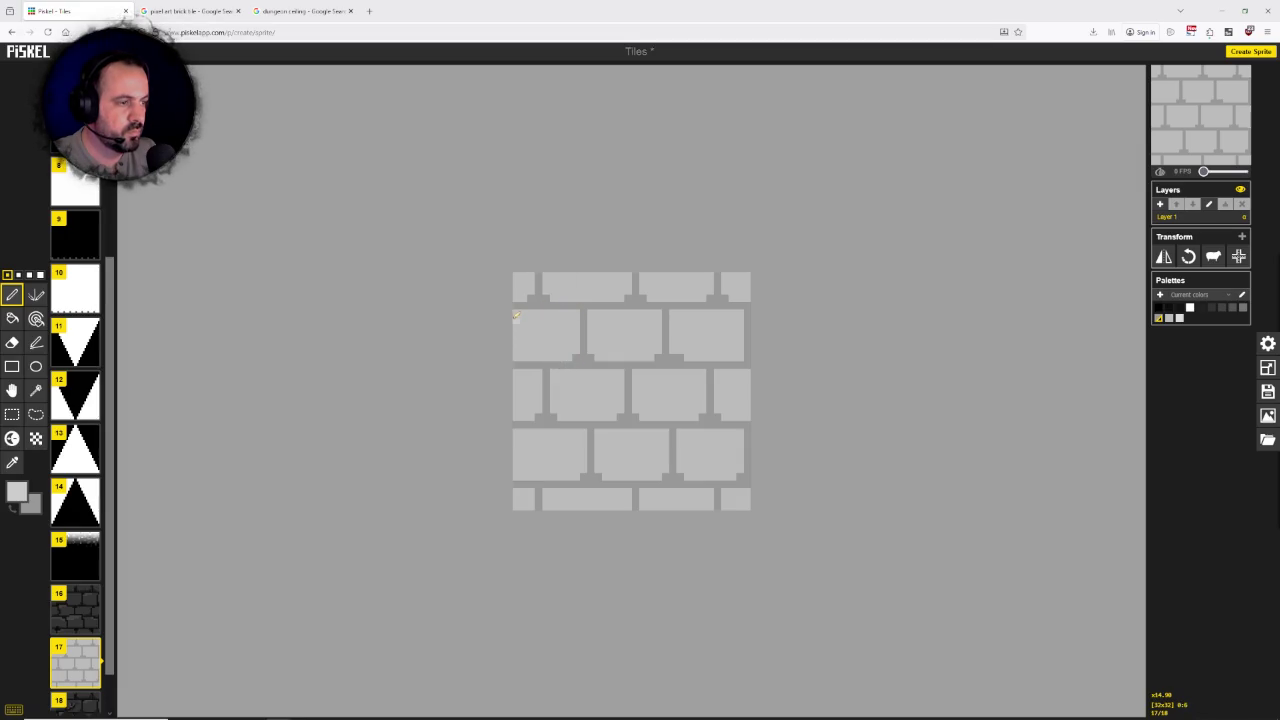
# Step: Paint #cccccc highlights along the top and left edges of the second- through bottom-row bricks
pyautogui.moveTo(516, 316); pyautogui.dragTo(580, 315)
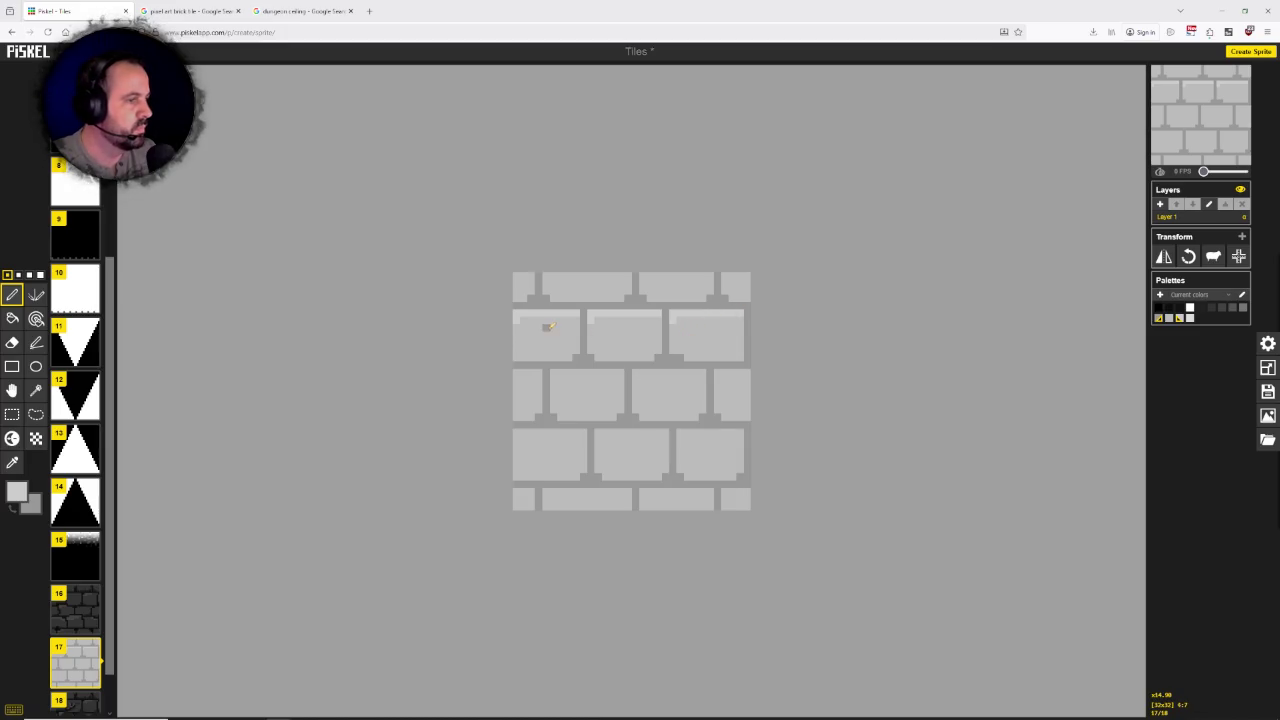
pyautogui.moveTo(516, 324); pyautogui.dragTo(520, 349)
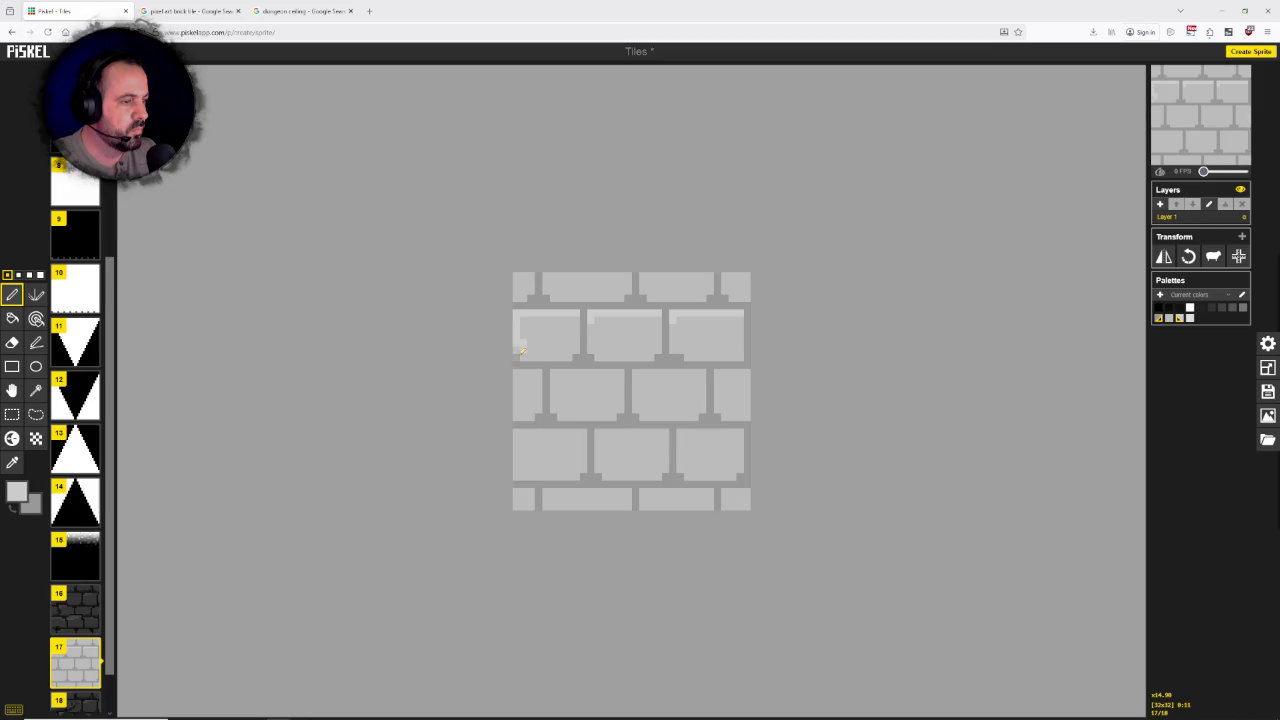
pyautogui.hotkey('ctrl', 'z')
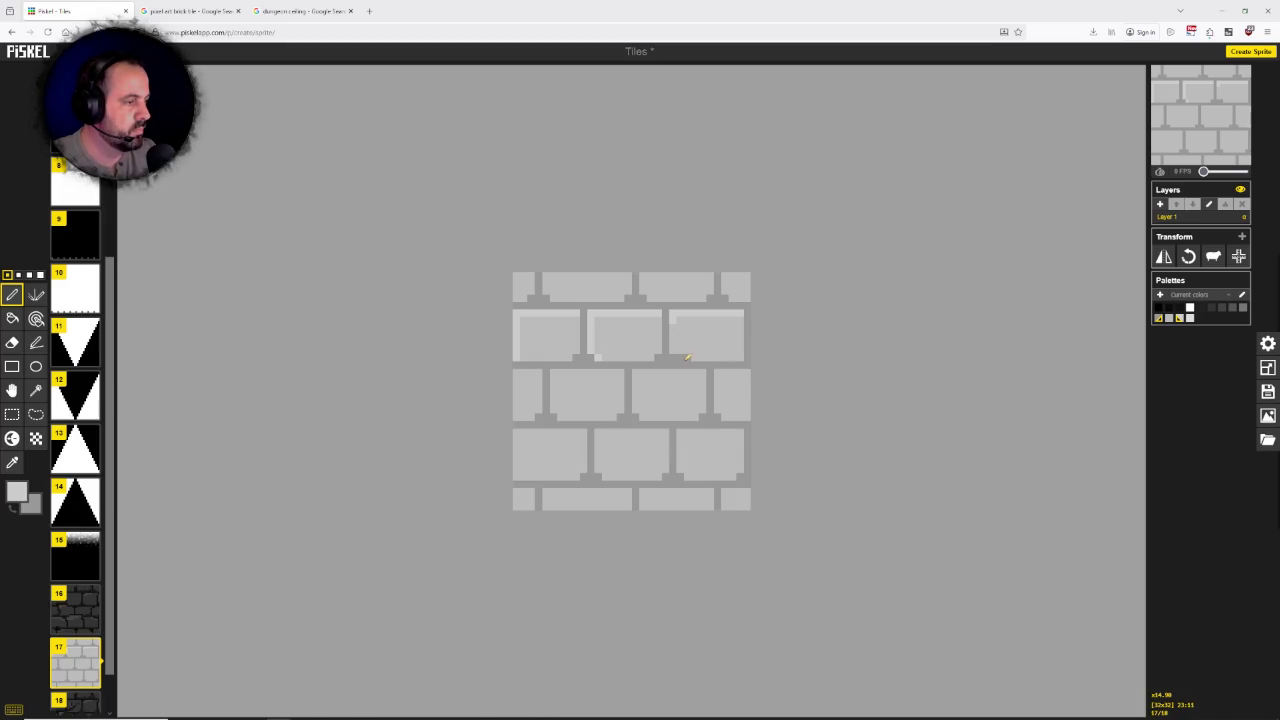
pyautogui.click(732, 313)
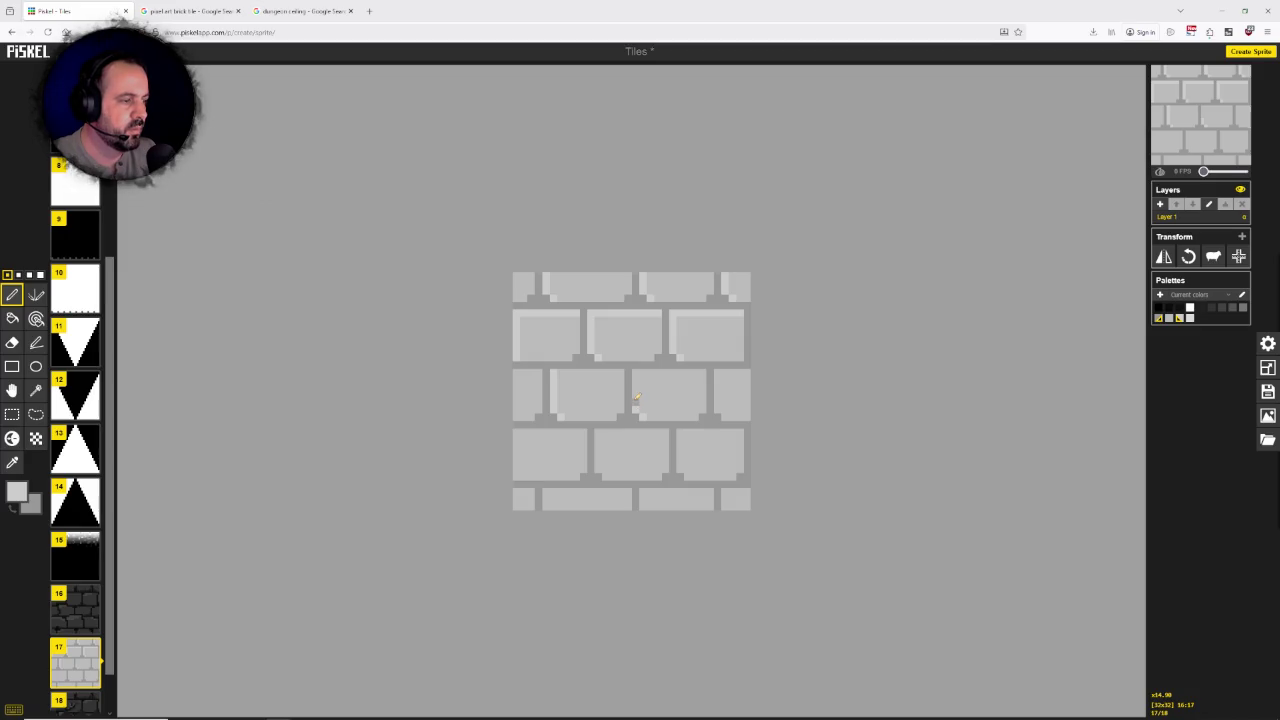
pyautogui.moveTo(718, 412); pyautogui.dragTo(718, 377)
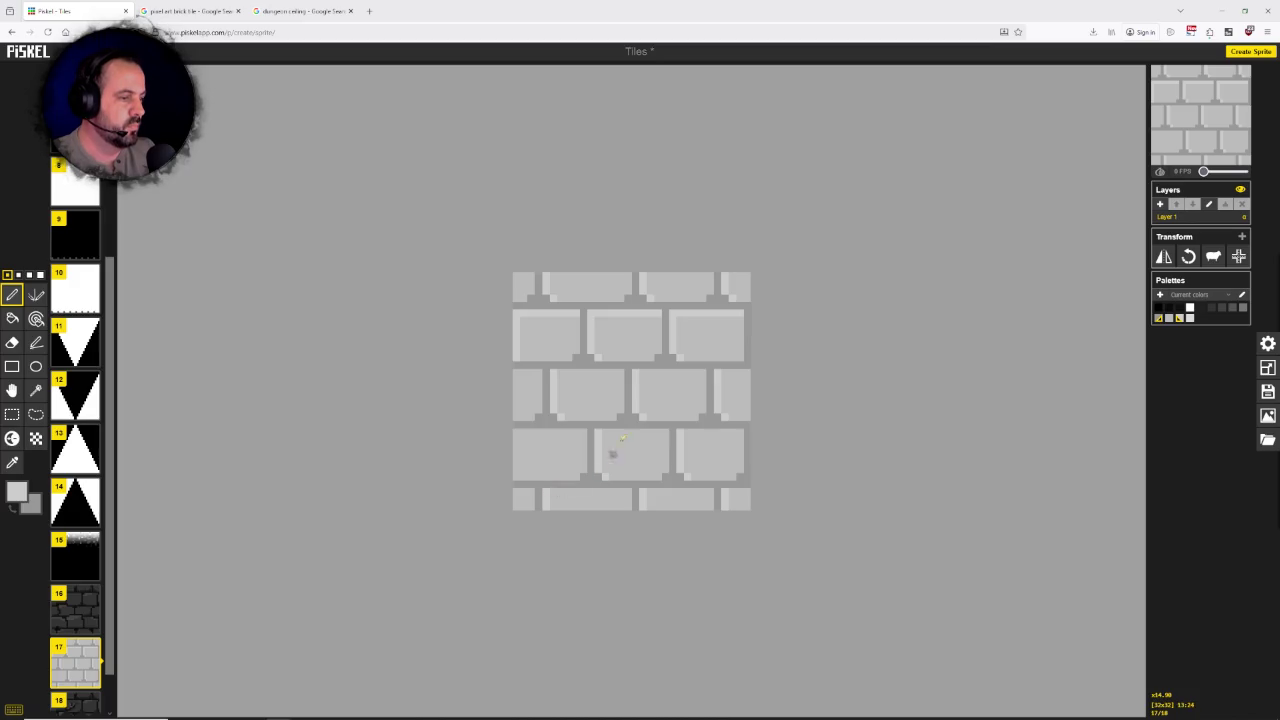
pyautogui.moveTo(625, 430); pyautogui.dragTo(672, 431)
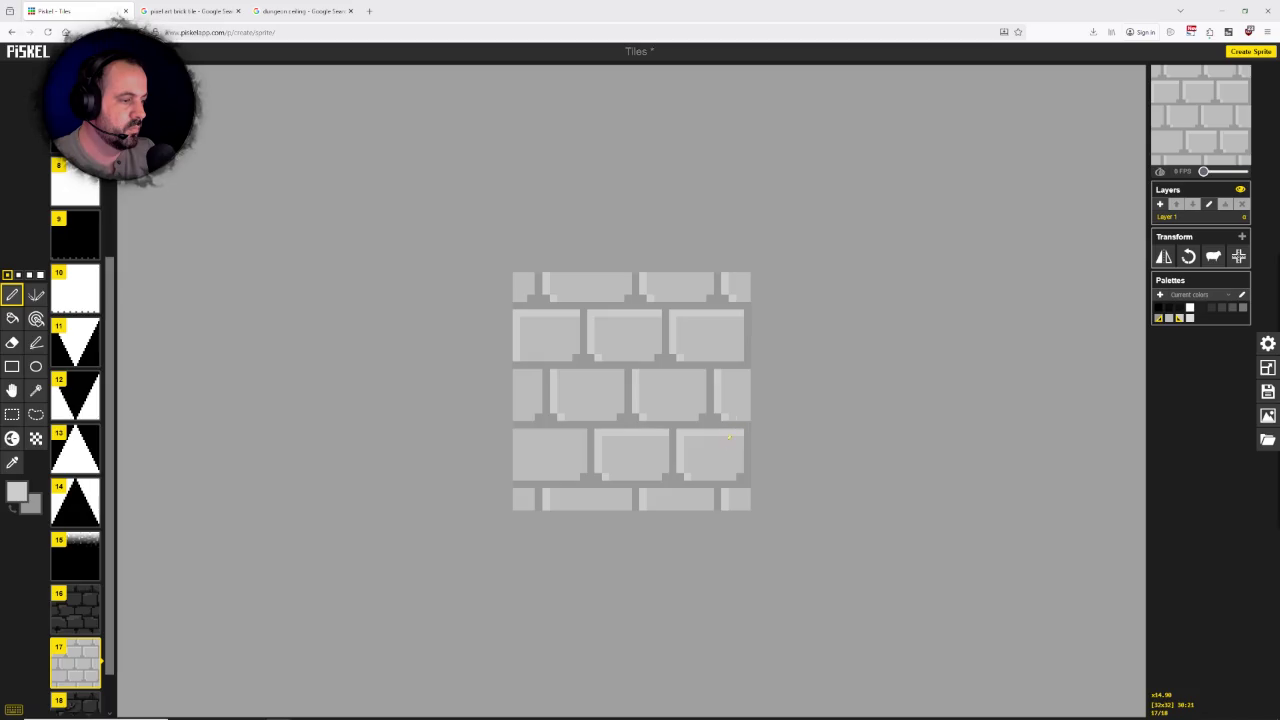
pyautogui.moveTo(649, 491); pyautogui.dragTo(704, 488)
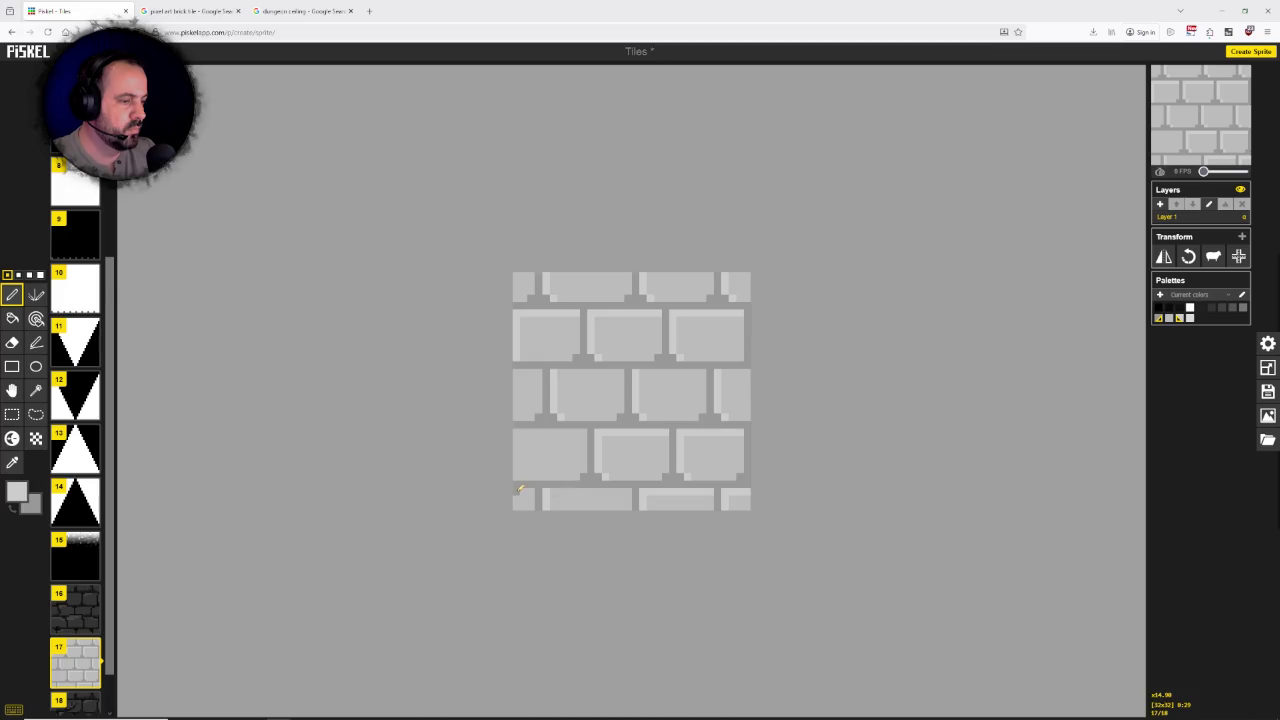
pyautogui.moveTo(553, 491); pyautogui.dragTo(612, 490)
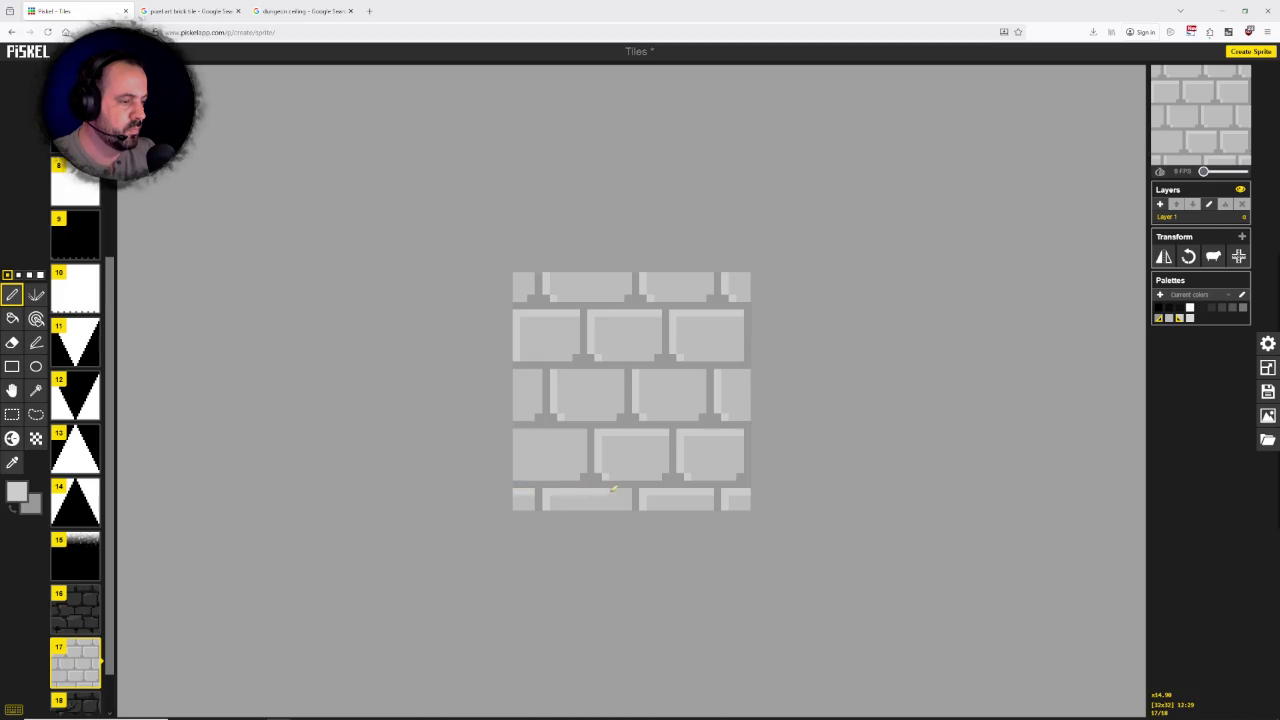
pyautogui.moveTo(514, 430); pyautogui.dragTo(560, 428)
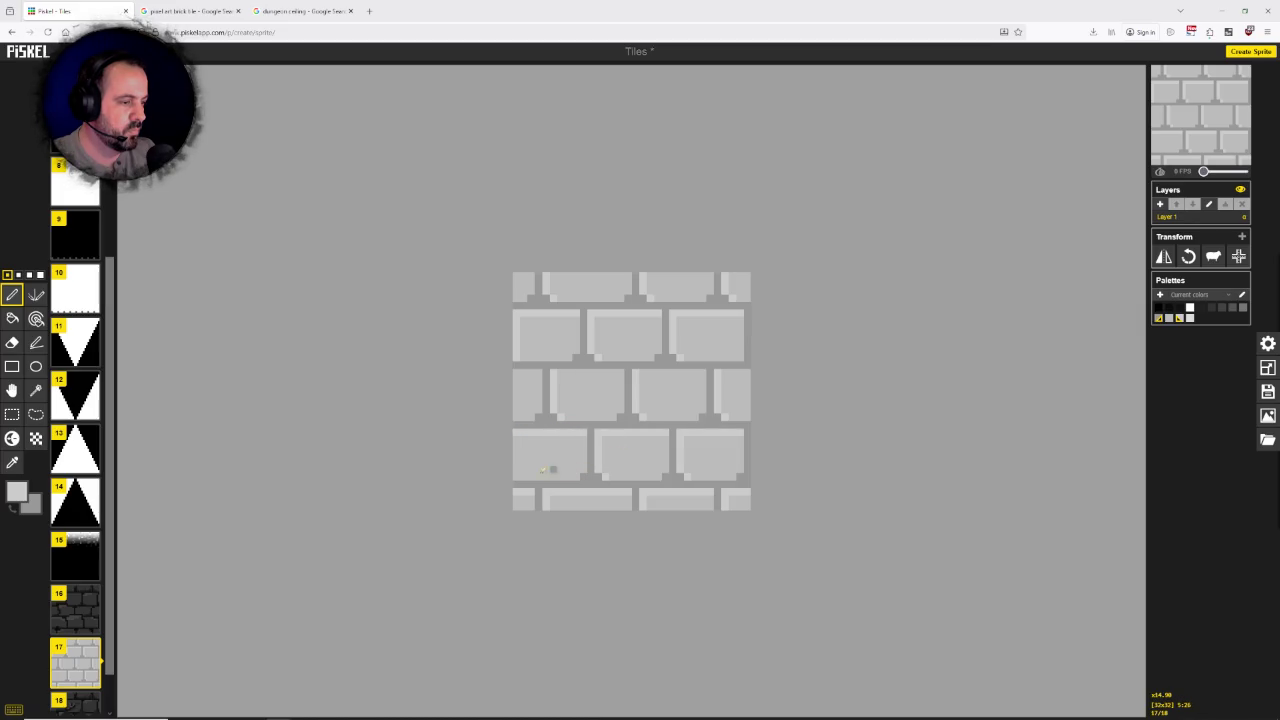
pyautogui.moveTo(517, 466); pyautogui.dragTo(518, 439)
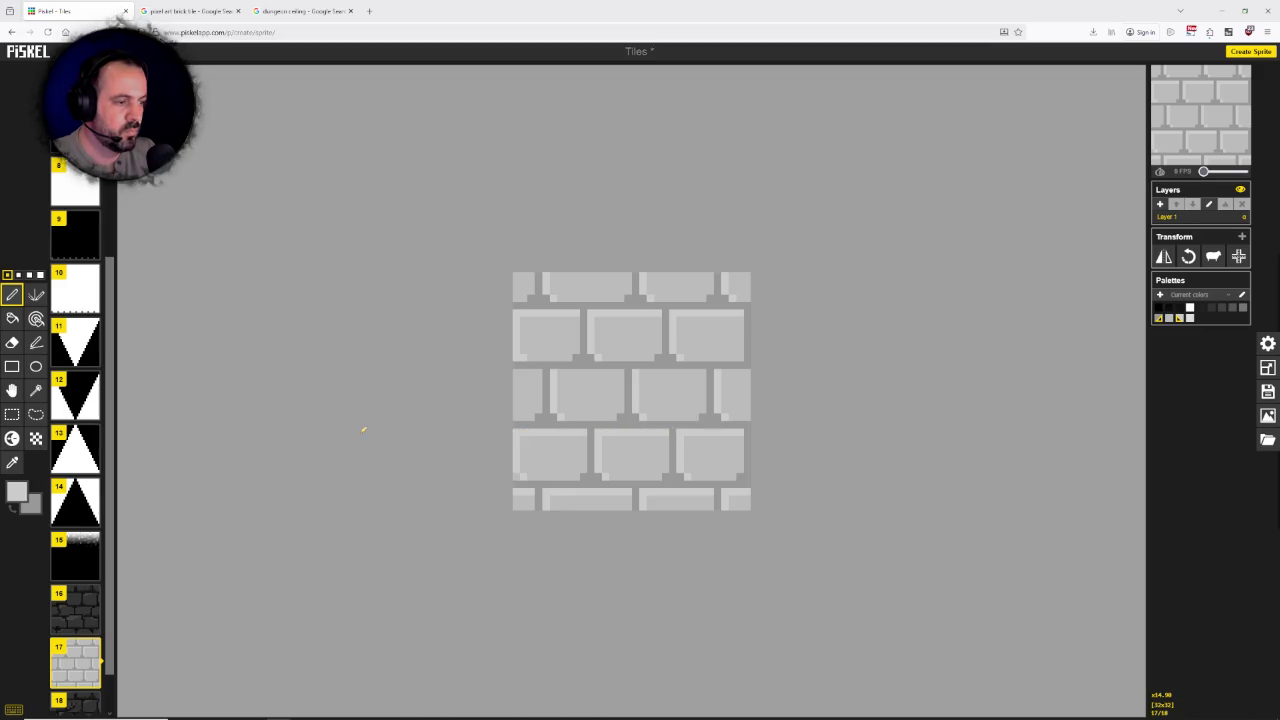
# Step: Sample the mortar grey and a lighter brick grey, then highlight a middle-row brick's top edge
pyautogui.click(12, 462)
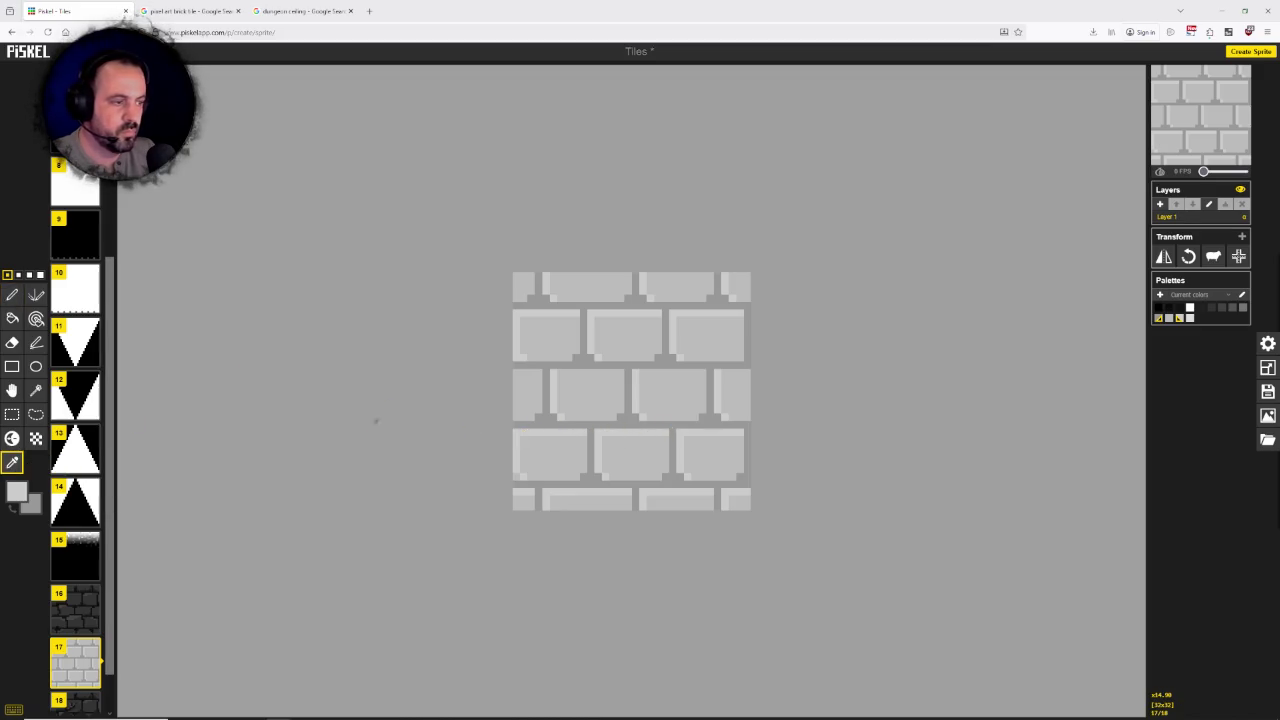
pyautogui.click(540, 363)
pyautogui.click(12, 294)
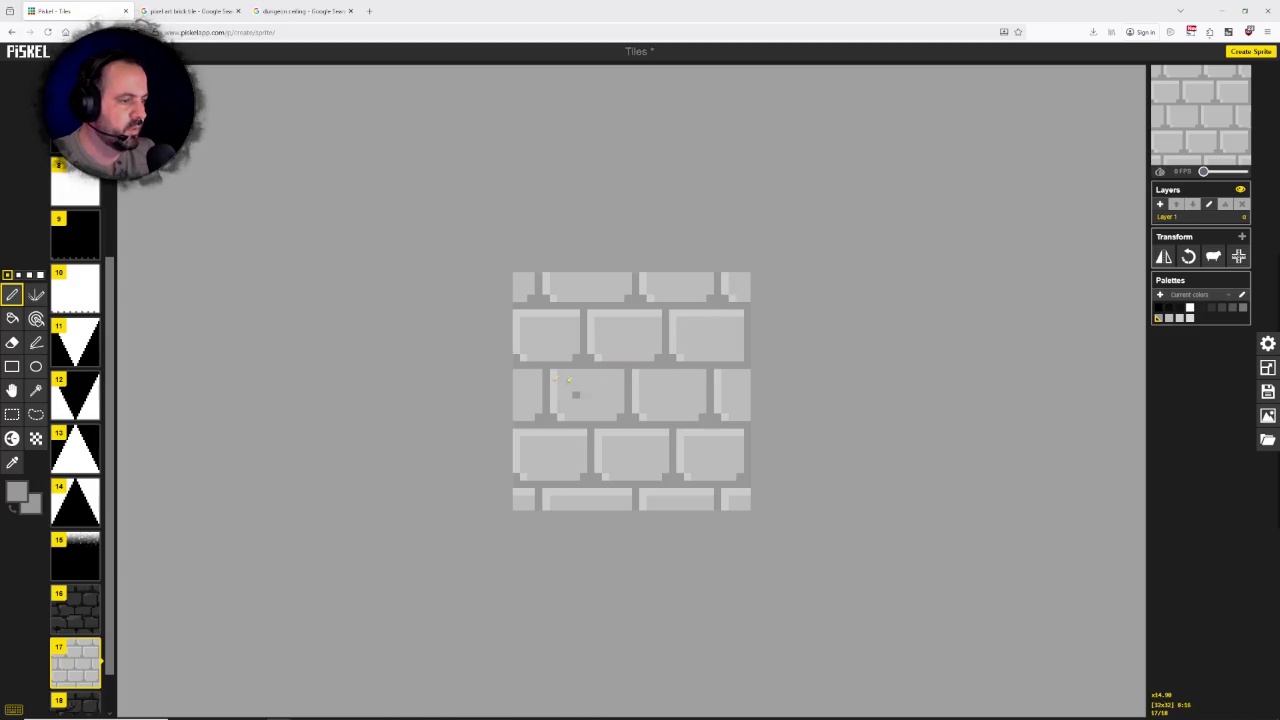
pyautogui.click(12, 462)
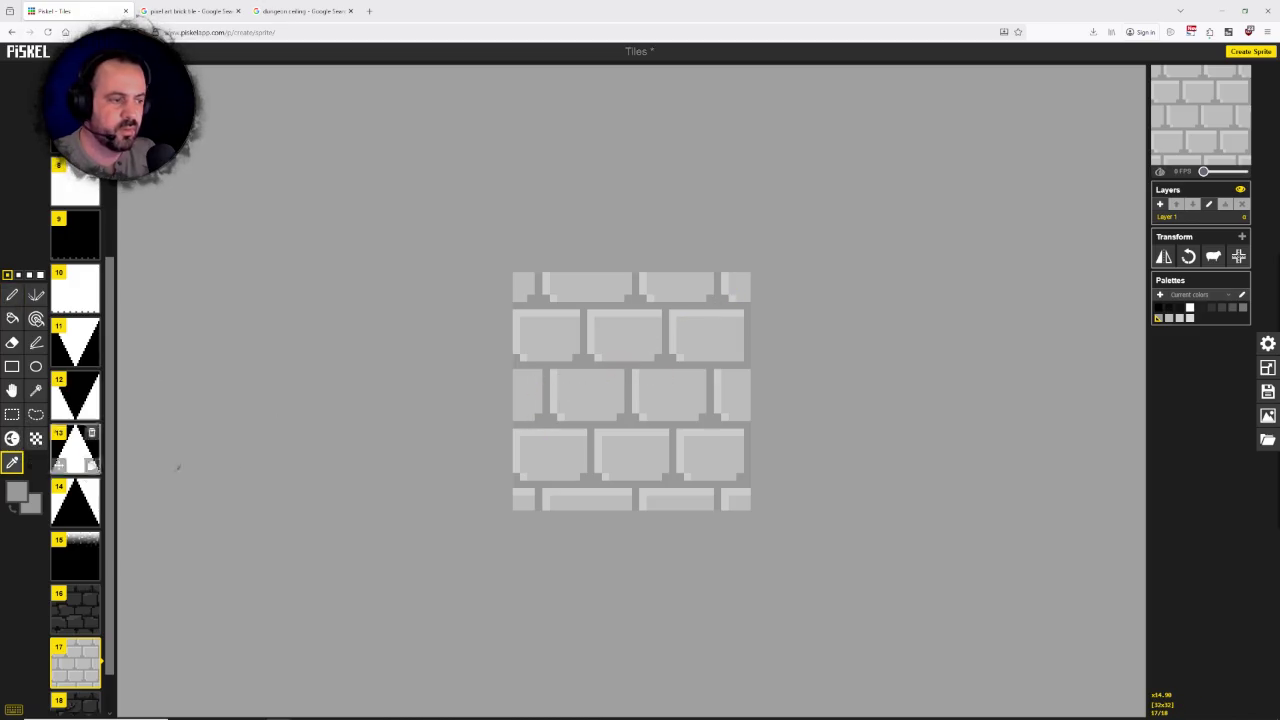
pyautogui.click(541, 430)
pyautogui.click(12, 294)
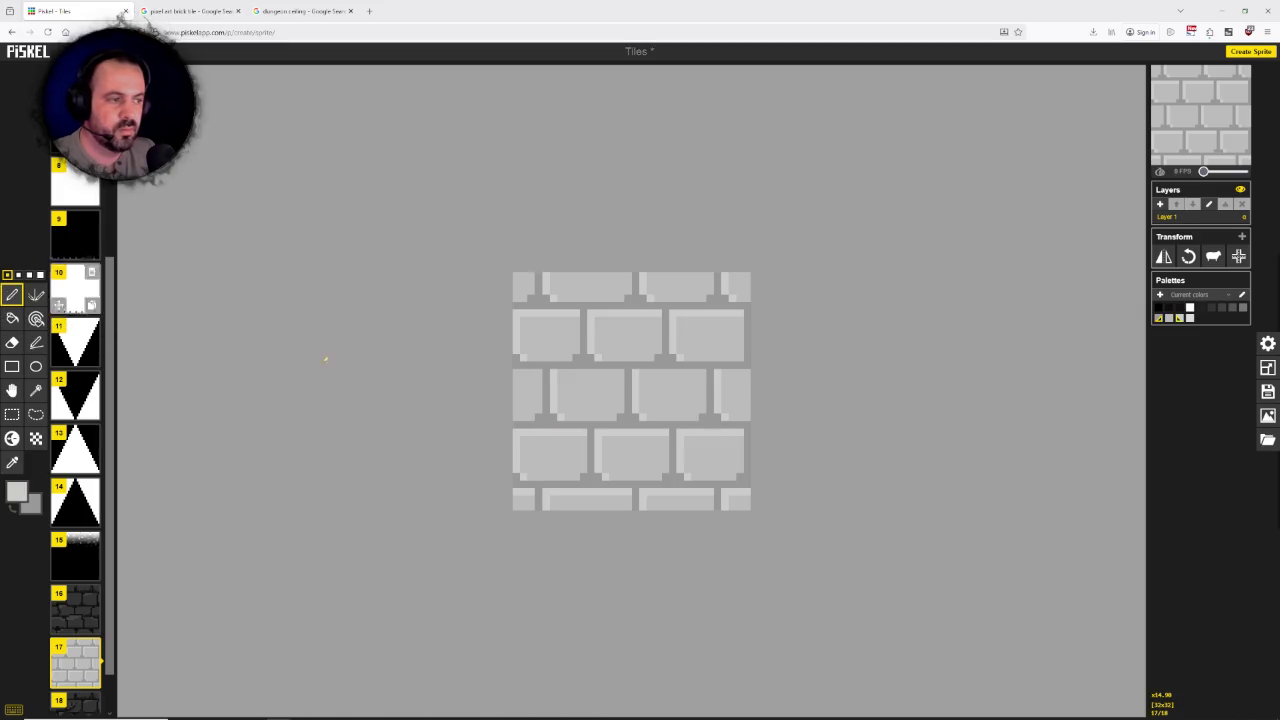
pyautogui.moveTo(562, 371); pyautogui.dragTo(687, 369)
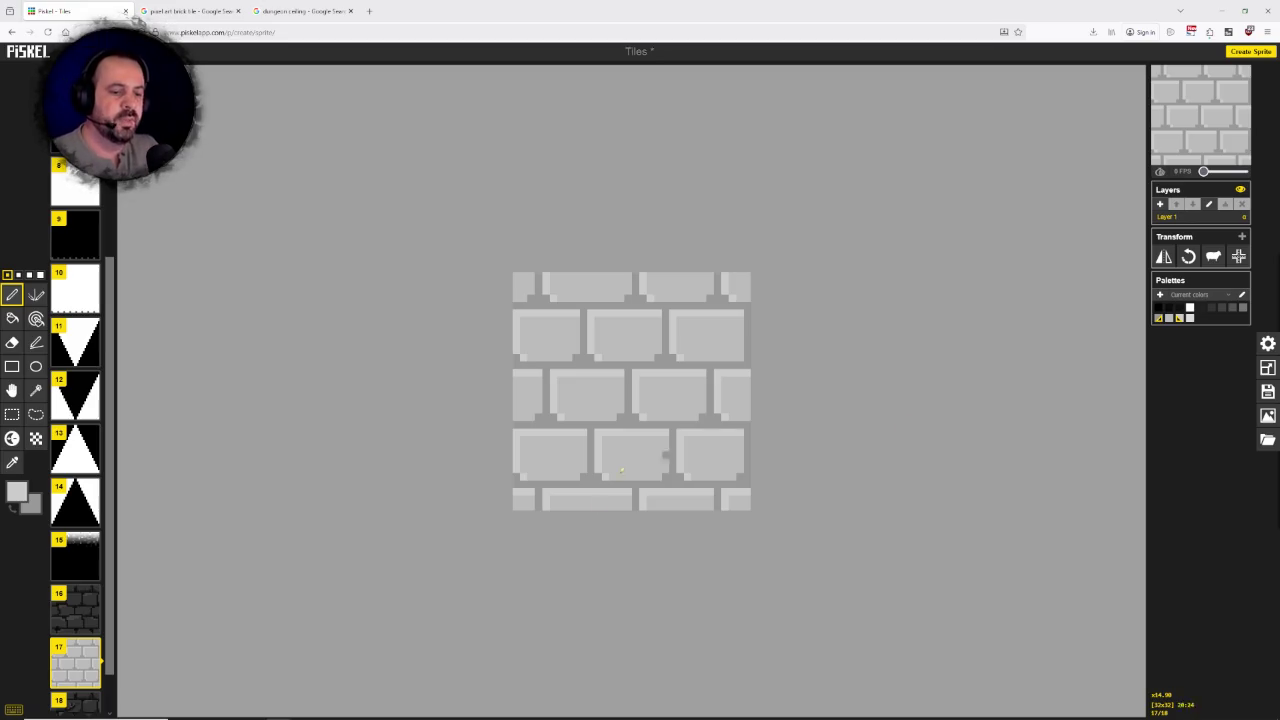
pyautogui.scroll(-1, 75, 620)
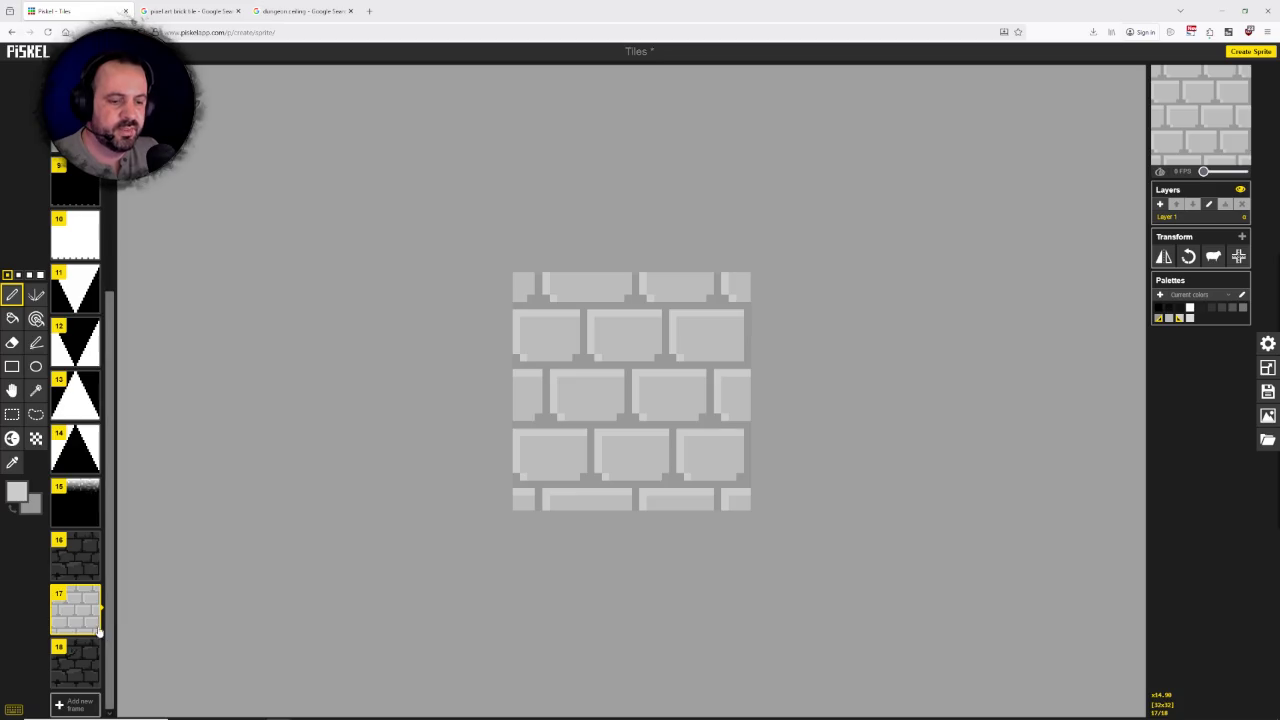
# Step: Move light brick frame 17 below frame 18, add a dark pixel, and duplicate it as frame 19
pyautogui.moveTo(60, 622); pyautogui.dragTo(92, 670)
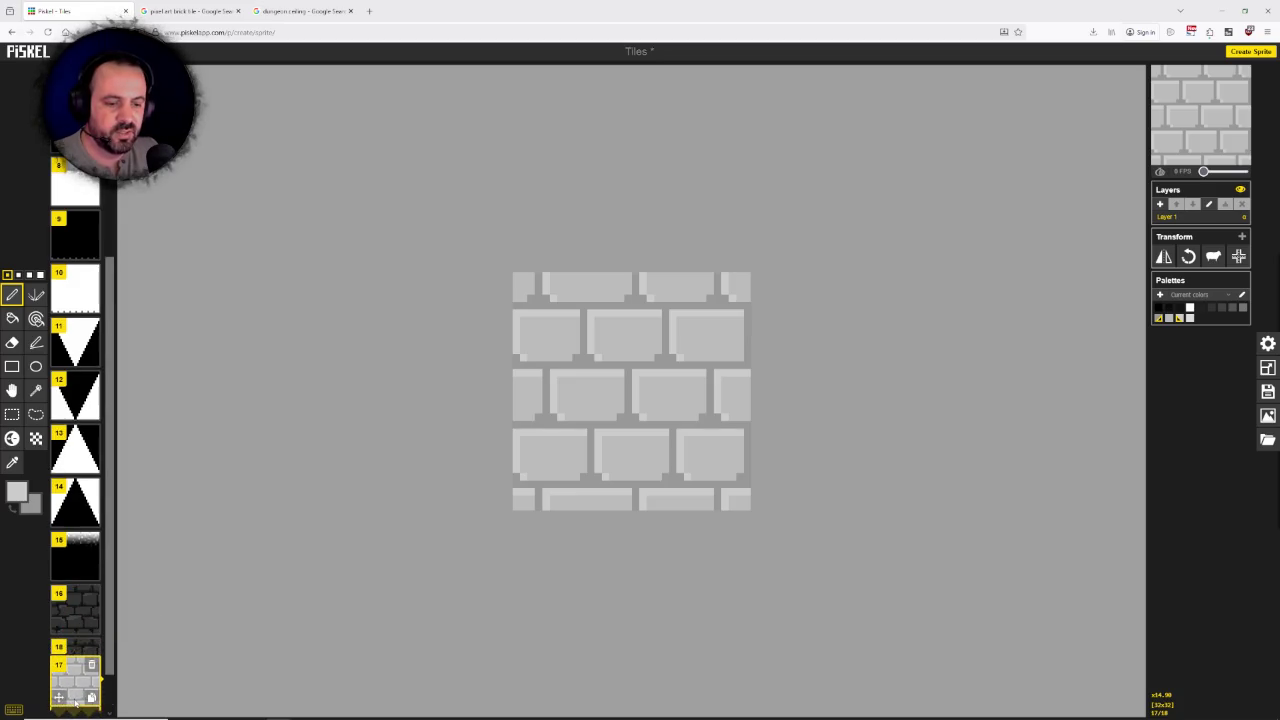
pyautogui.scroll(-1, 90, 660)
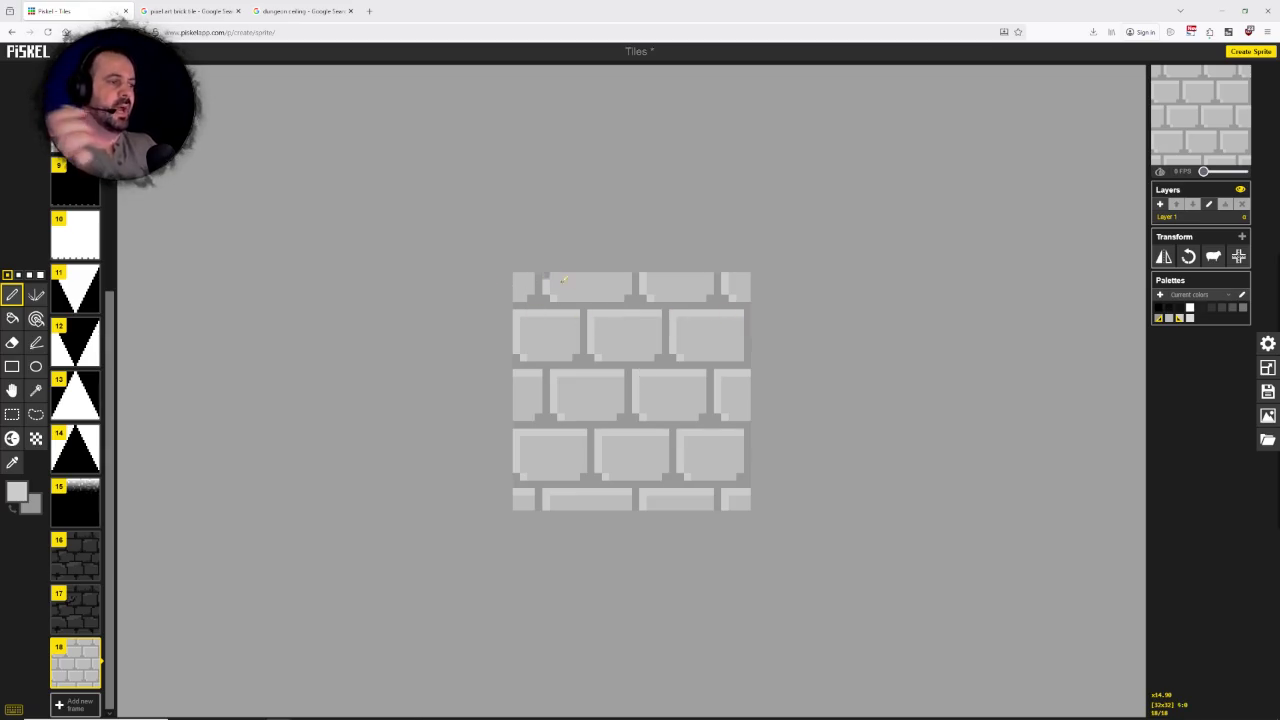
pyautogui.rightClick(522, 292)
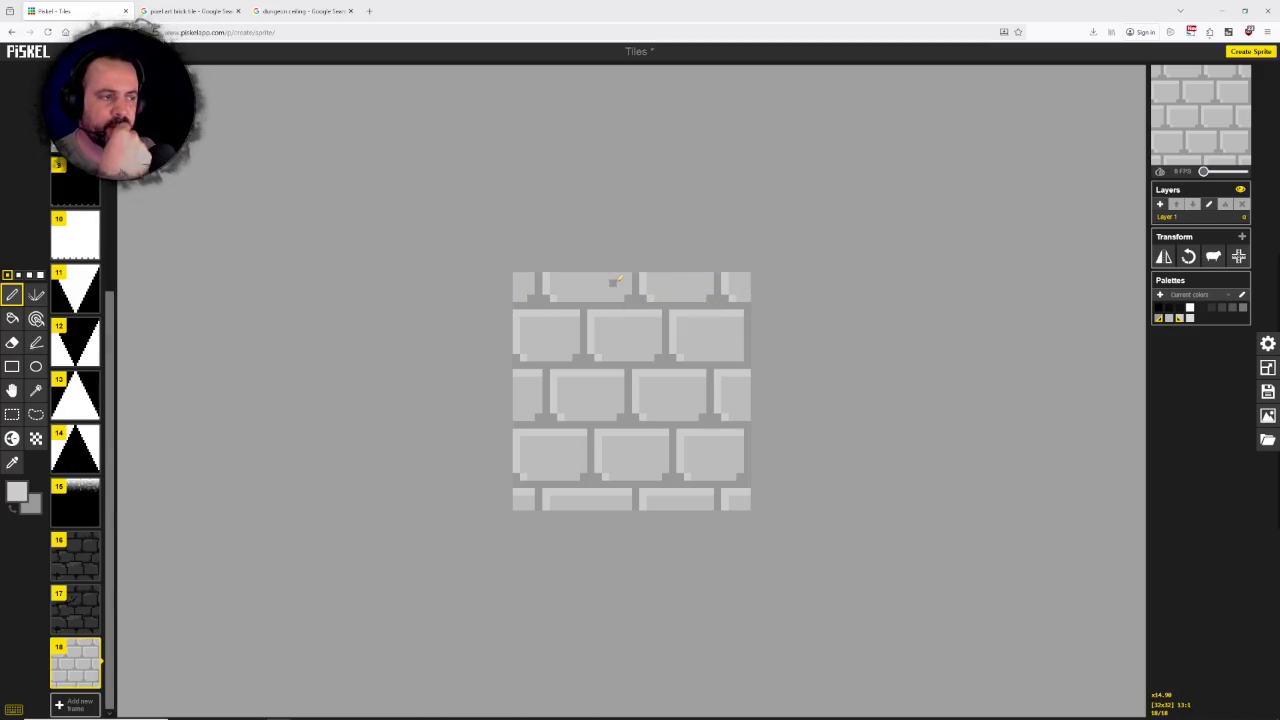
pyautogui.moveTo(75, 662)
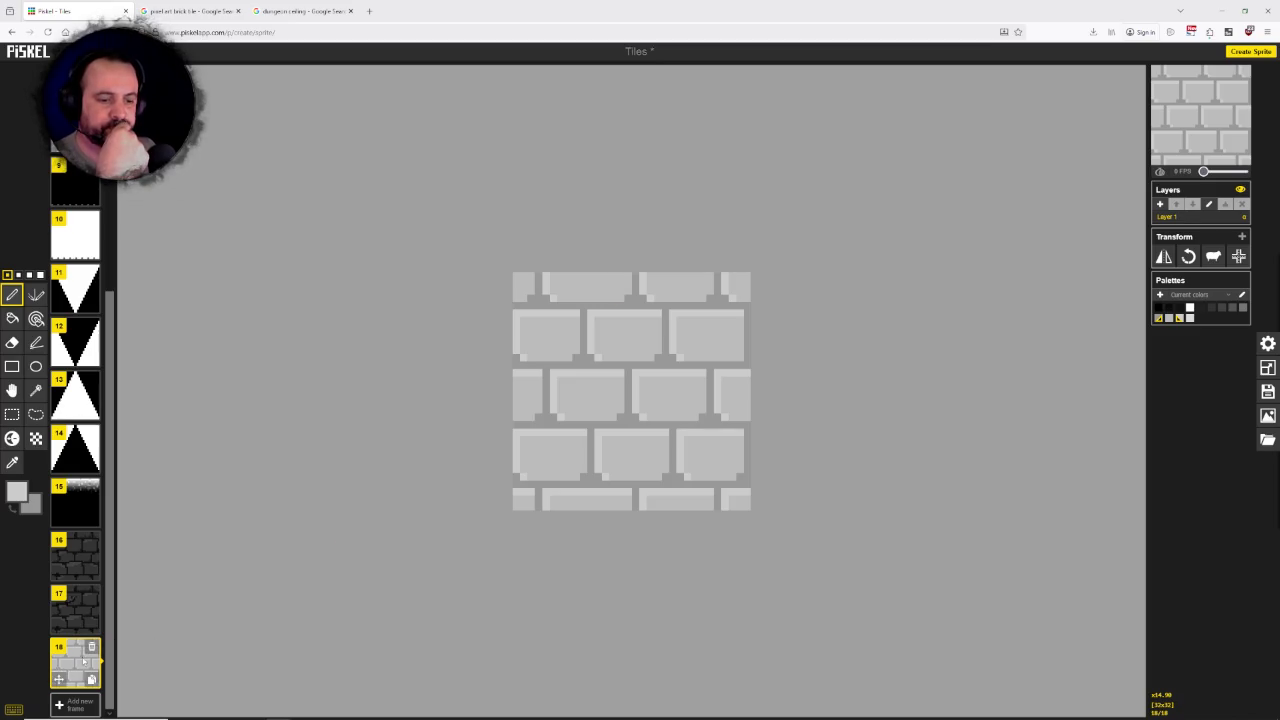
pyautogui.click(91, 679)
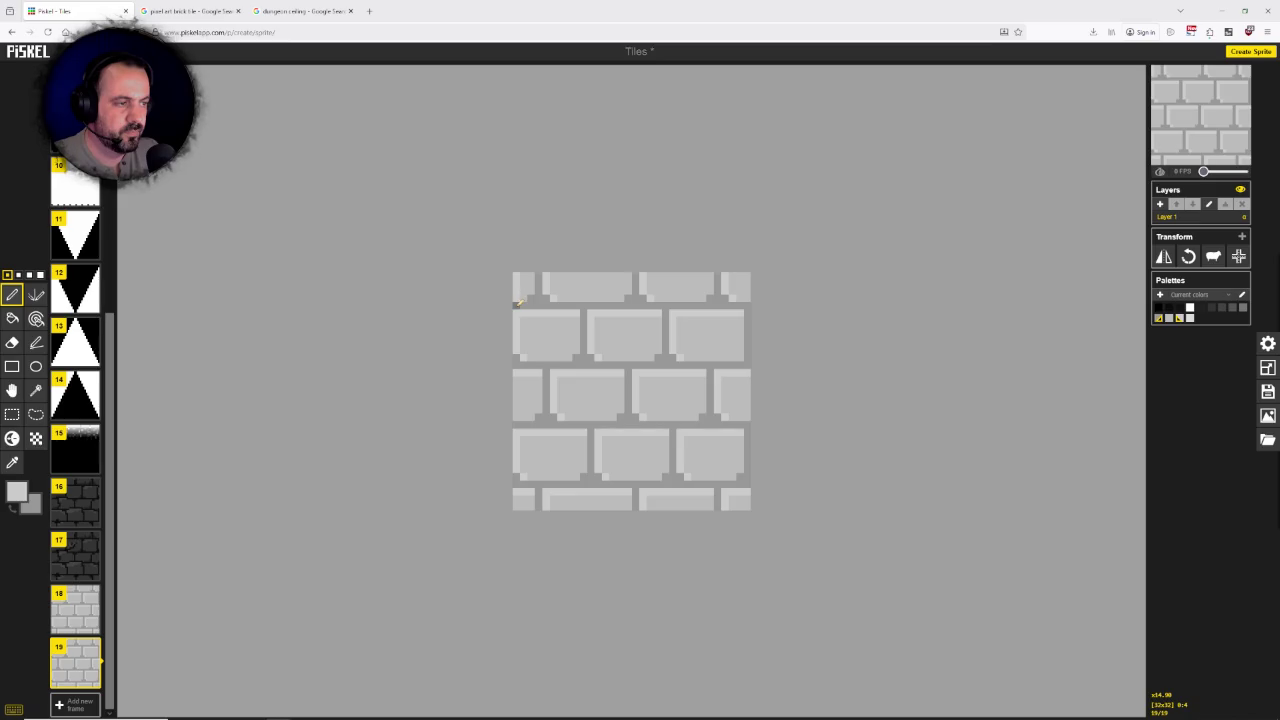
# Step: Cover frame 19's top brick row with light grey lines
pyautogui.moveTo(523, 300); pyautogui.dragTo(752, 296)
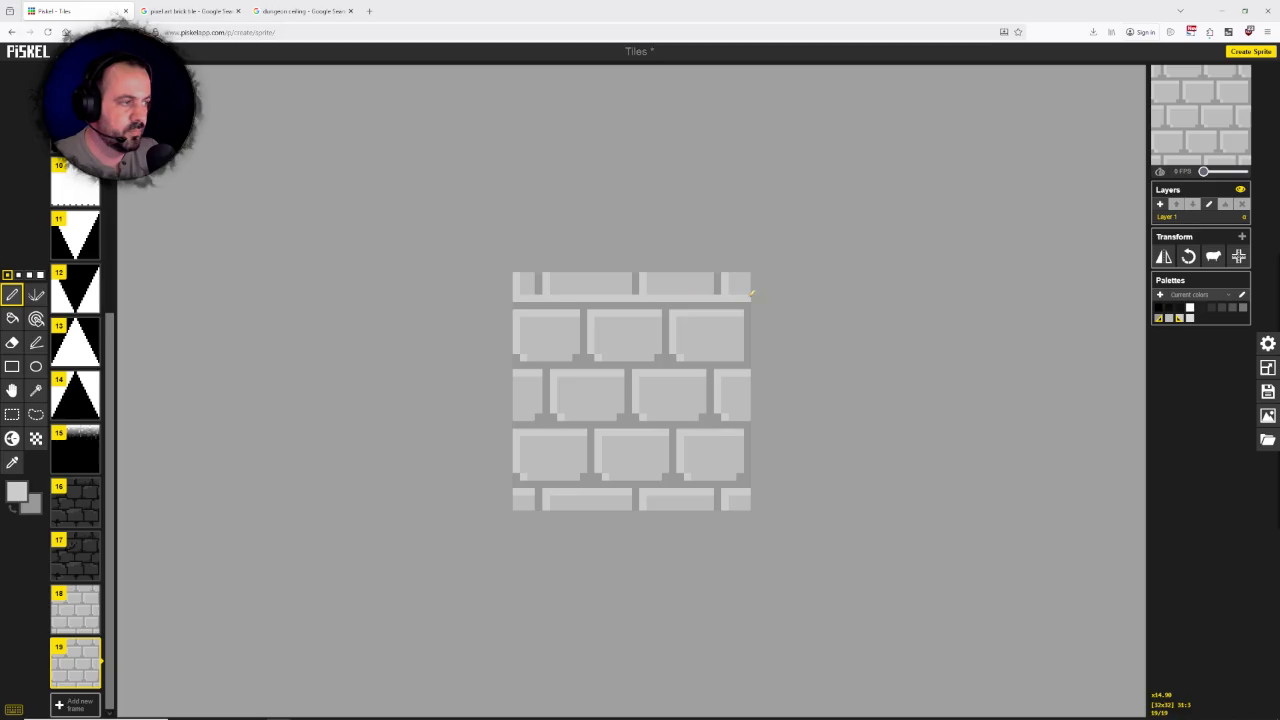
pyautogui.moveTo(530, 290)
pyautogui.mouseDown()
pyautogui.moveTo(745, 290)
pyautogui.moveTo(515, 272)
pyautogui.moveTo(726, 285)
pyautogui.mouseUp()
pyautogui.rightClick(716, 297)
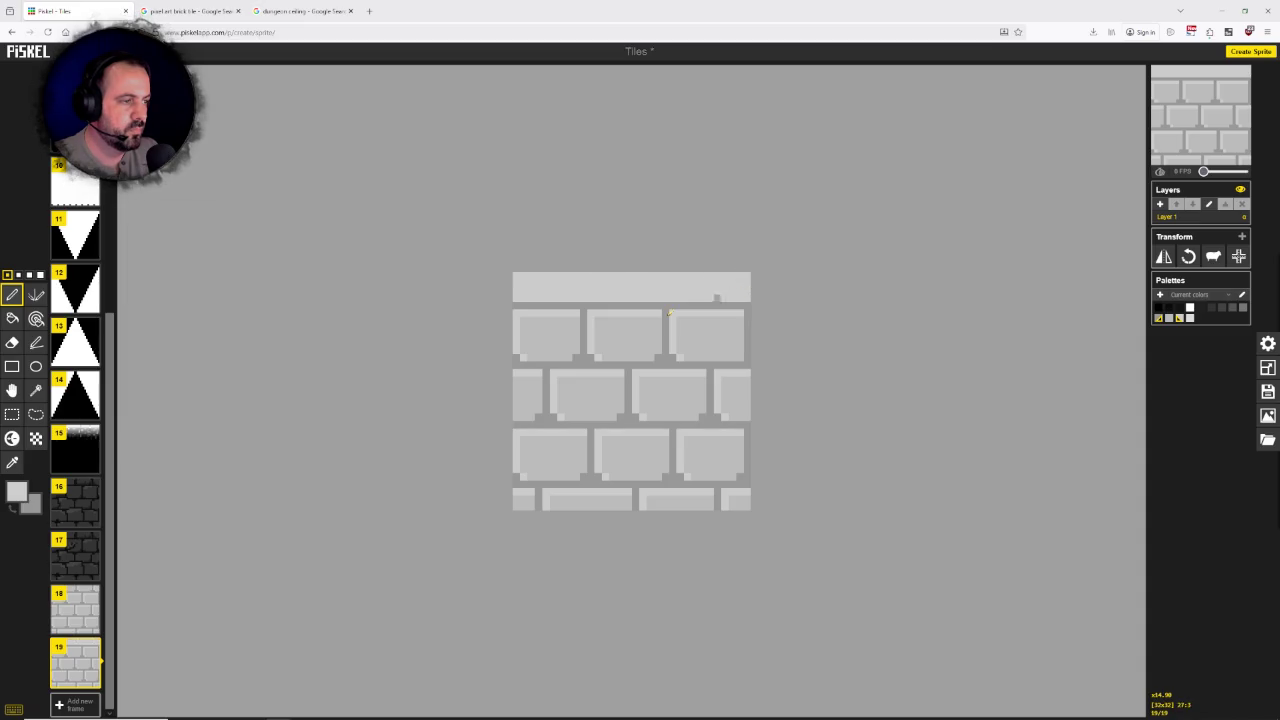
# Step: Sample a slightly darker grey and draw two darker horizontal lines across the top row
pyautogui.click(12, 462)
pyautogui.click(543, 329)
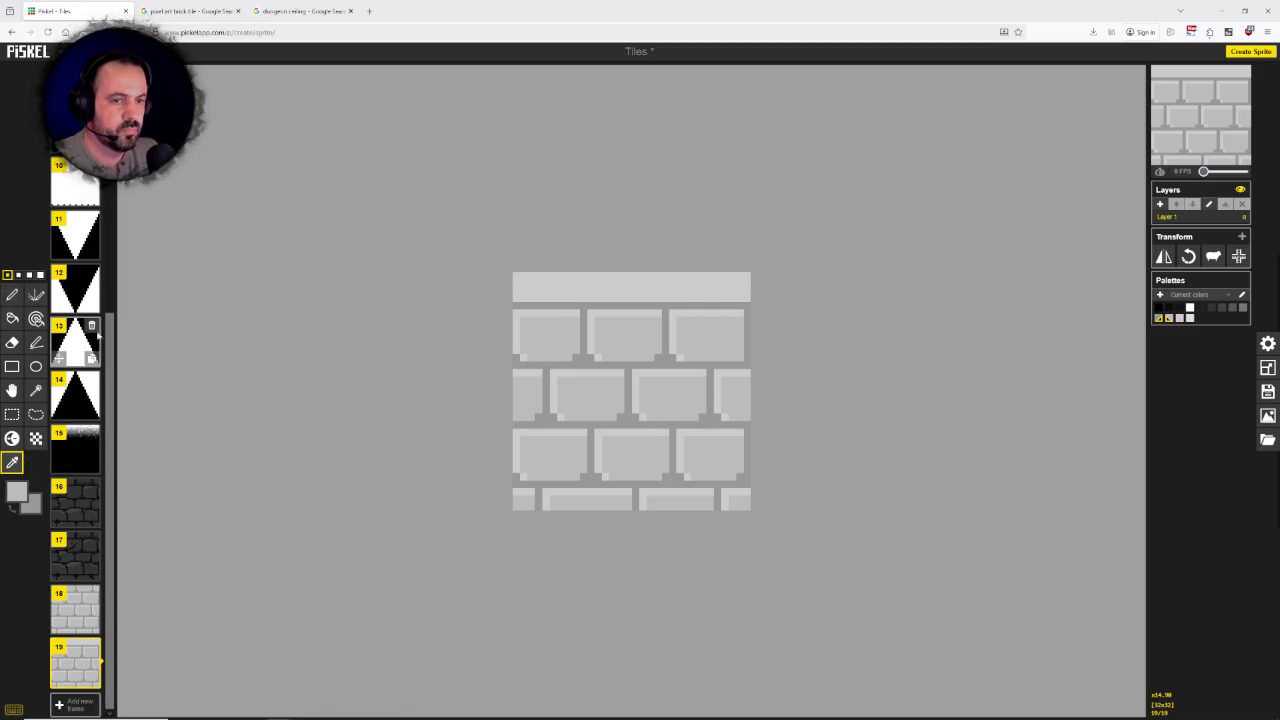
pyautogui.click(12, 294)
pyautogui.moveTo(519, 280); pyautogui.dragTo(731, 283)
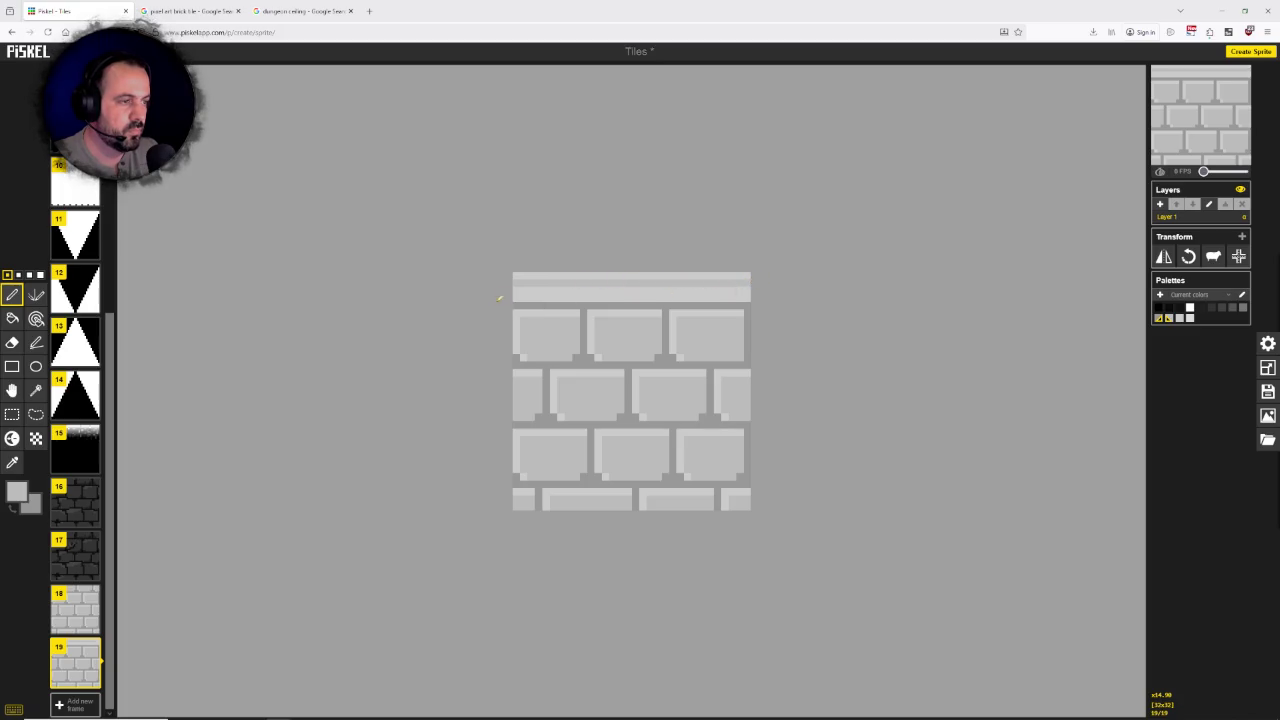
pyautogui.moveTo(516, 296); pyautogui.dragTo(748, 295)
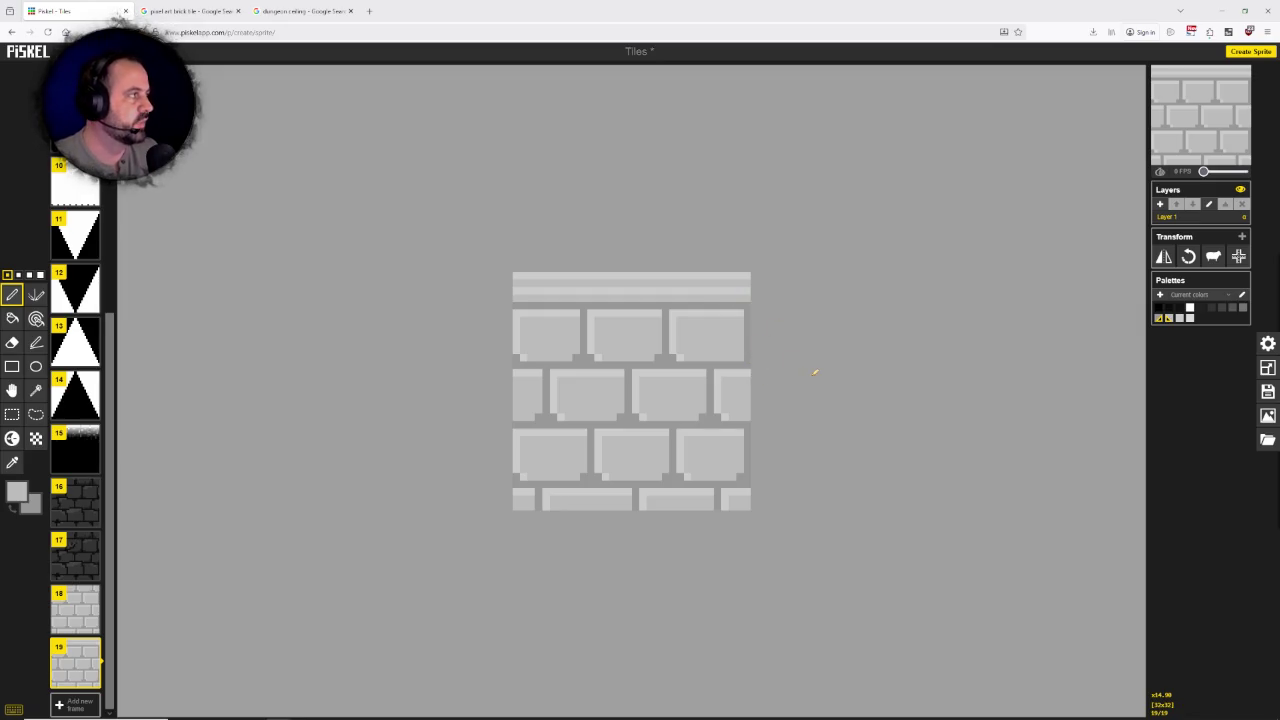
pyautogui.moveTo(93, 607)
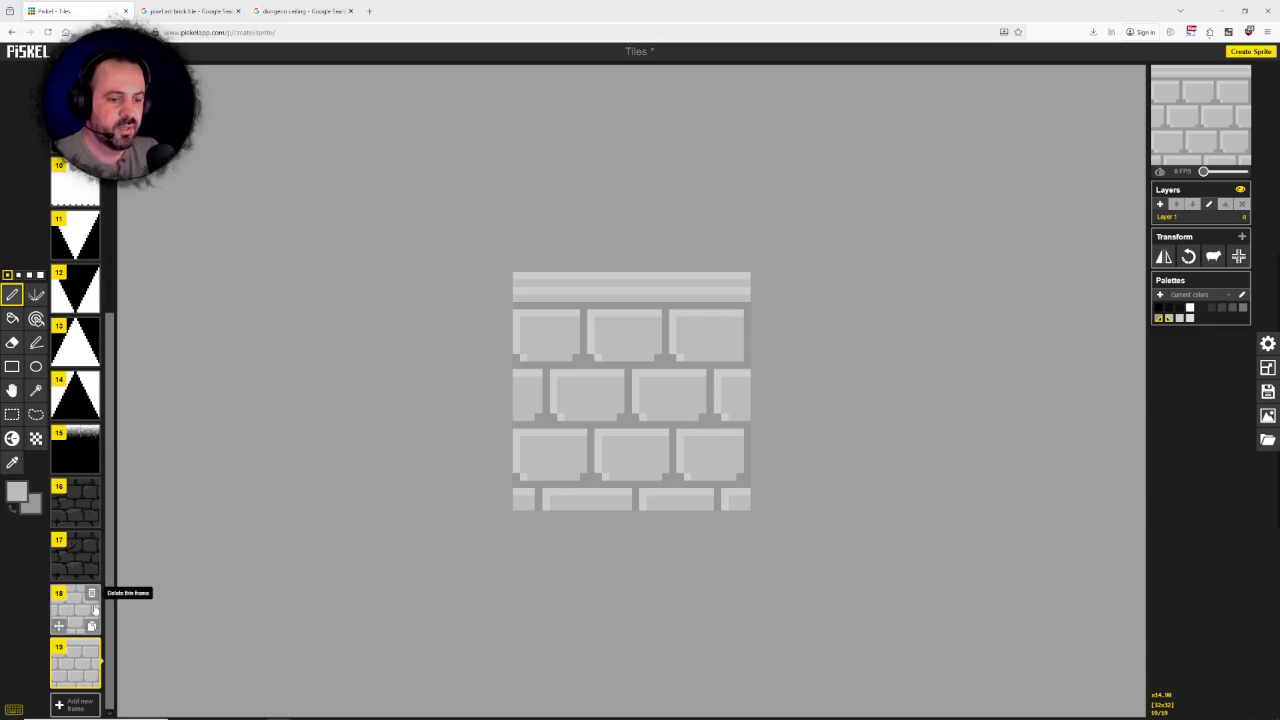
pyautogui.click(82, 613)
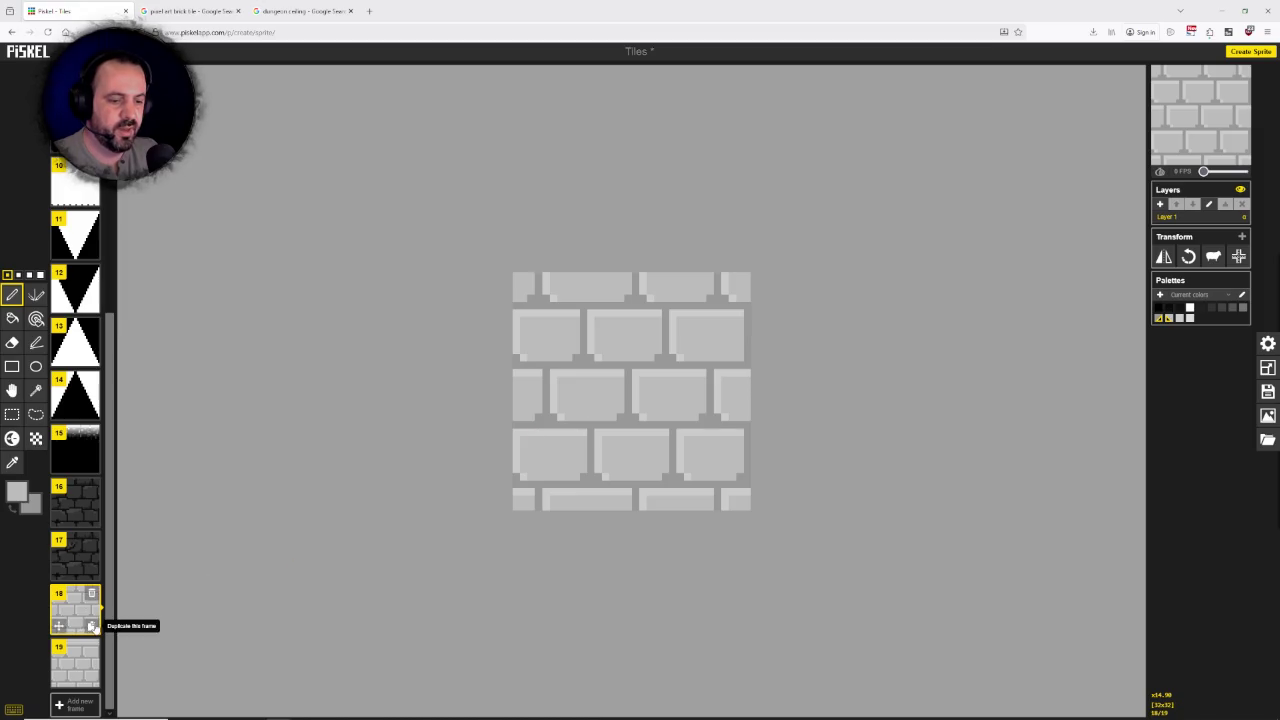
# Step: Duplicate plain brick frame 18 again and move the ledge frame back to position 19
pyautogui.click(91, 626)
pyautogui.click(91, 626)
pyautogui.click(91, 626)
pyautogui.scroll(-2, 89, 612)
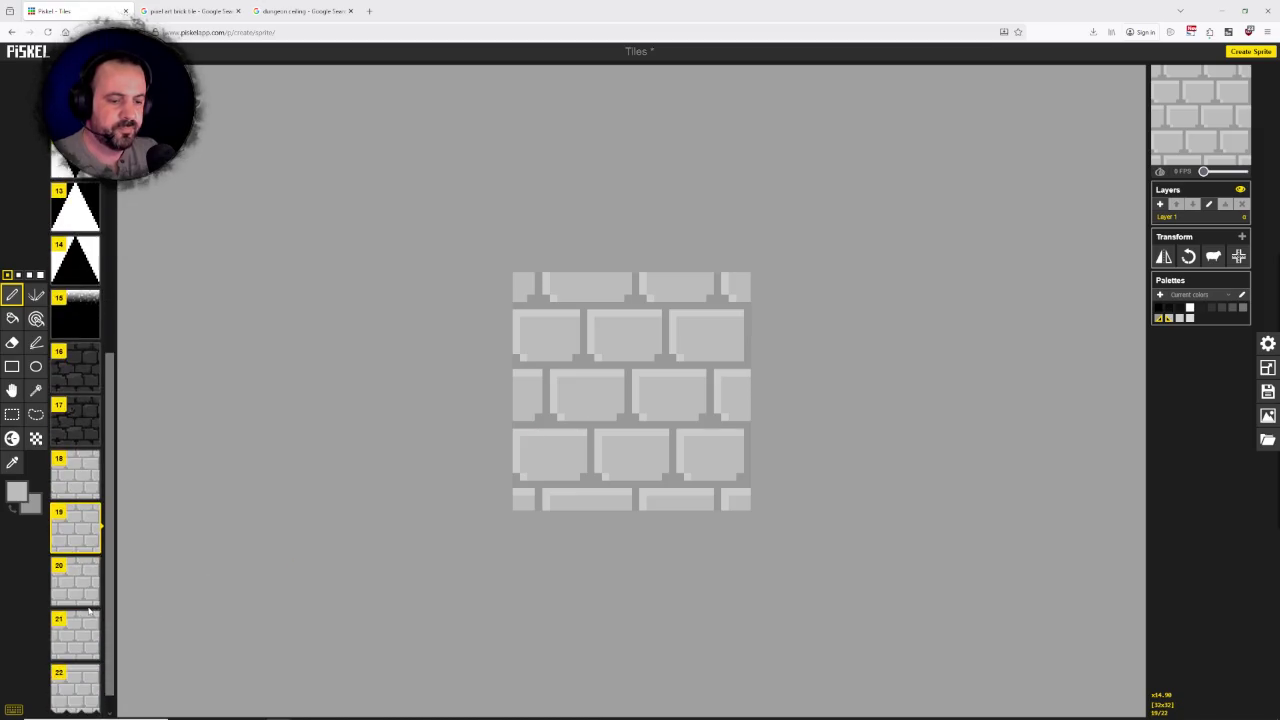
pyautogui.scroll(-1, 89, 612)
pyautogui.moveTo(75, 662); pyautogui.dragTo(93, 561)
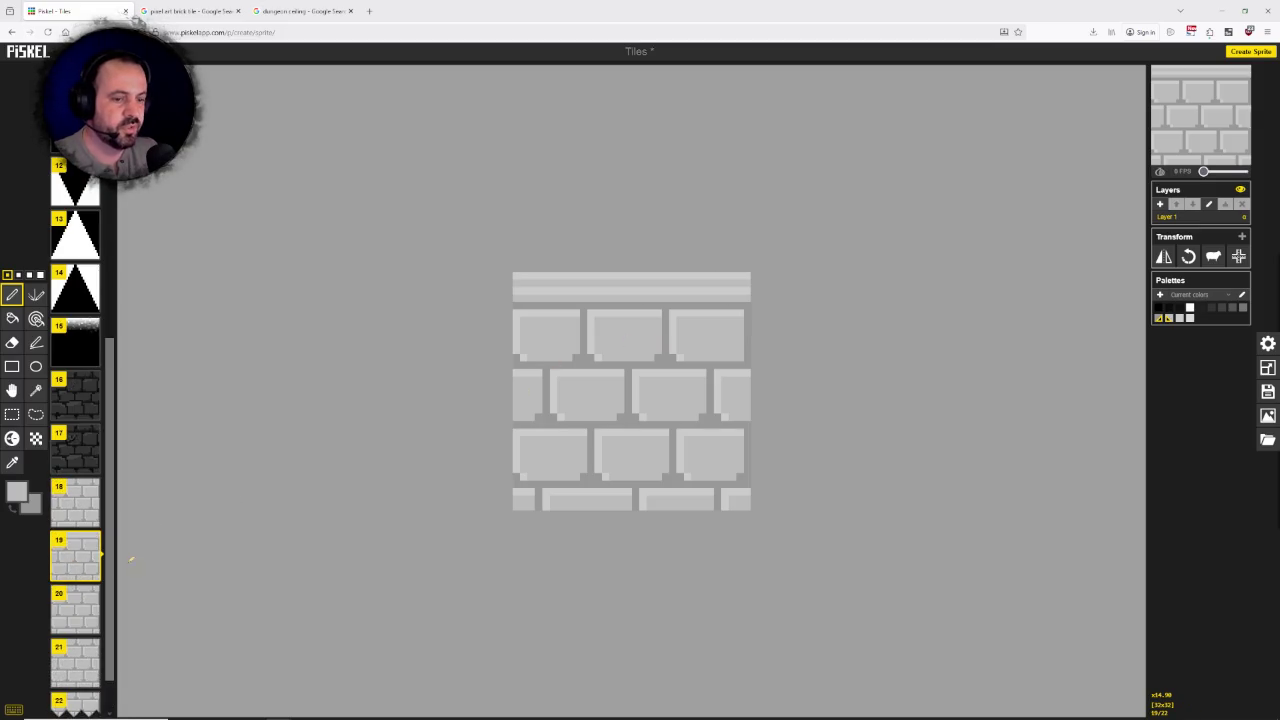
pyautogui.scroll(-1, 80, 585)
pyautogui.click(78, 591)
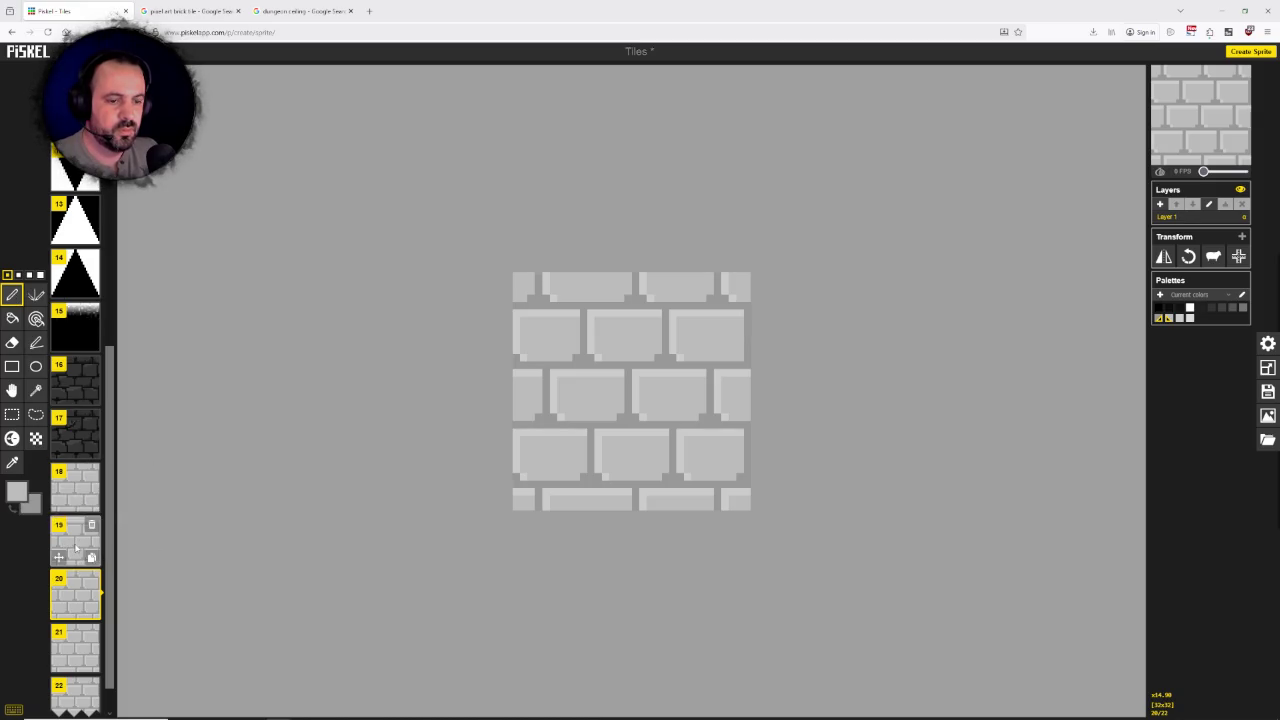
# Step: From frame 19, sample the ledge's light grey as primary and another light grey as secondary colour
pyautogui.click(58, 555)
pyautogui.click(12, 462)
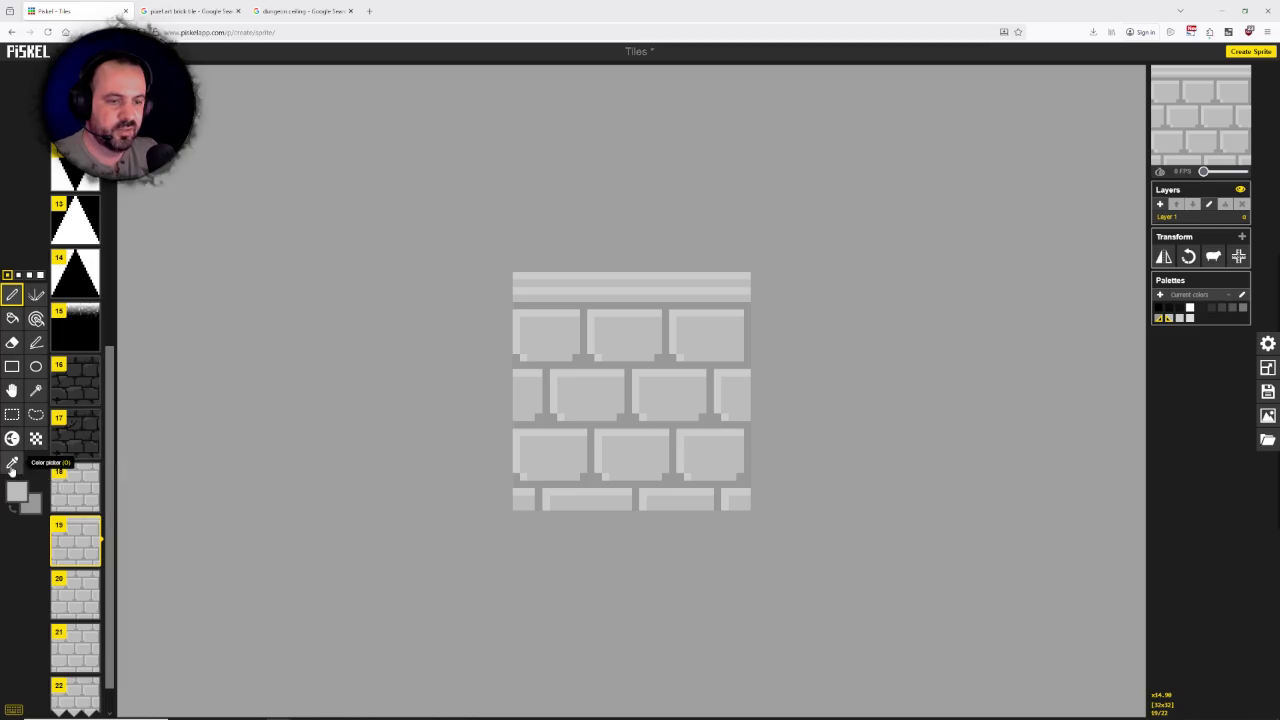
pyautogui.click(555, 276)
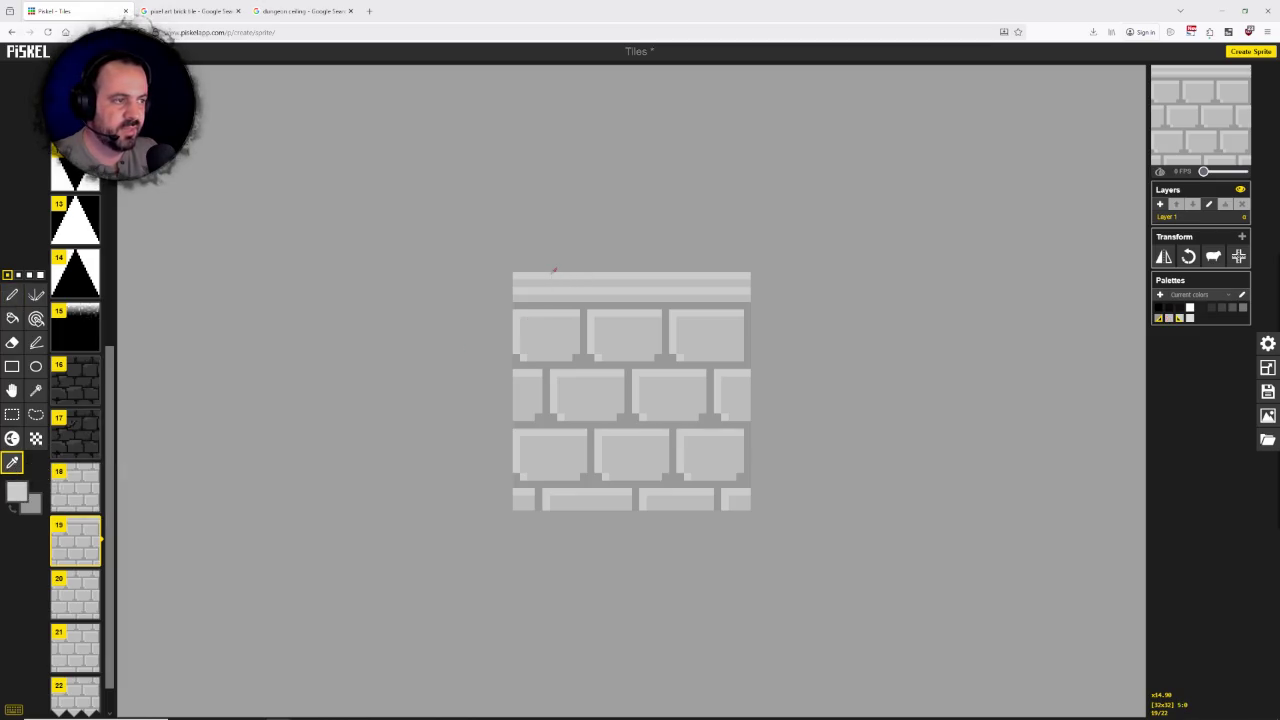
pyautogui.rightClick(562, 286)
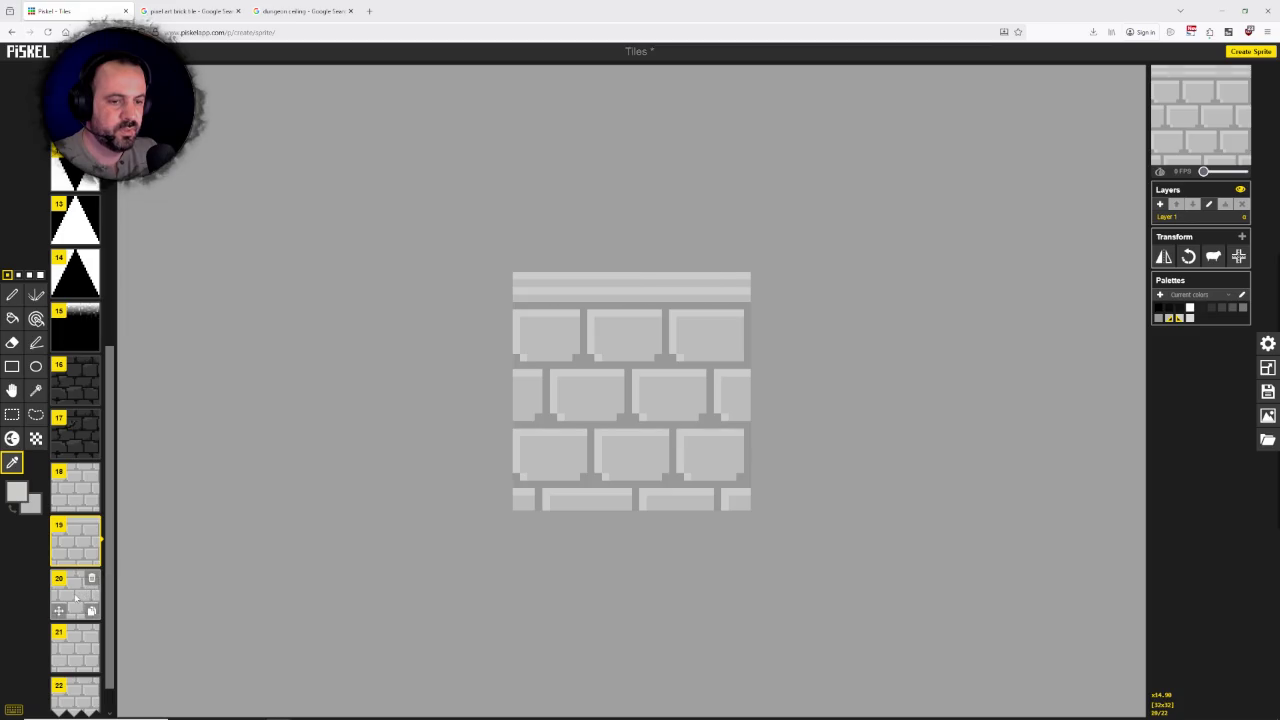
# Step: On frame 20, paint light and darker vertical lines down the tile's right-hand bricks
pyautogui.click(75, 597)
pyautogui.click(12, 294)
pyautogui.moveTo(748, 272); pyautogui.dragTo(748, 332)
pyautogui.moveTo(748, 406); pyautogui.dragTo(748, 498)
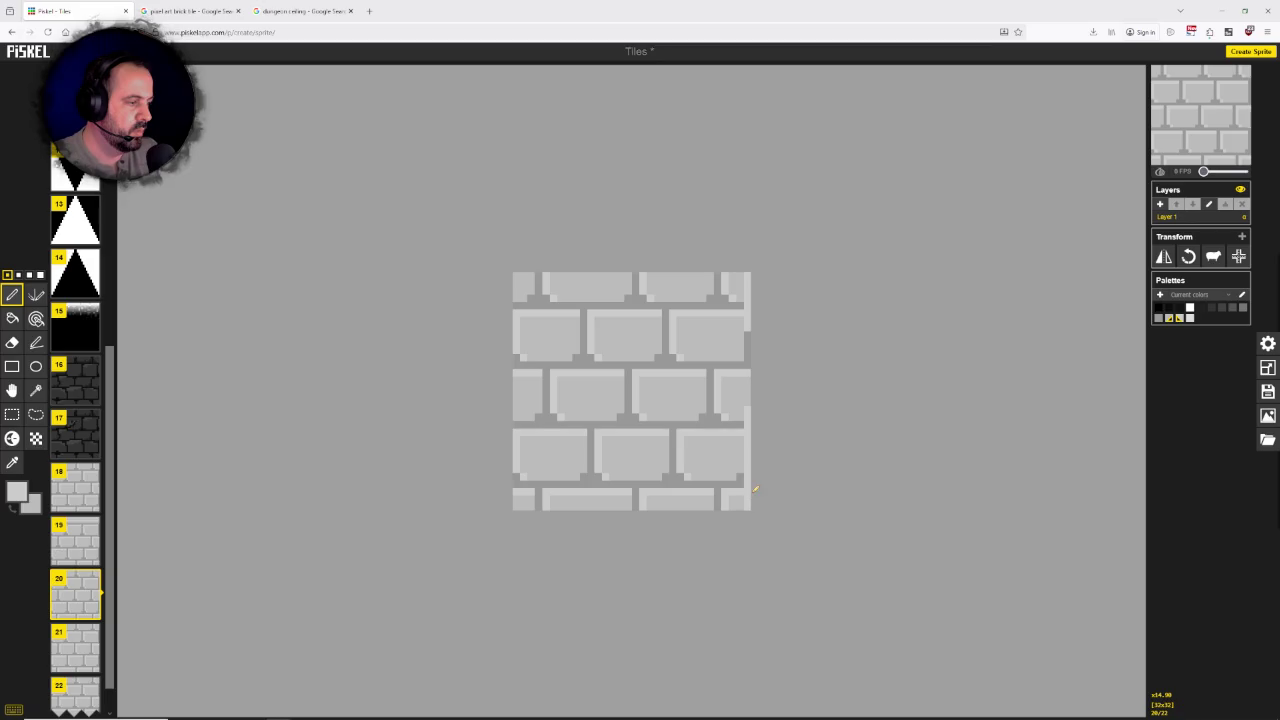
pyautogui.moveTo(754, 392); pyautogui.dragTo(754, 312)
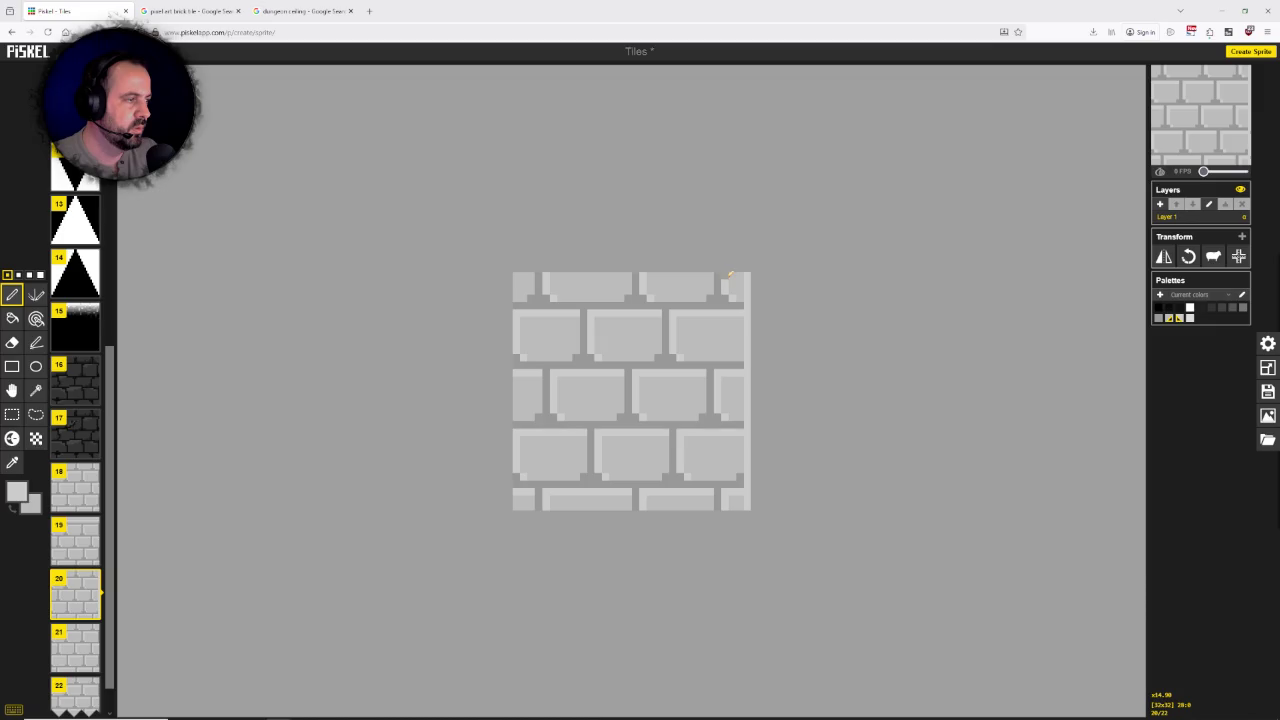
pyautogui.moveTo(727, 320); pyautogui.dragTo(728, 356)
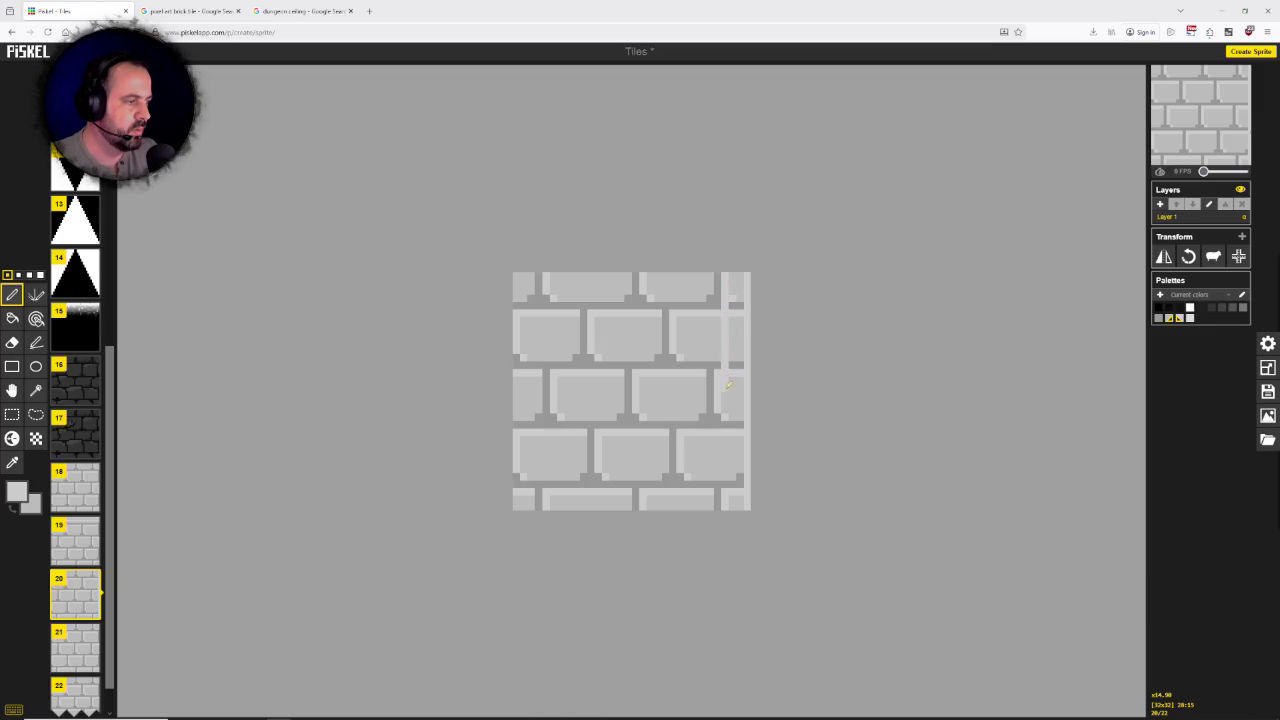
pyautogui.moveTo(731, 461); pyautogui.dragTo(731, 499)
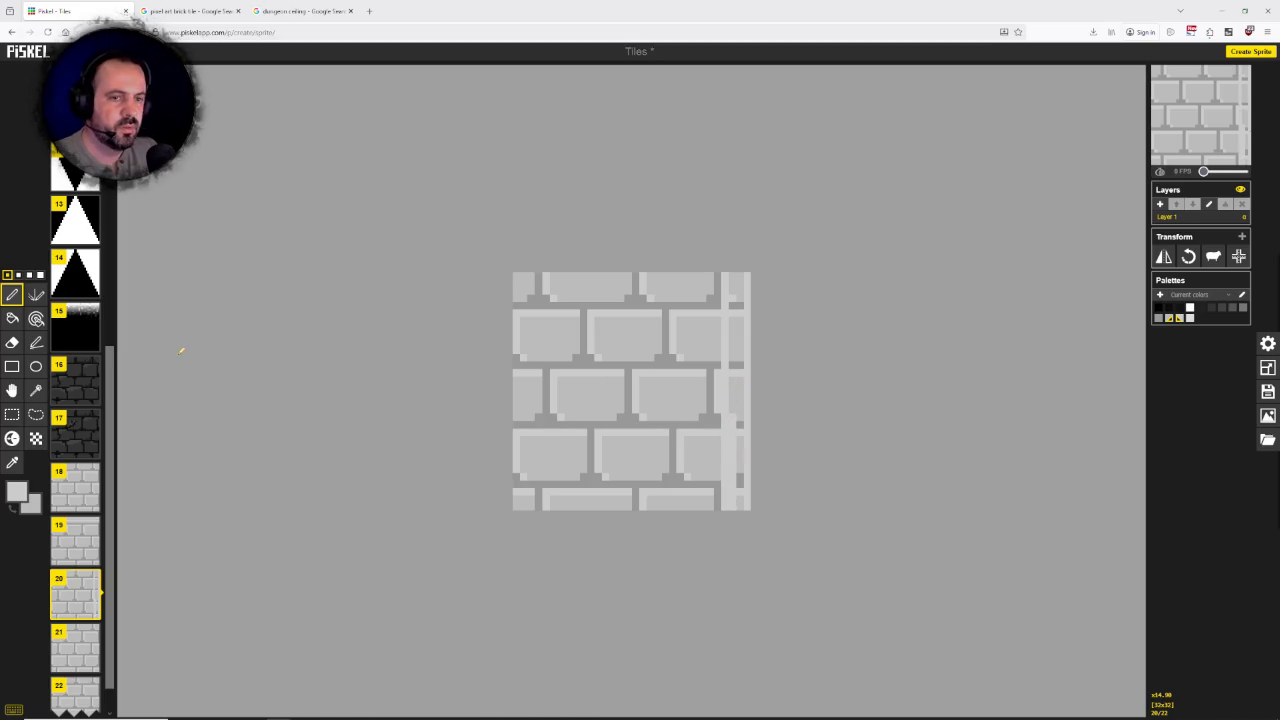
# Step: Fill the right strip light grey with a 2-pixel brush, then draw two darker straight lines along it
pyautogui.click(18, 274)
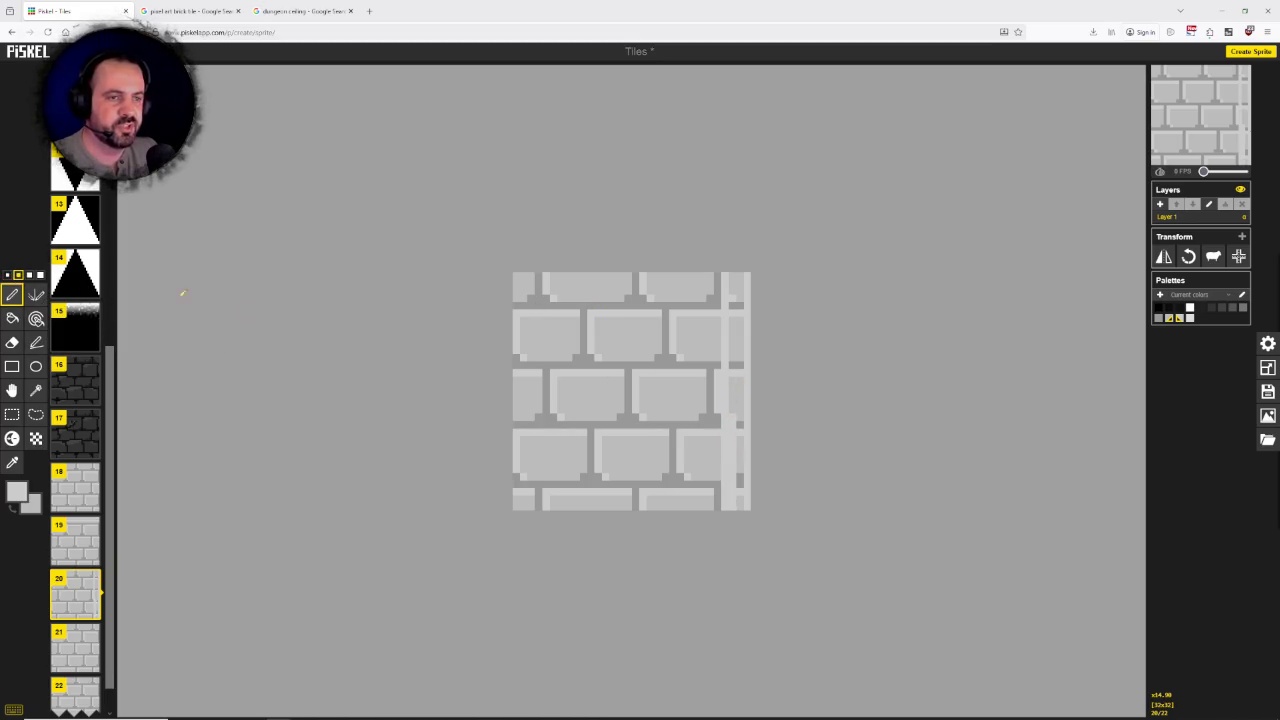
pyautogui.moveTo(745, 274); pyautogui.dragTo(746, 484)
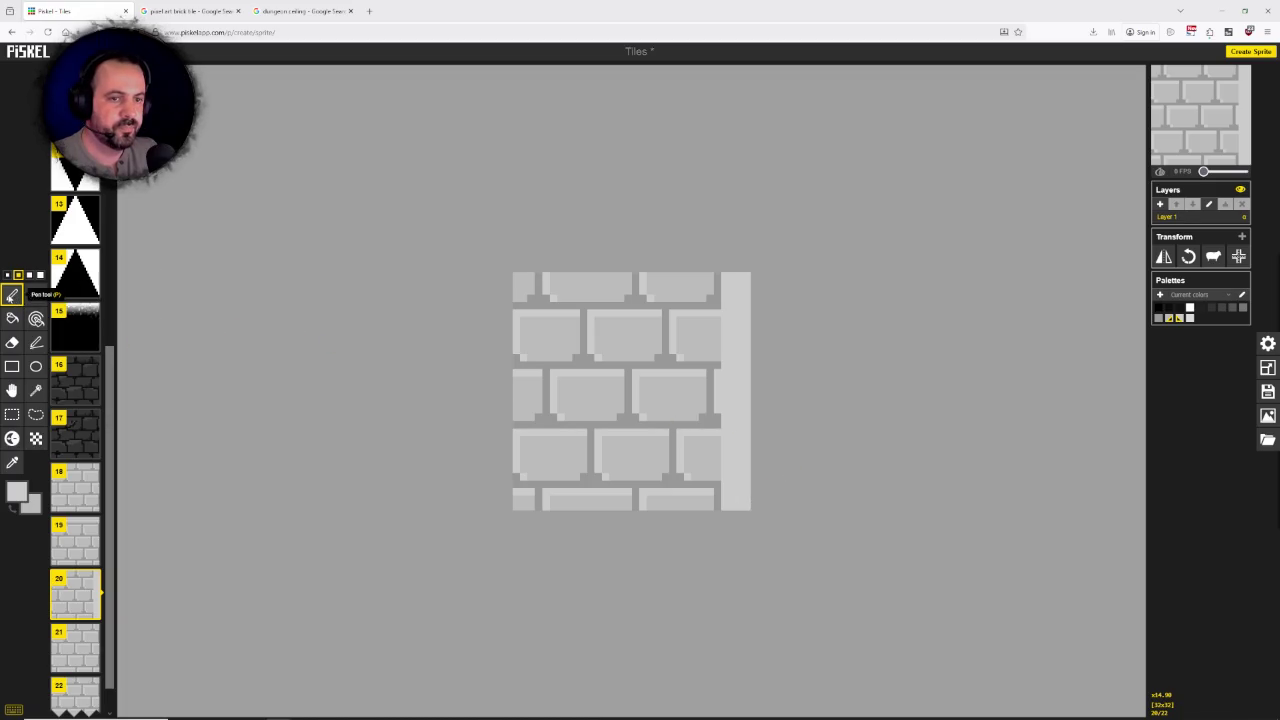
pyautogui.click(7, 274)
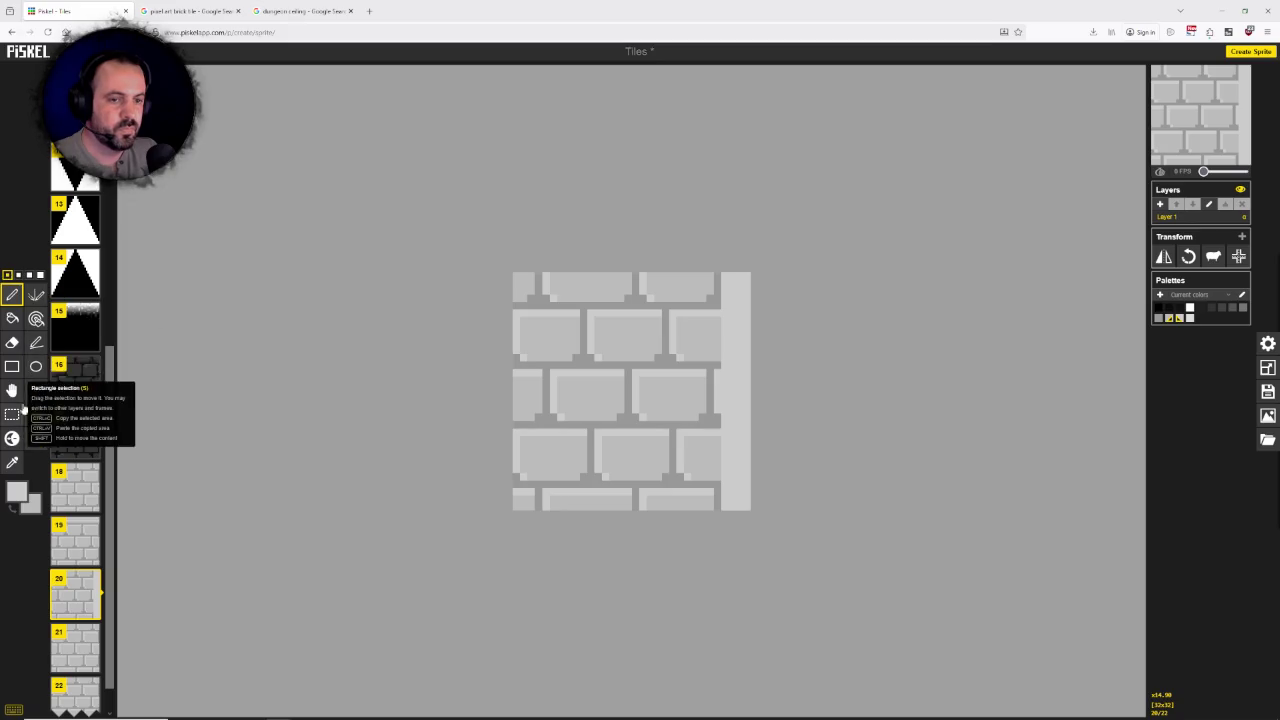
pyautogui.click(37, 344)
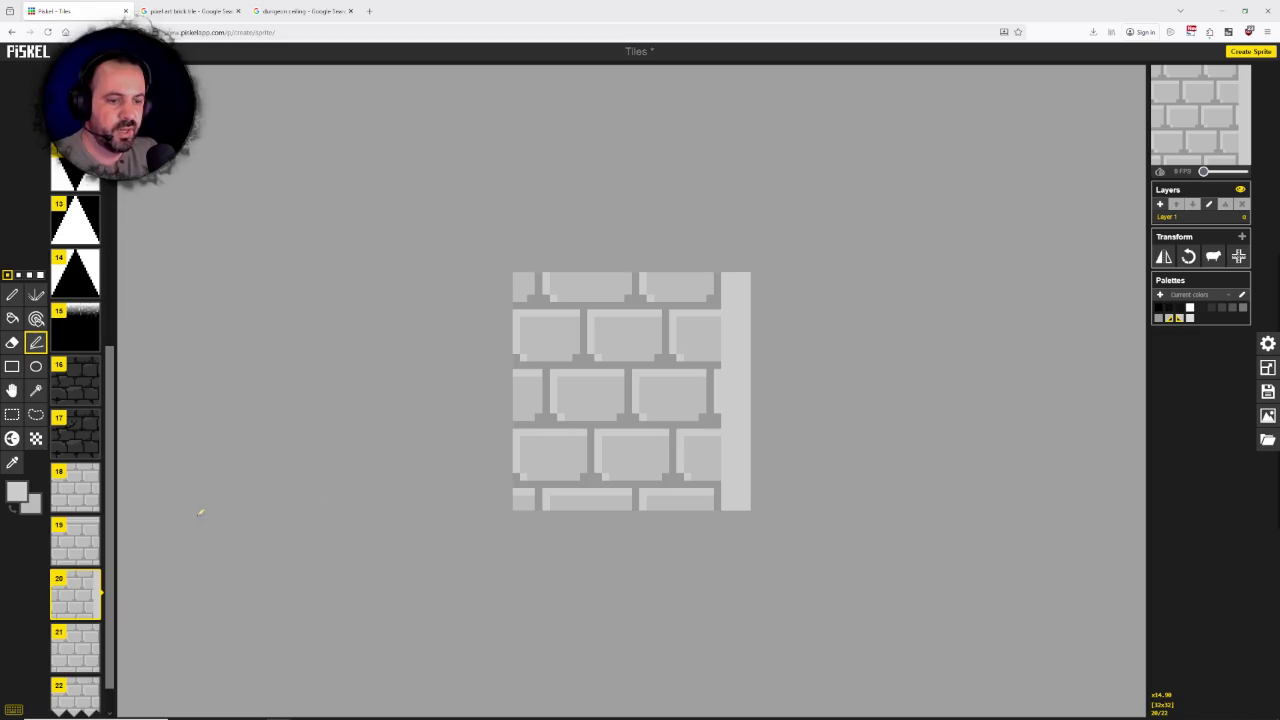
pyautogui.click(75, 540)
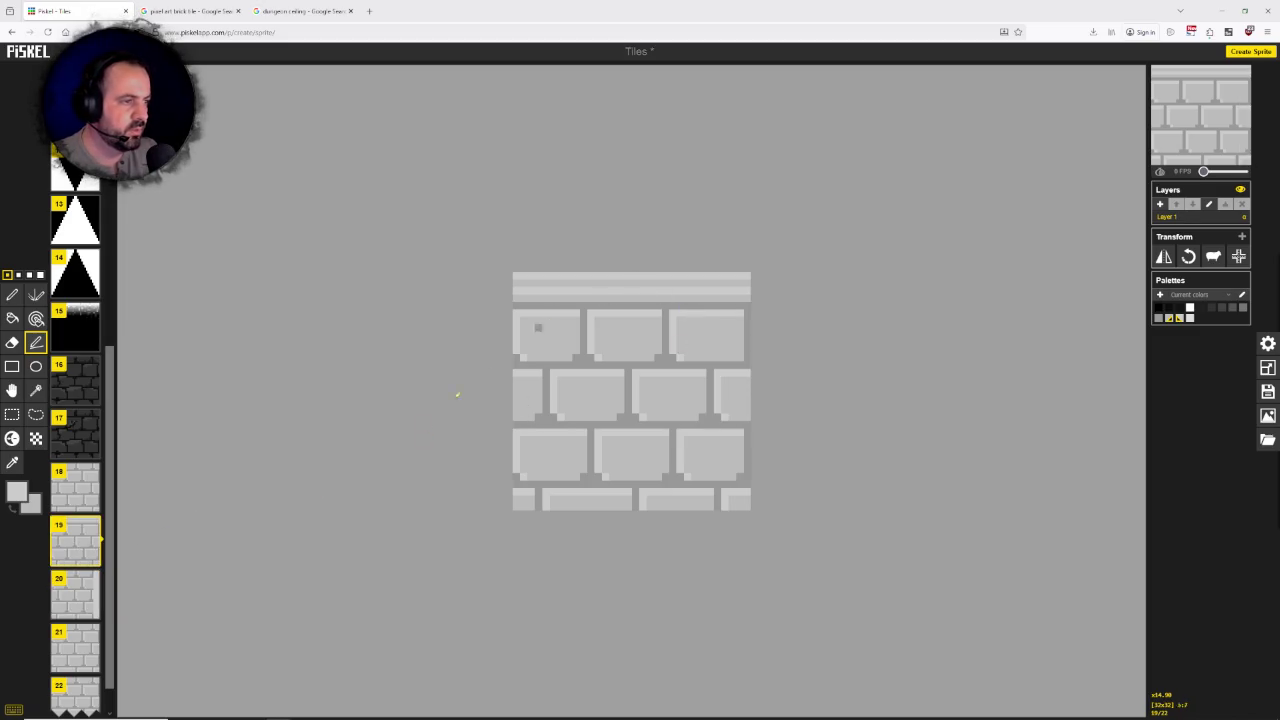
pyautogui.click(70, 590)
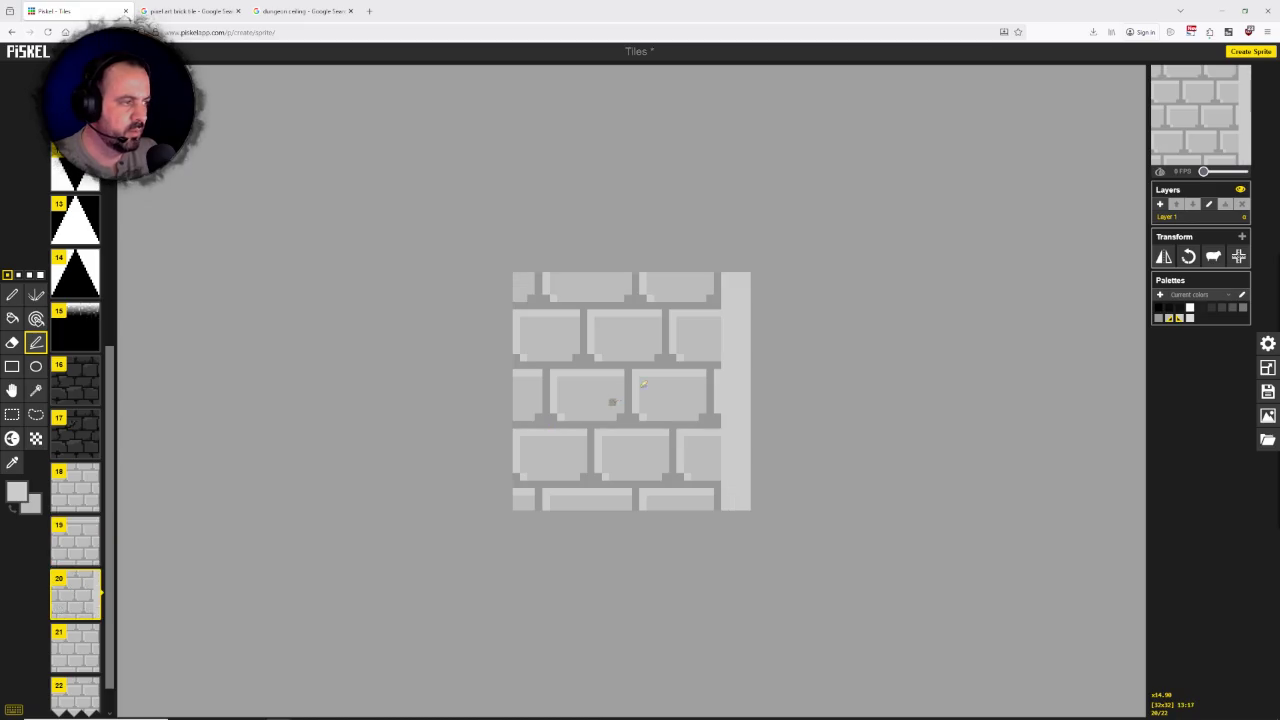
pyautogui.moveTo(728, 272); pyautogui.dragTo(728, 508)
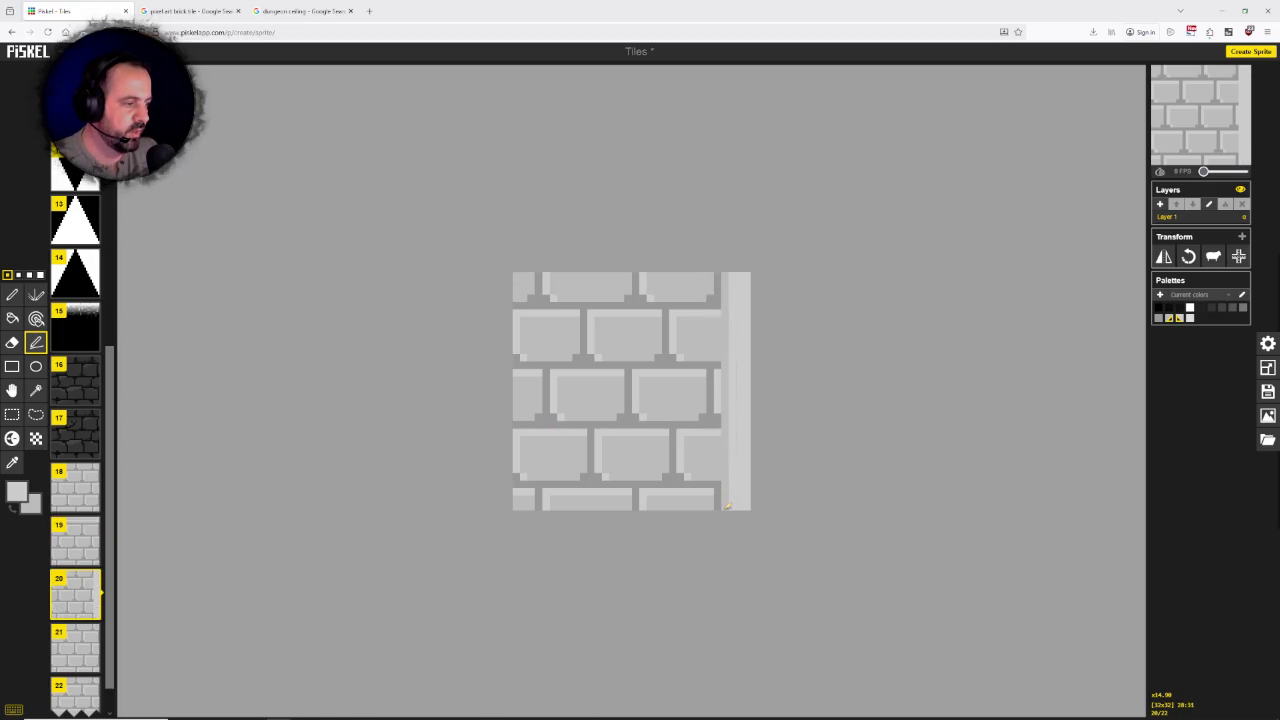
pyautogui.moveTo(740, 274); pyautogui.dragTo(742, 505)
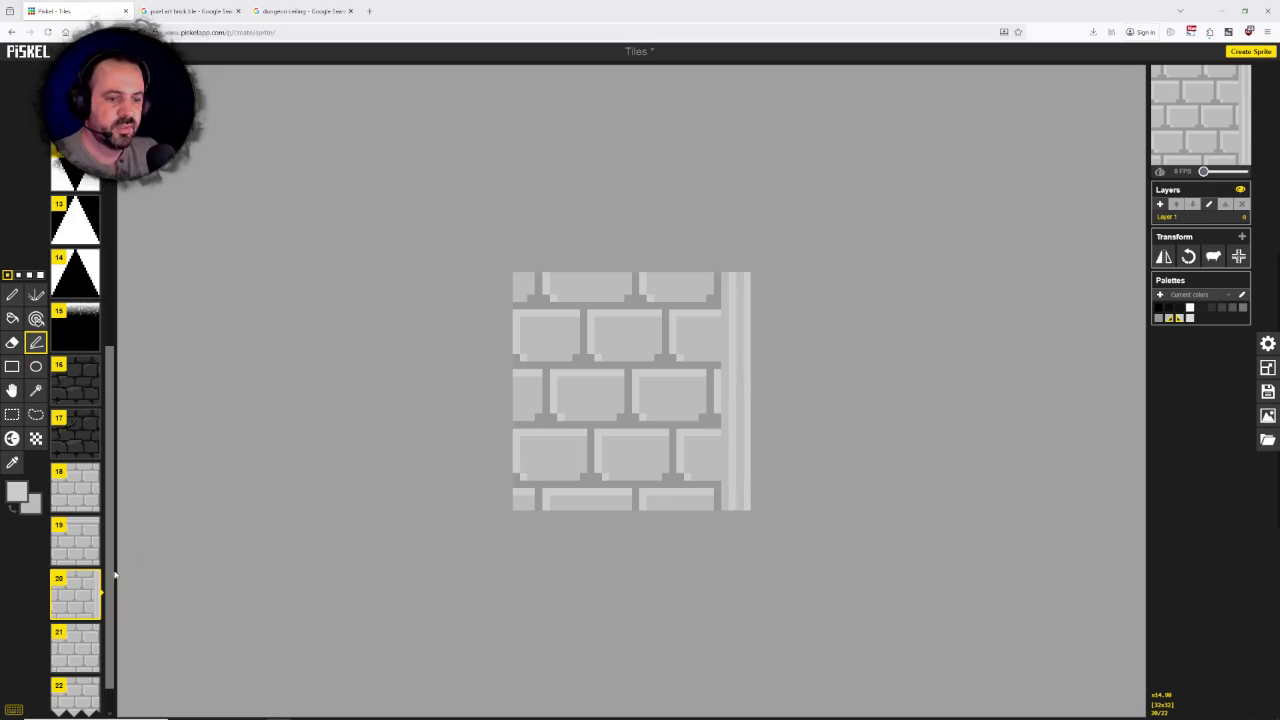
pyautogui.click(75, 648)
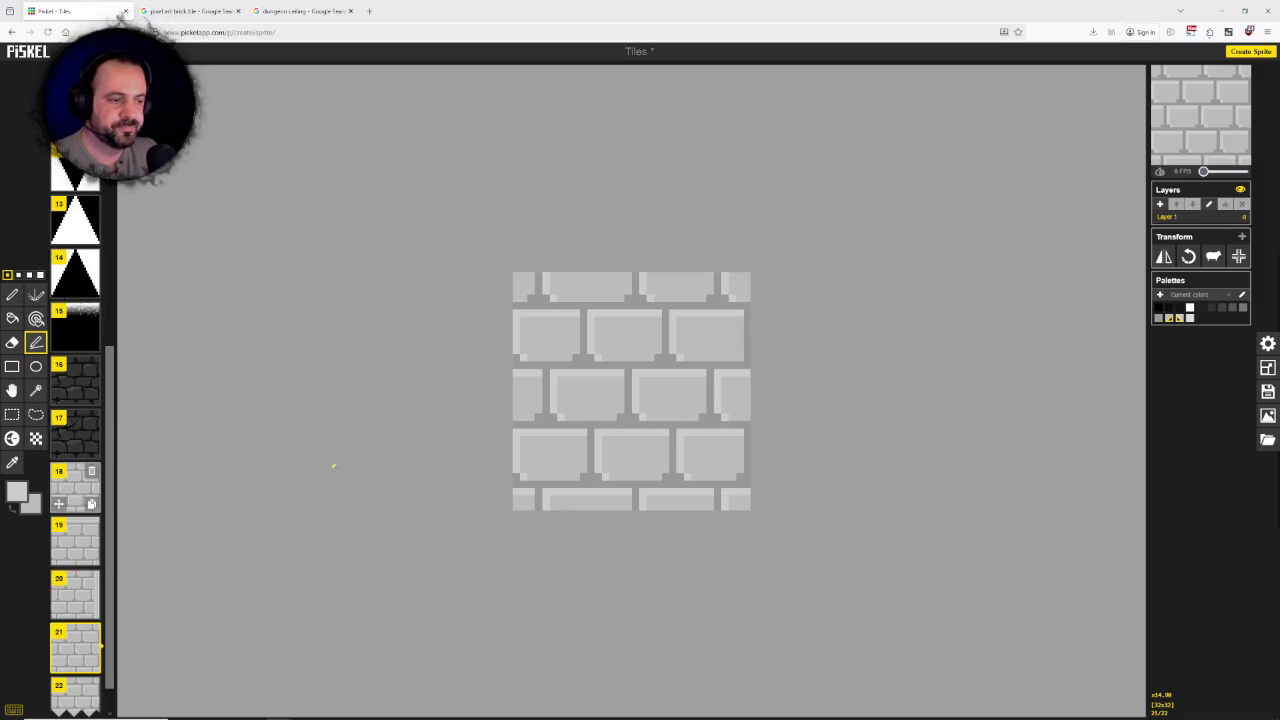
# Step: Cover frame 21's bottom brick row with light grey, then start frame 22's light left-edge column
pyautogui.moveTo(759, 502)
pyautogui.mouseDown()
pyautogui.moveTo(514, 490)
pyautogui.moveTo(751, 479)
pyautogui.mouseUp()
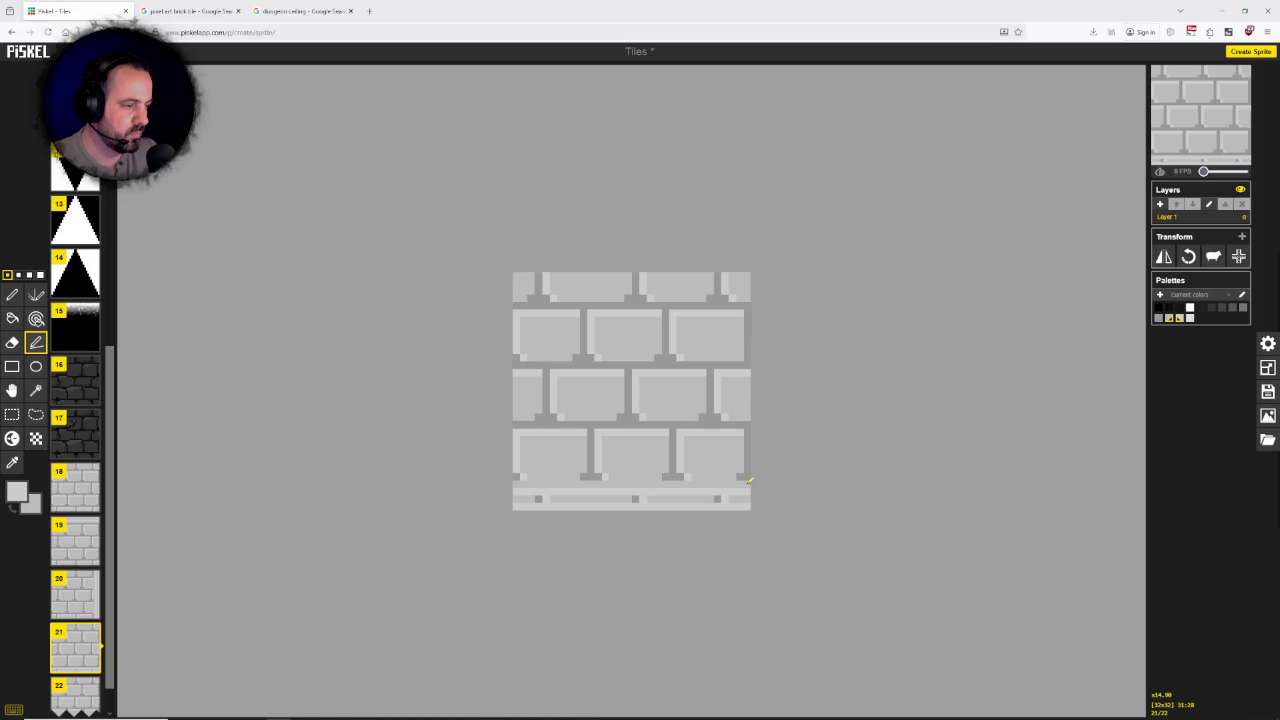
pyautogui.moveTo(521, 497); pyautogui.dragTo(717, 498)
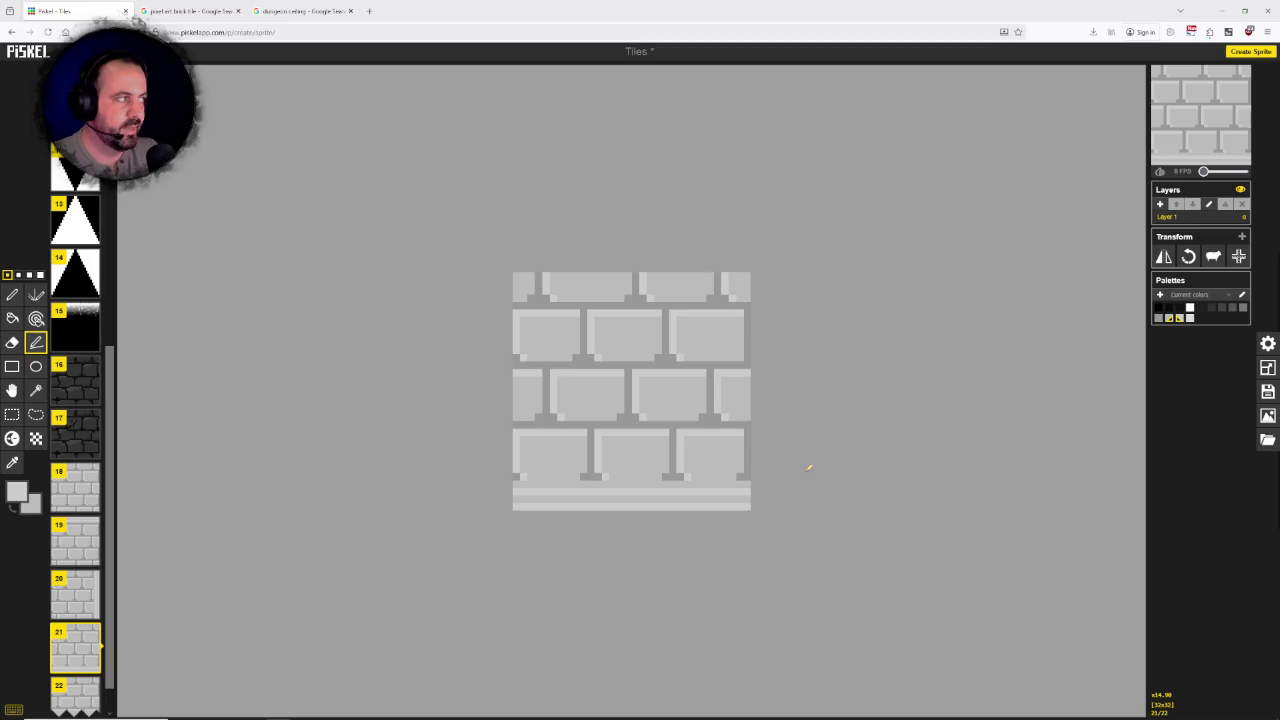
pyautogui.click(76, 693)
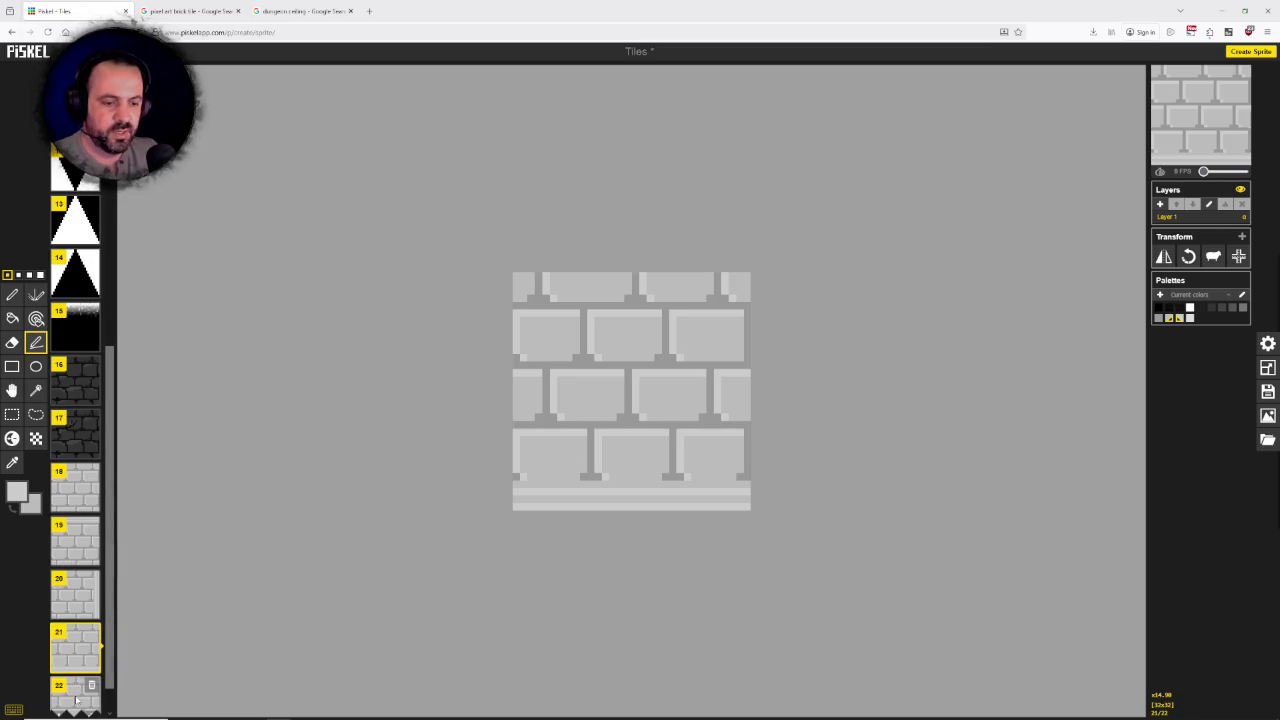
pyautogui.moveTo(516, 275)
pyautogui.mouseDown()
pyautogui.moveTo(520, 504)
pyautogui.moveTo(543, 277)
pyautogui.moveTo(544, 505)
pyautogui.mouseUp()
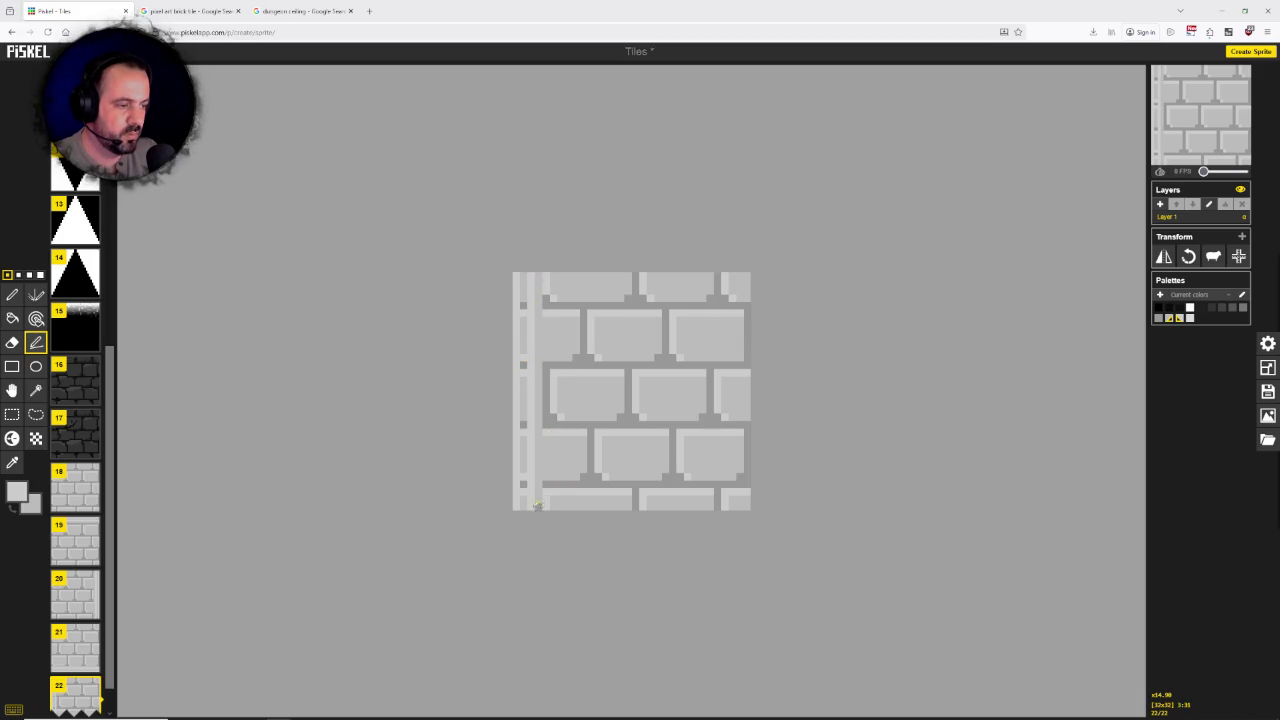
# Step: Finish painting frame 22's left column light grey and compare it against edge frames 19–21
pyautogui.moveTo(524, 505); pyautogui.dragTo(523, 272)
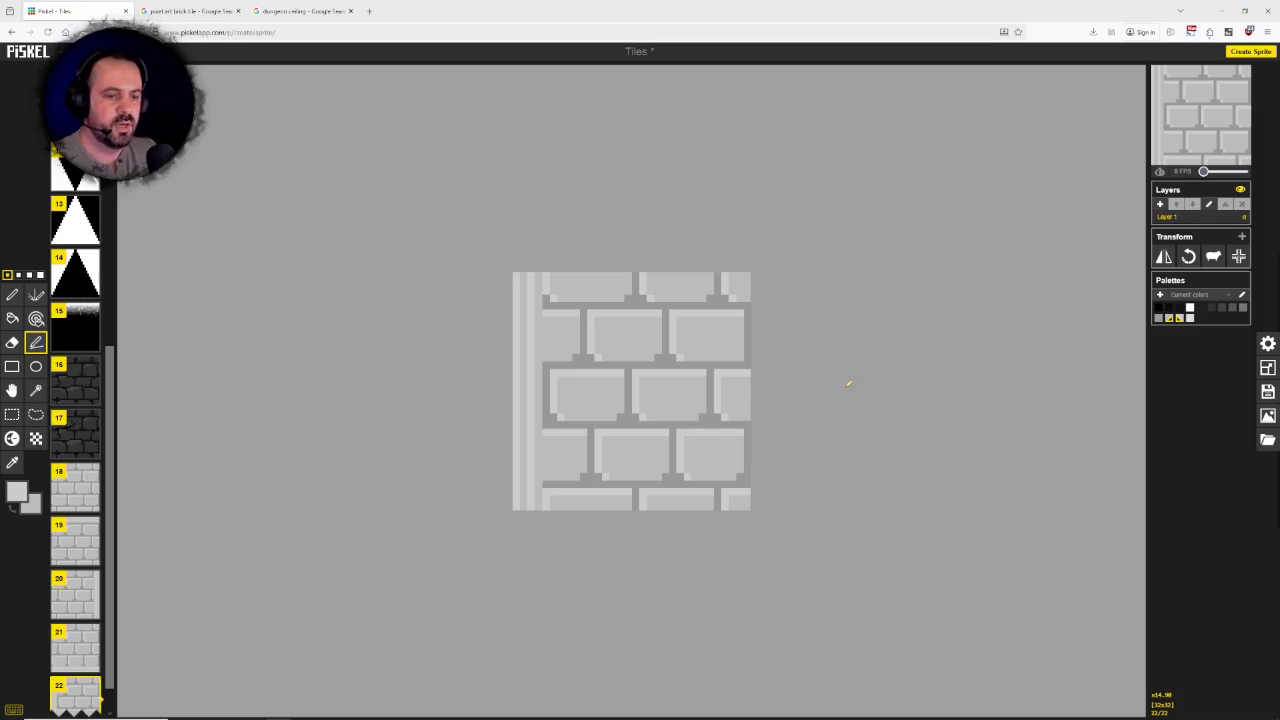
pyautogui.scroll(1, 73, 497)
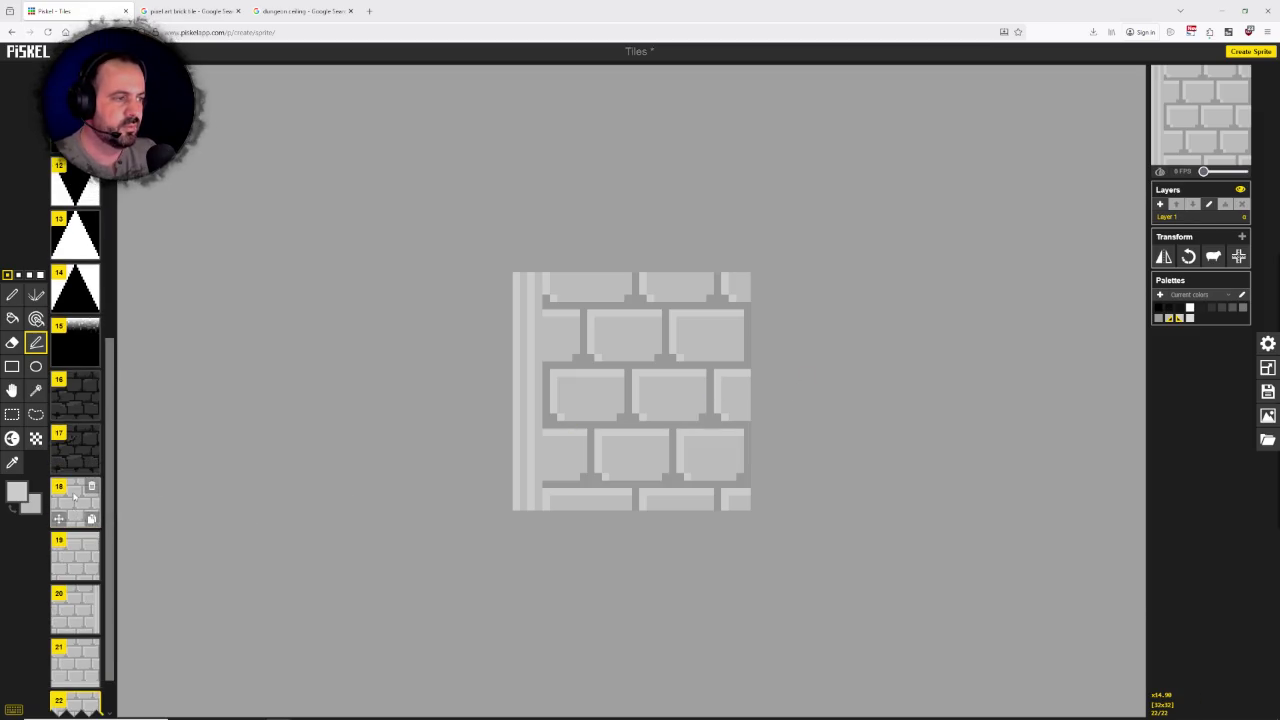
pyautogui.click(78, 563)
pyautogui.click(78, 604)
pyautogui.scroll(-1, 78, 600)
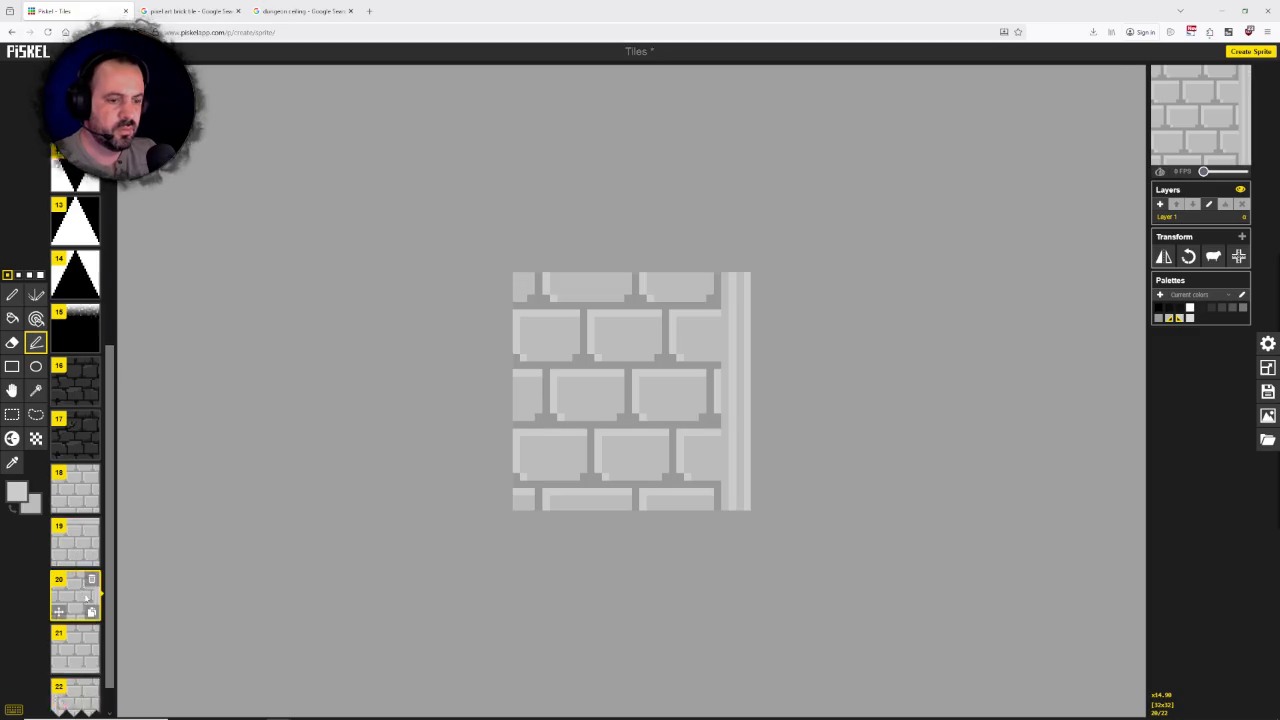
pyautogui.scroll(-1, 78, 600)
pyautogui.click(75, 610)
pyautogui.click(75, 663)
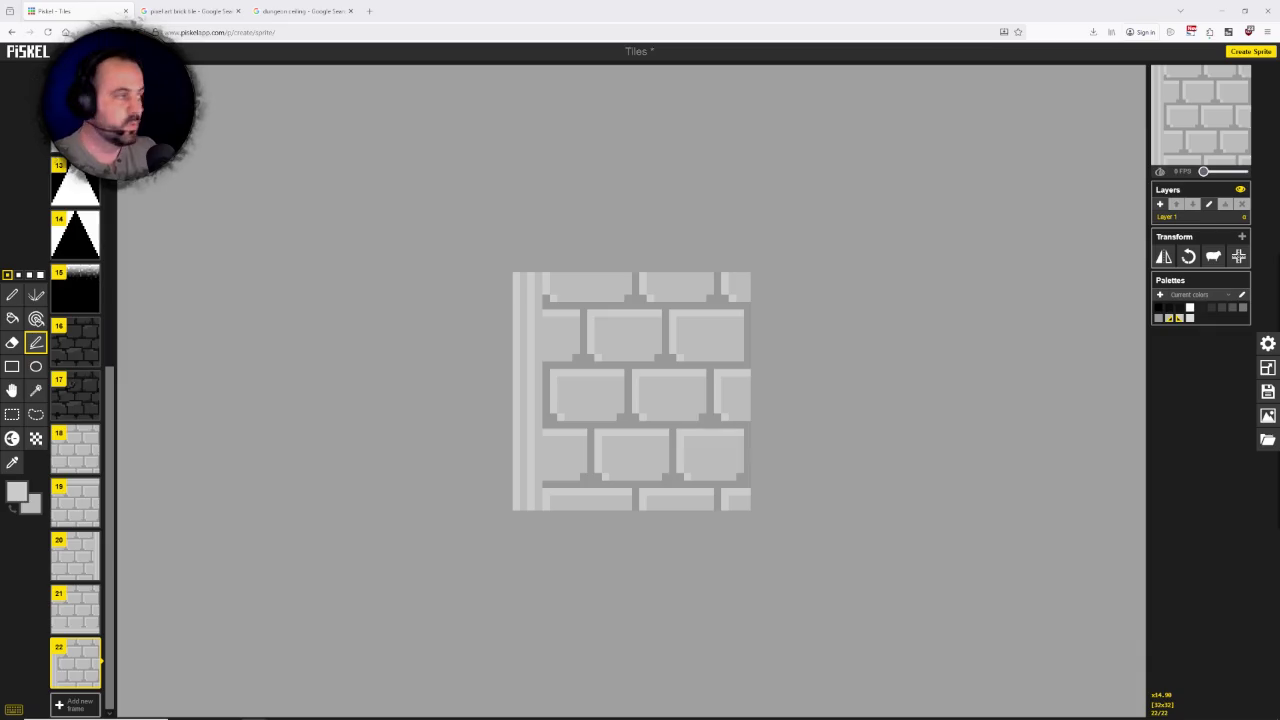
pyautogui.click(1268, 391)
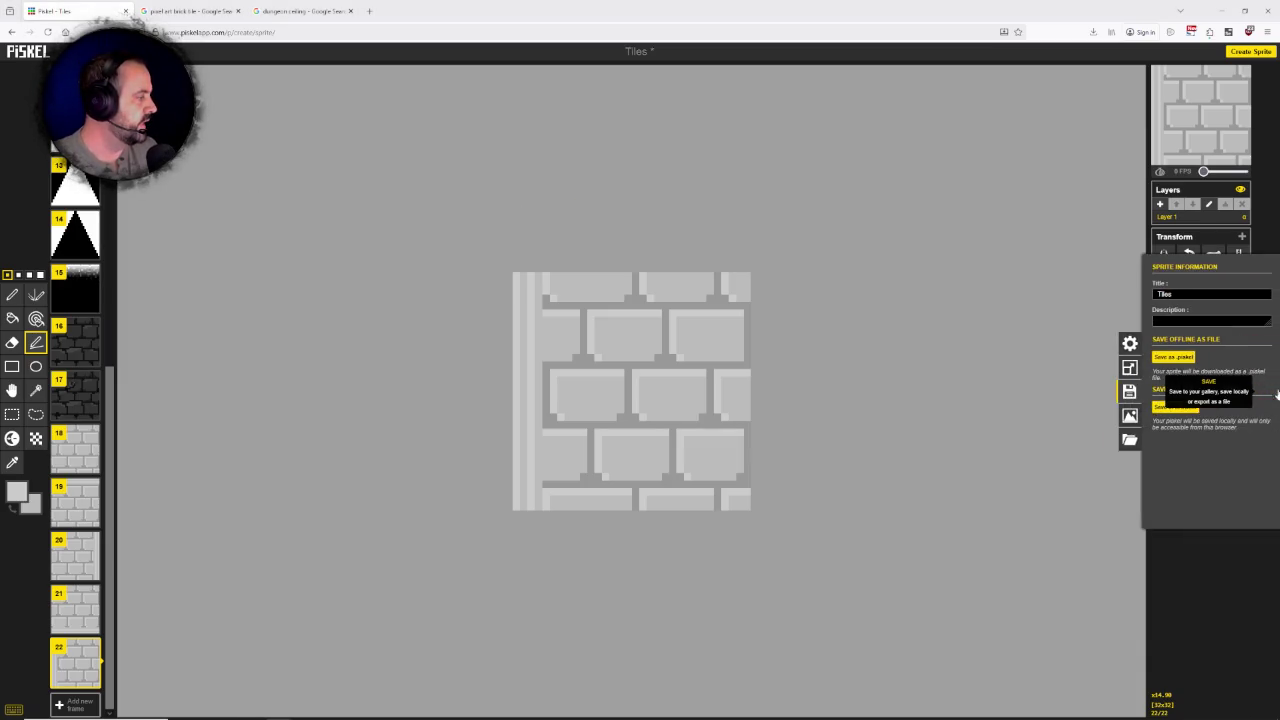
# Step: Save the sprite as a .piskel file and export all 22 frames as the Tiles.png spritesheet
pyautogui.click(1174, 358)
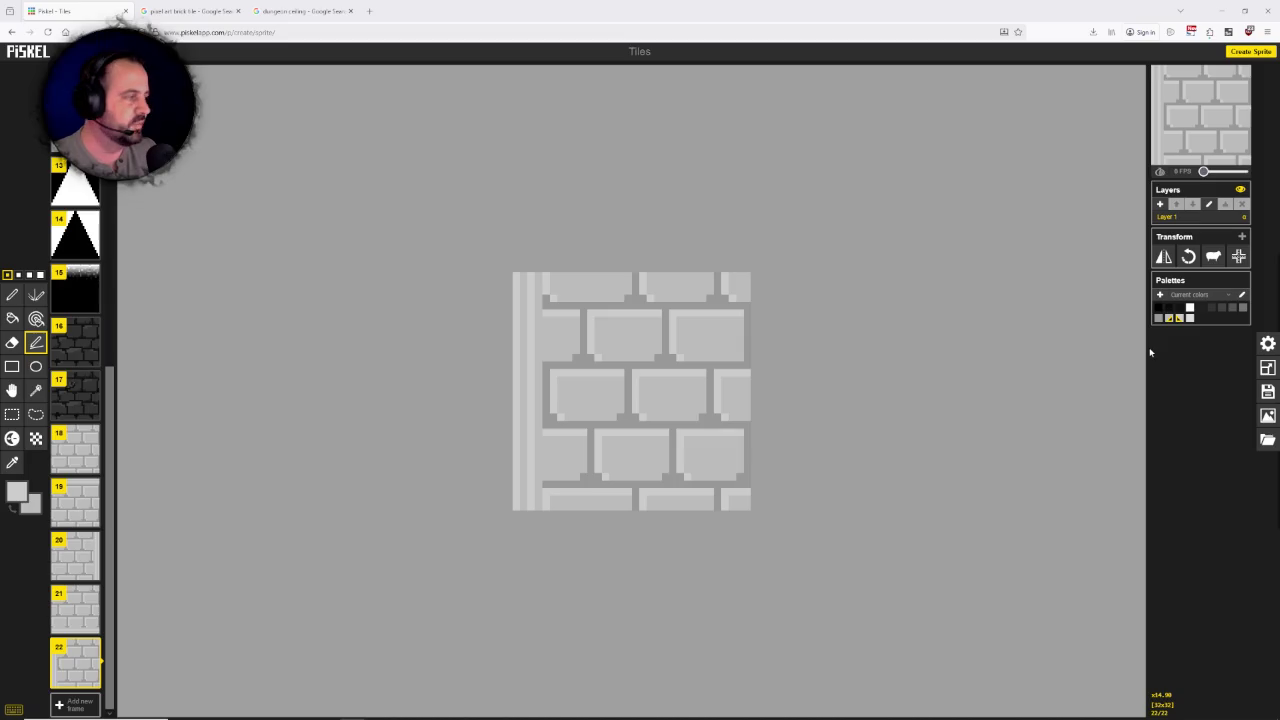
pyautogui.click(1268, 416)
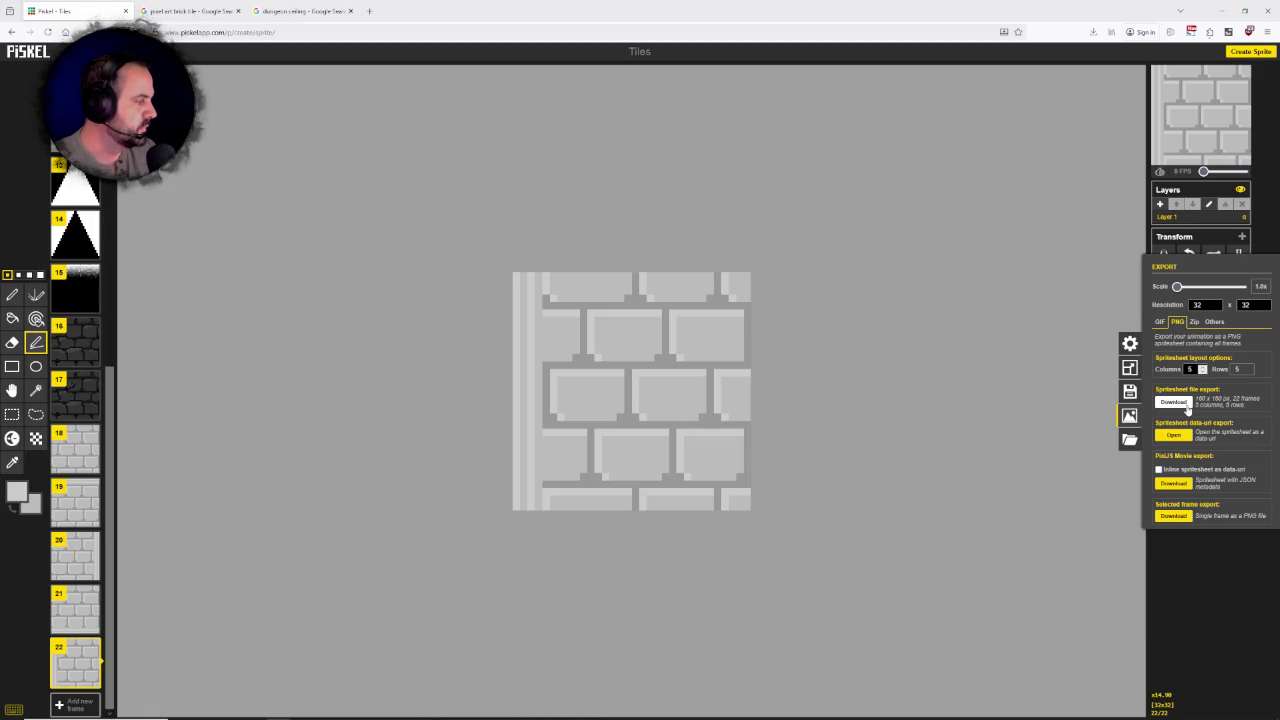
pyautogui.click(1187, 408)
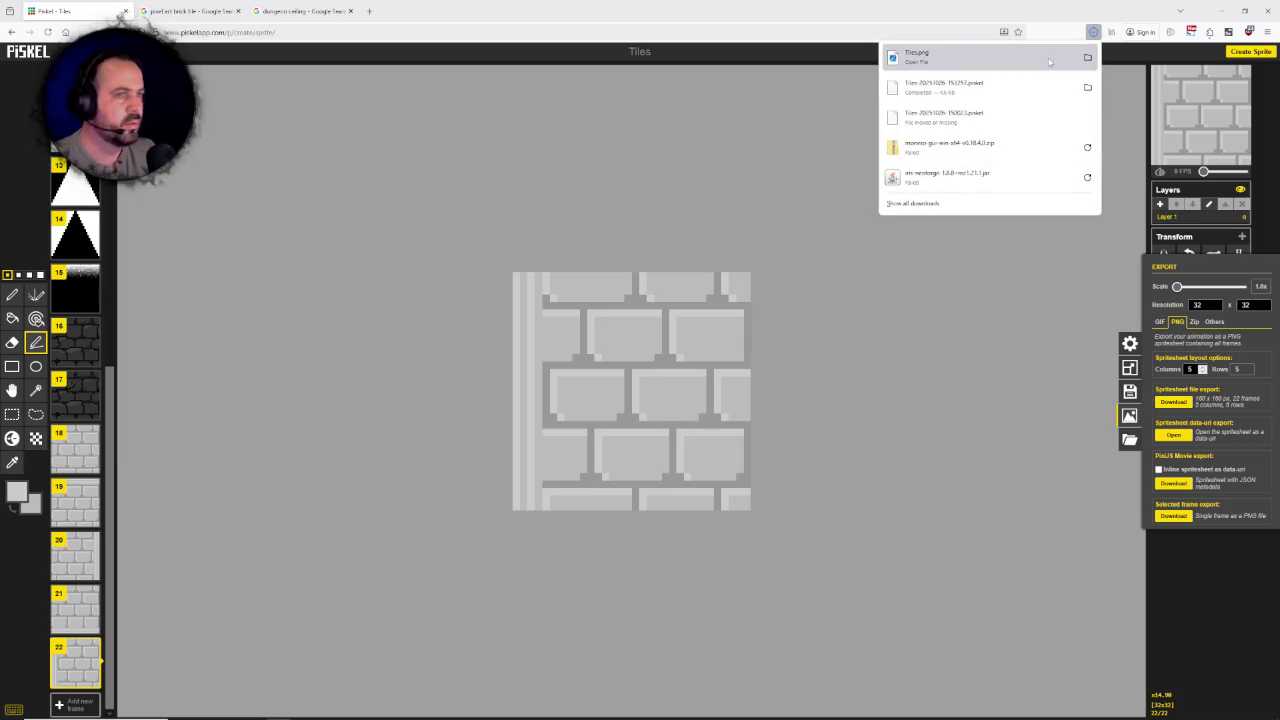
pyautogui.click(157, 243)
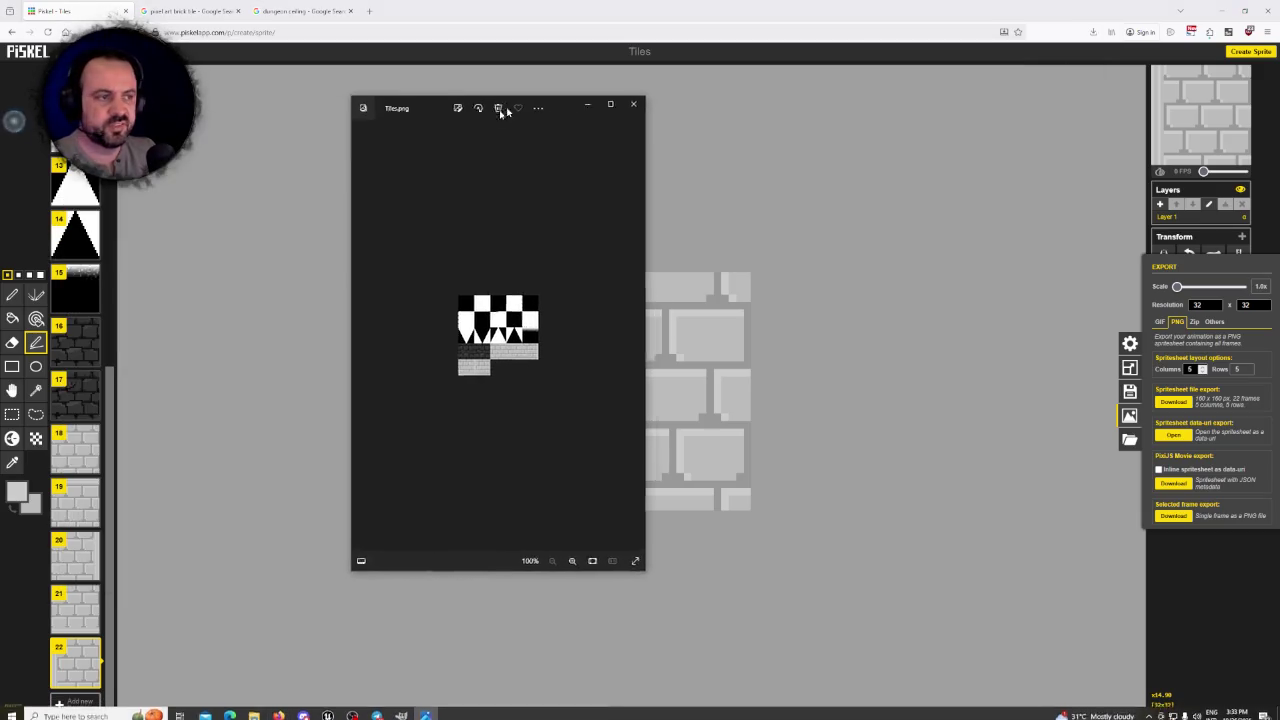
pyautogui.click(616, 102)
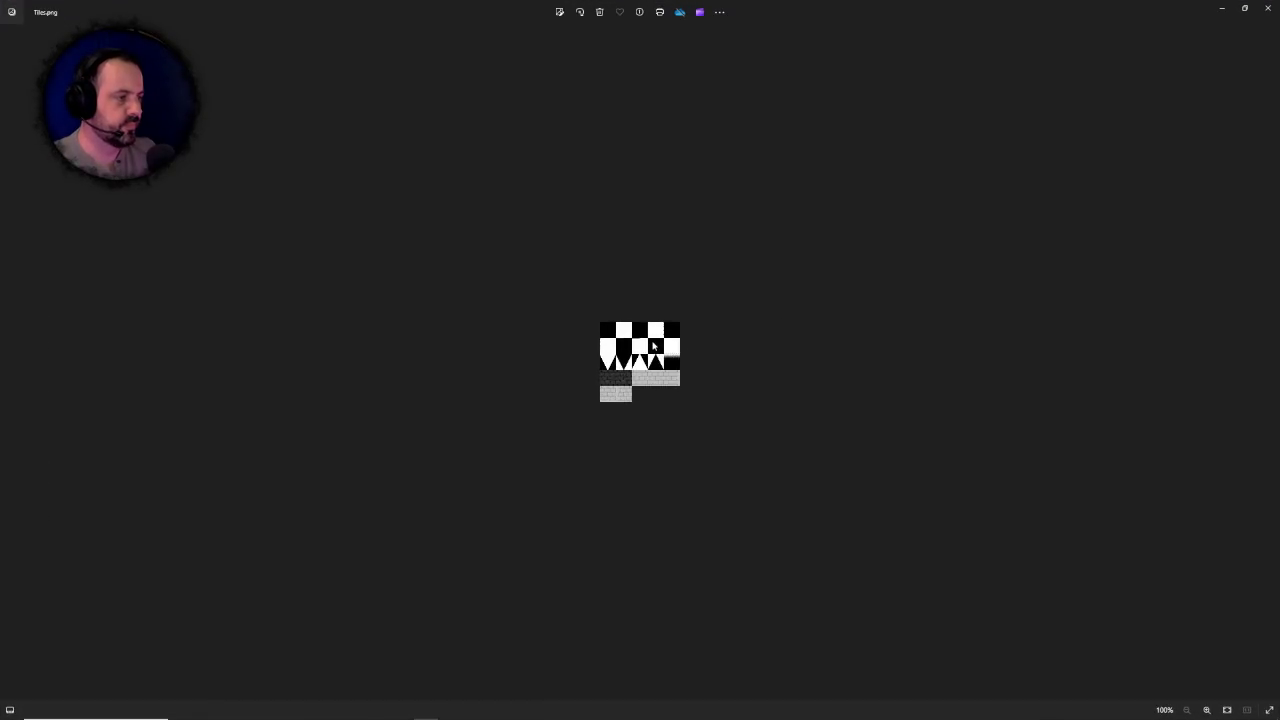
pyautogui.scroll(1, 654, 396)
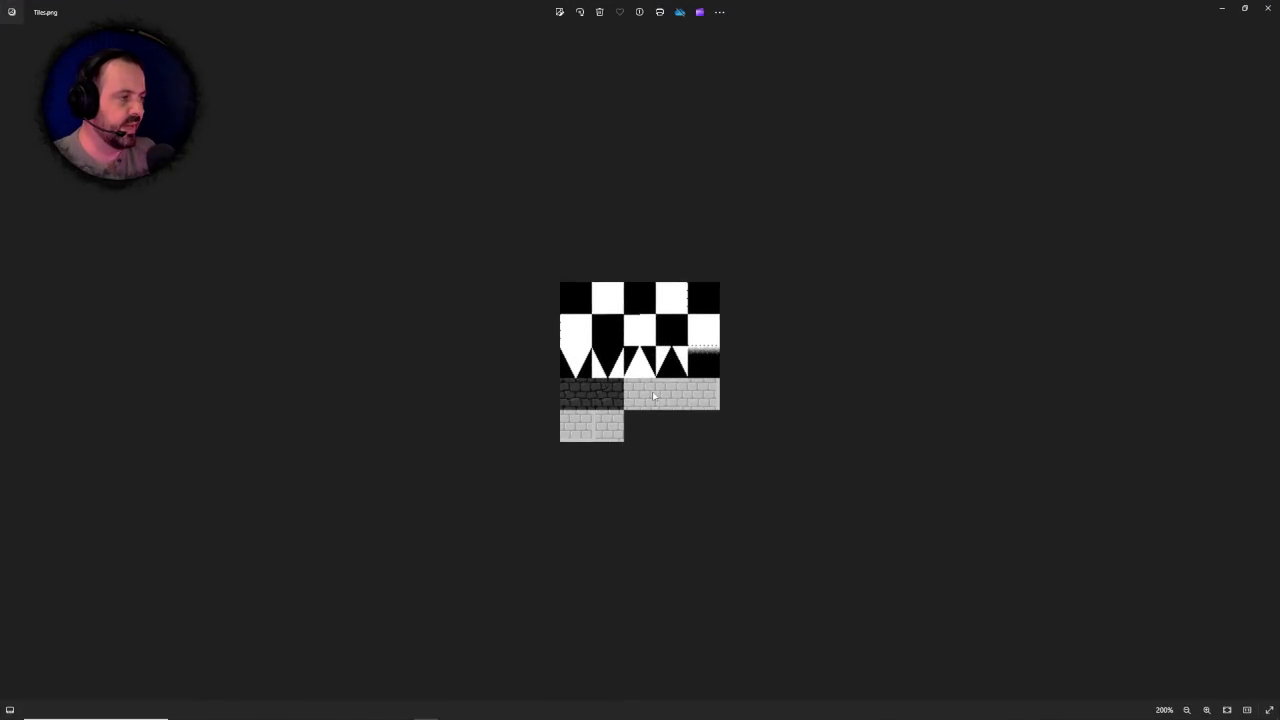
pyautogui.scroll(2, 654, 396)
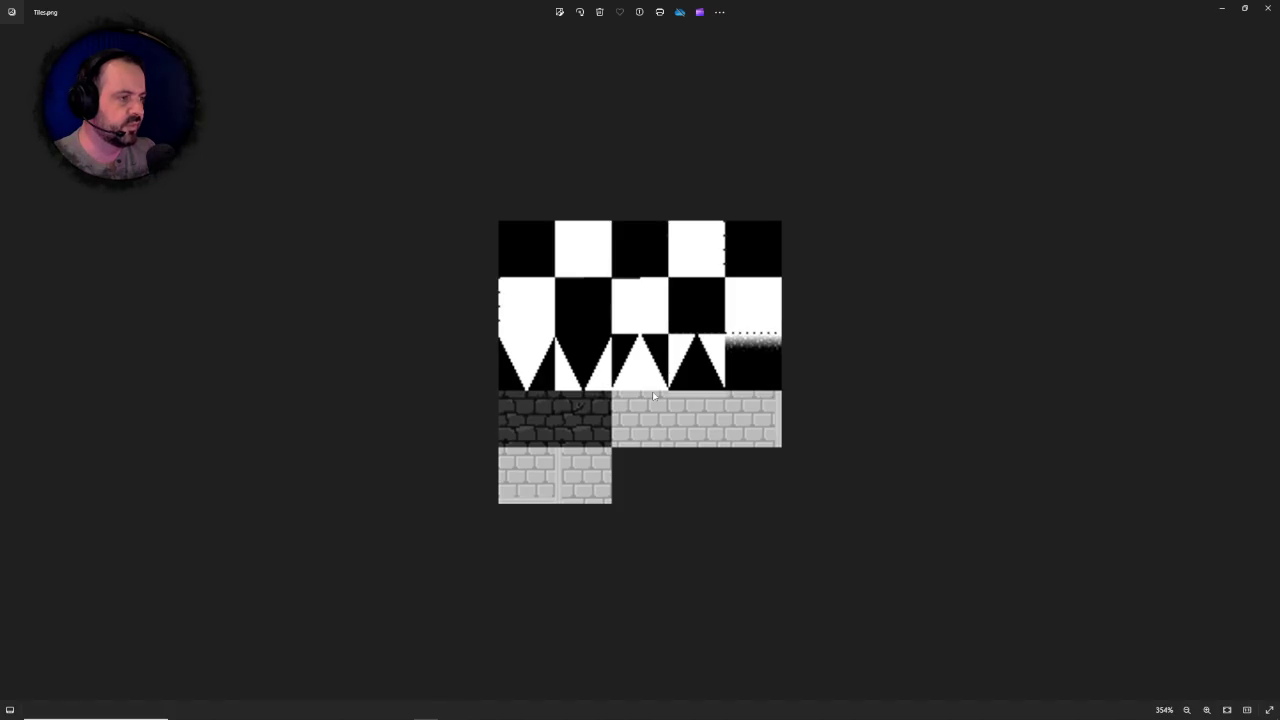
pyautogui.scroll(-2, 683, 417)
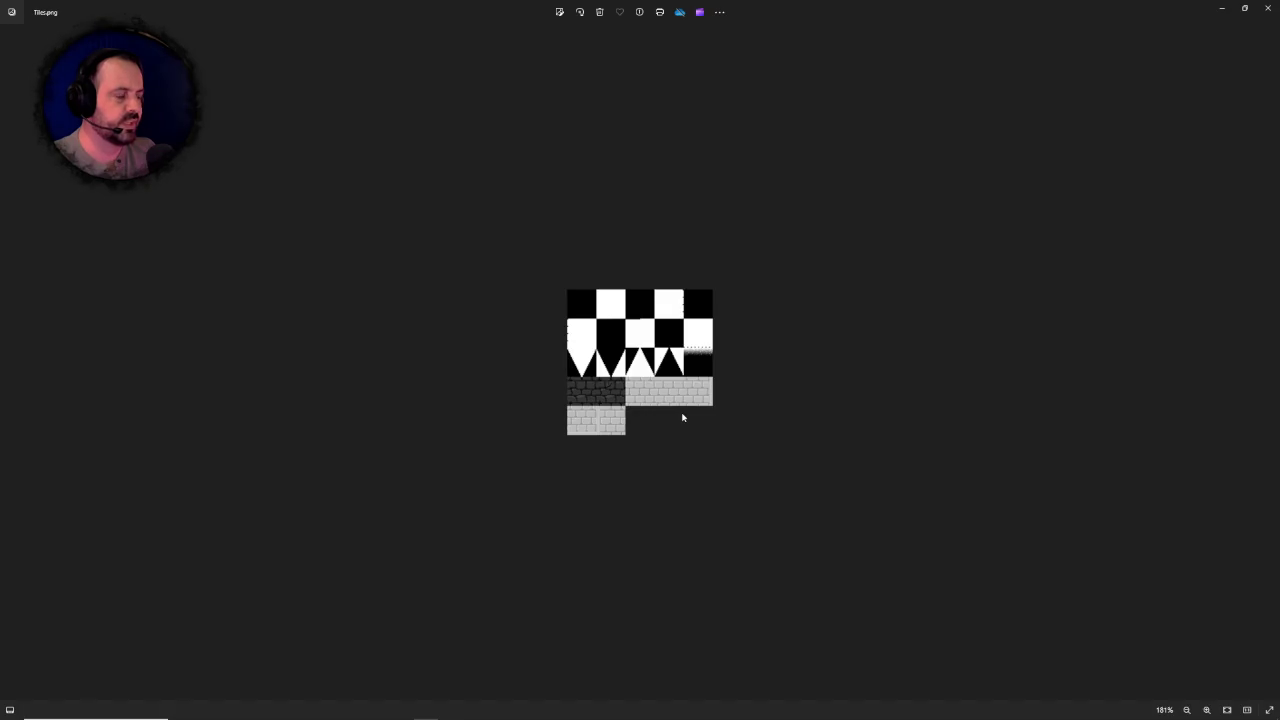
pyautogui.scroll(-2, 683, 417)
pyautogui.scroll(1, 680, 414)
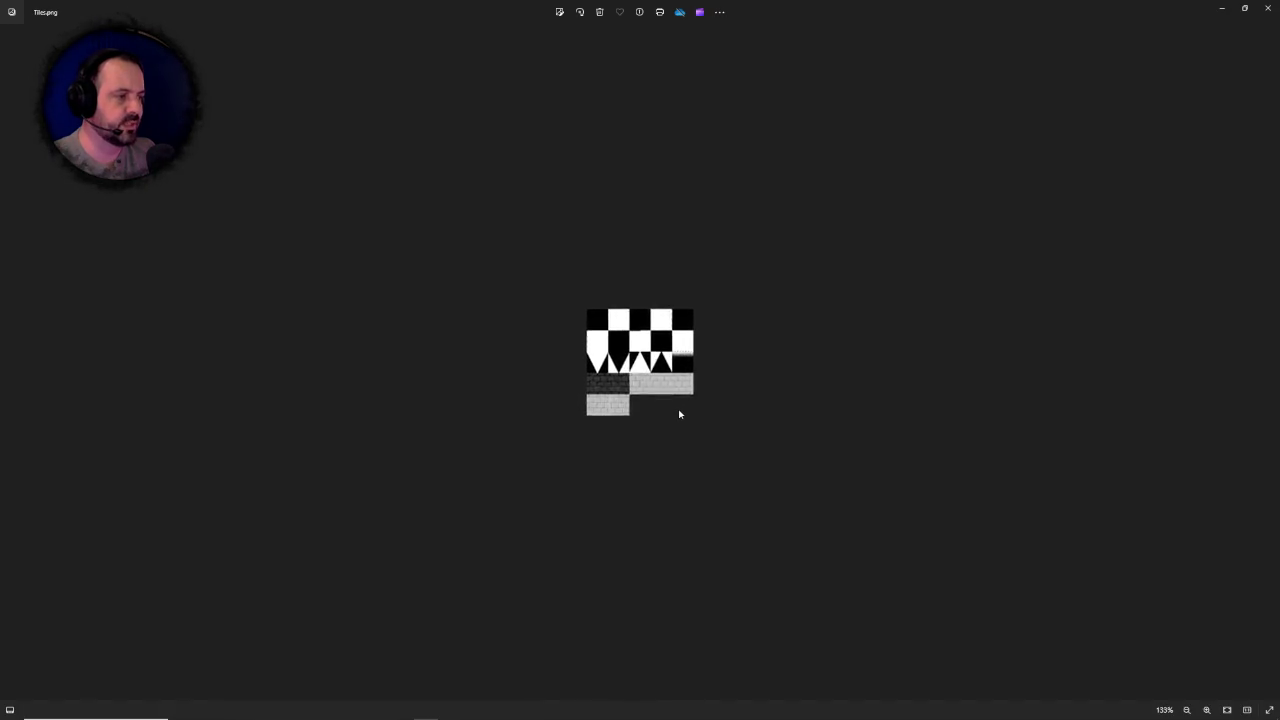
pyautogui.scroll(3, 679, 414)
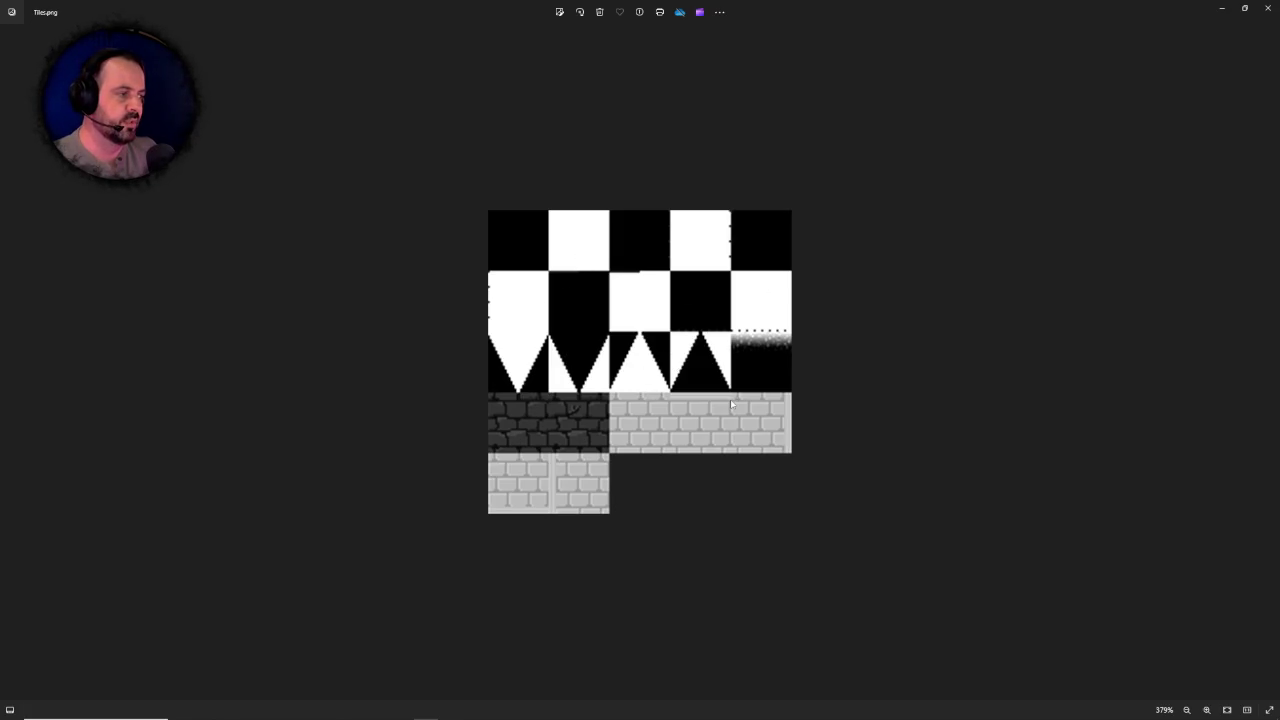
pyautogui.scroll(-2, 731, 404)
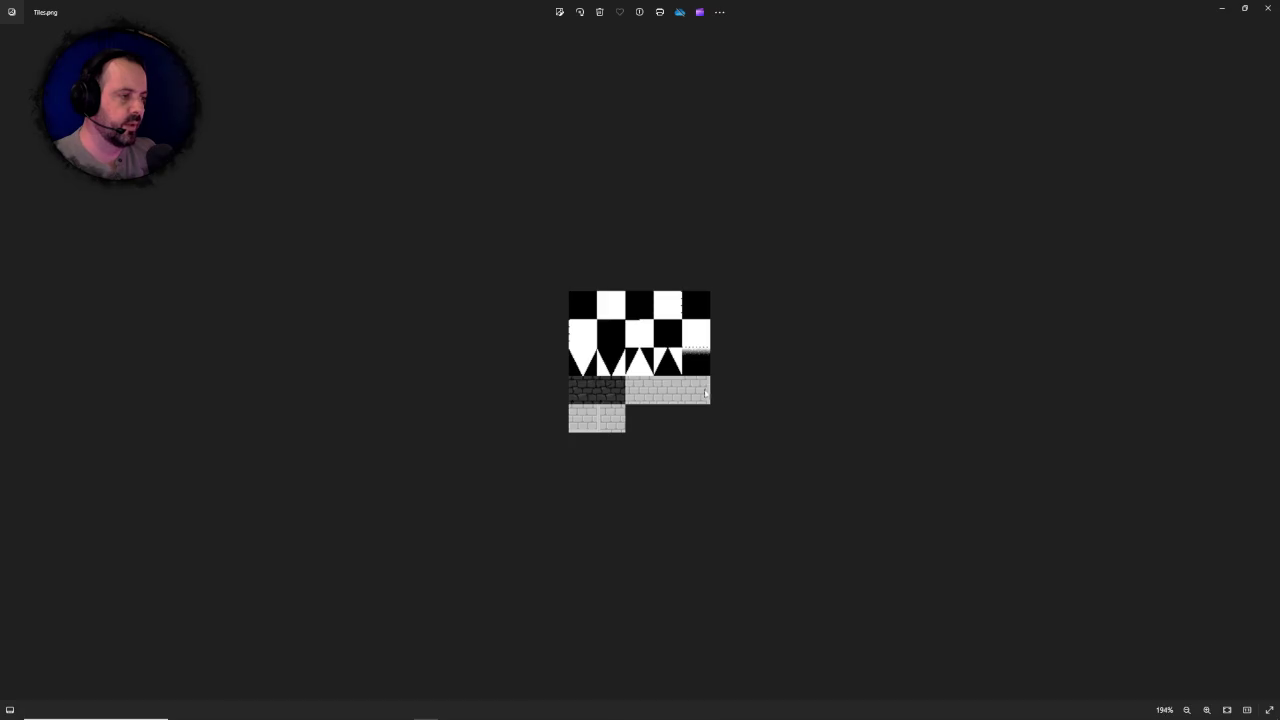
pyautogui.scroll(1, 705, 393)
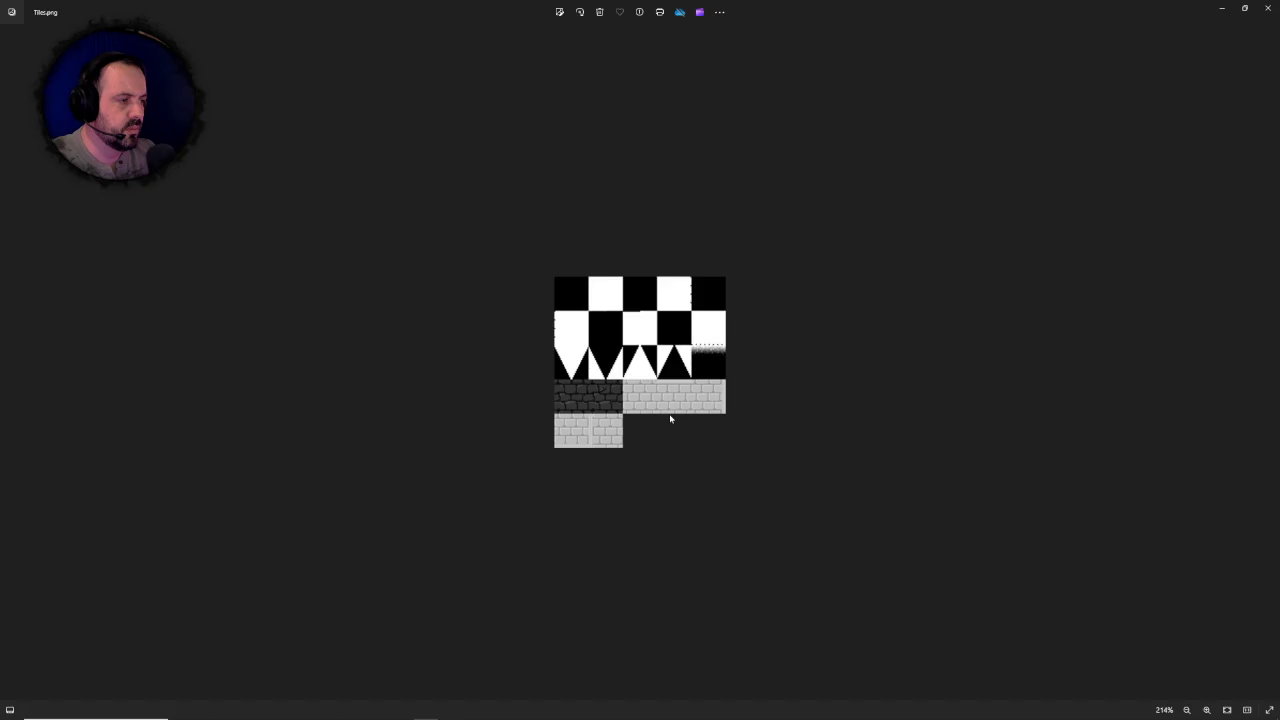
pyautogui.click(1268, 8)
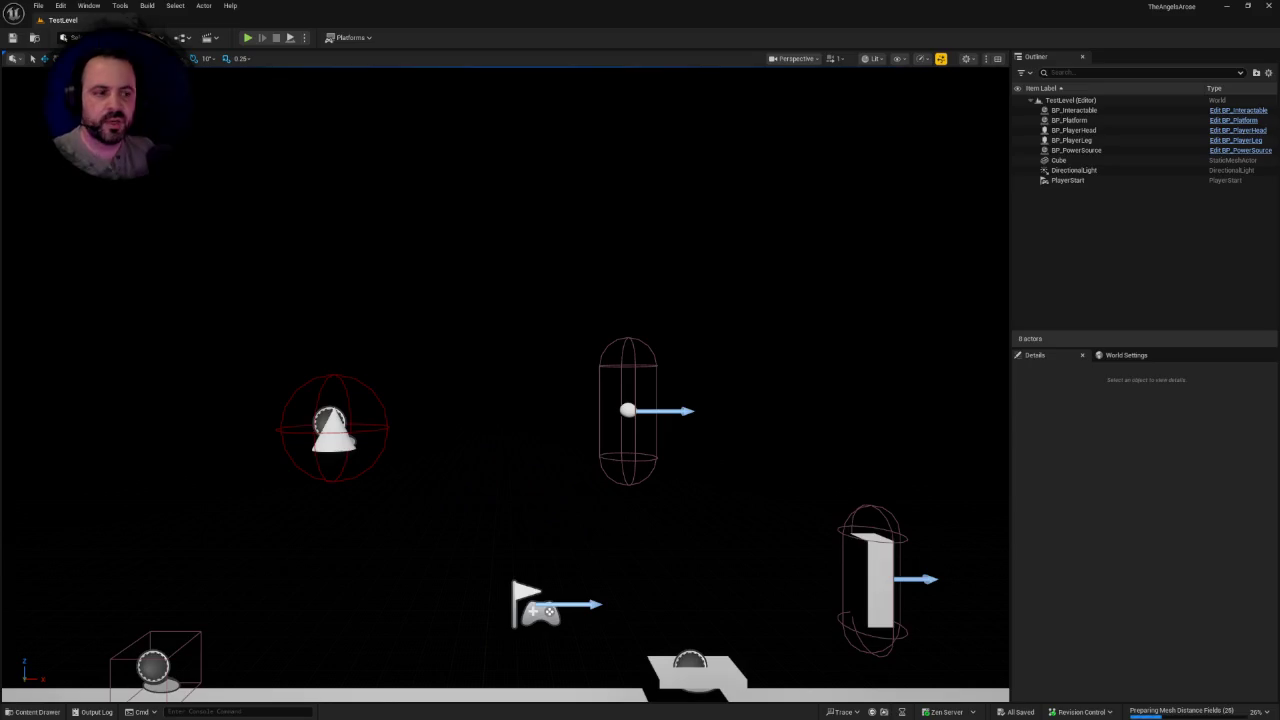
# Step: Create a new folder named Tiles inside Content/Textures
pyautogui.moveTo(443, 245); pyautogui.dragTo(443, 245)
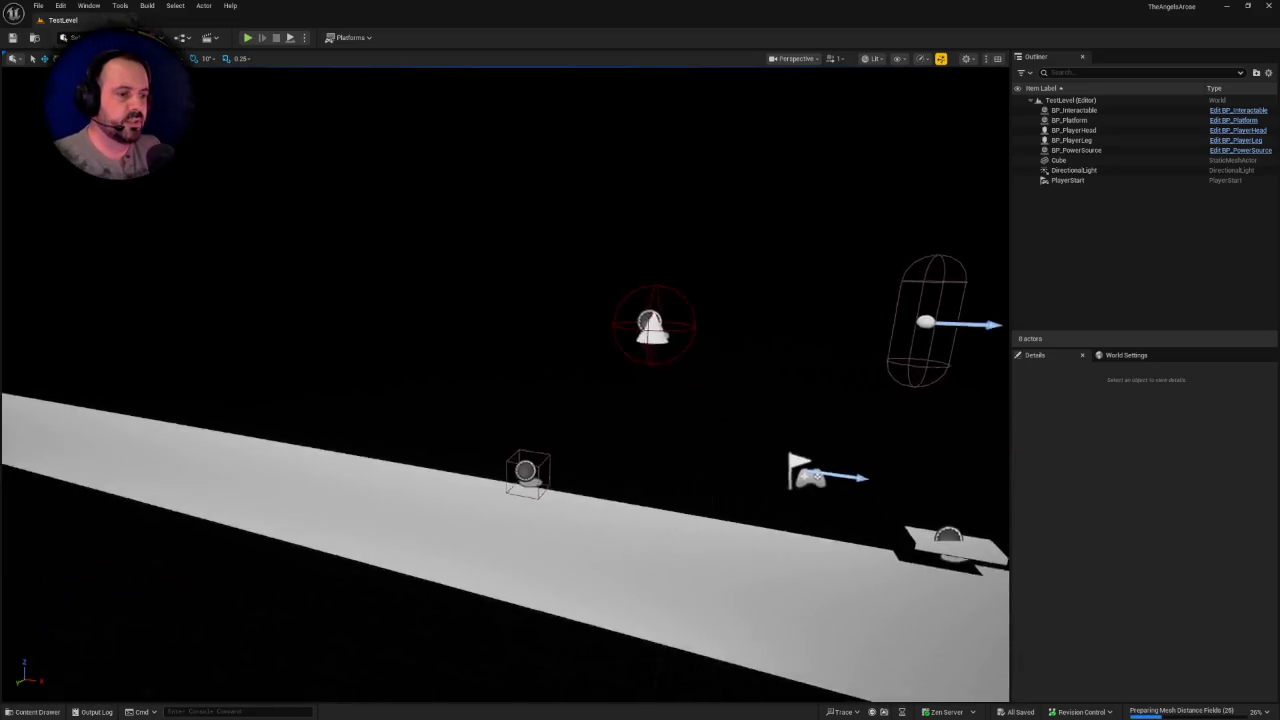
pyautogui.hotkey('ctrl', 'space')
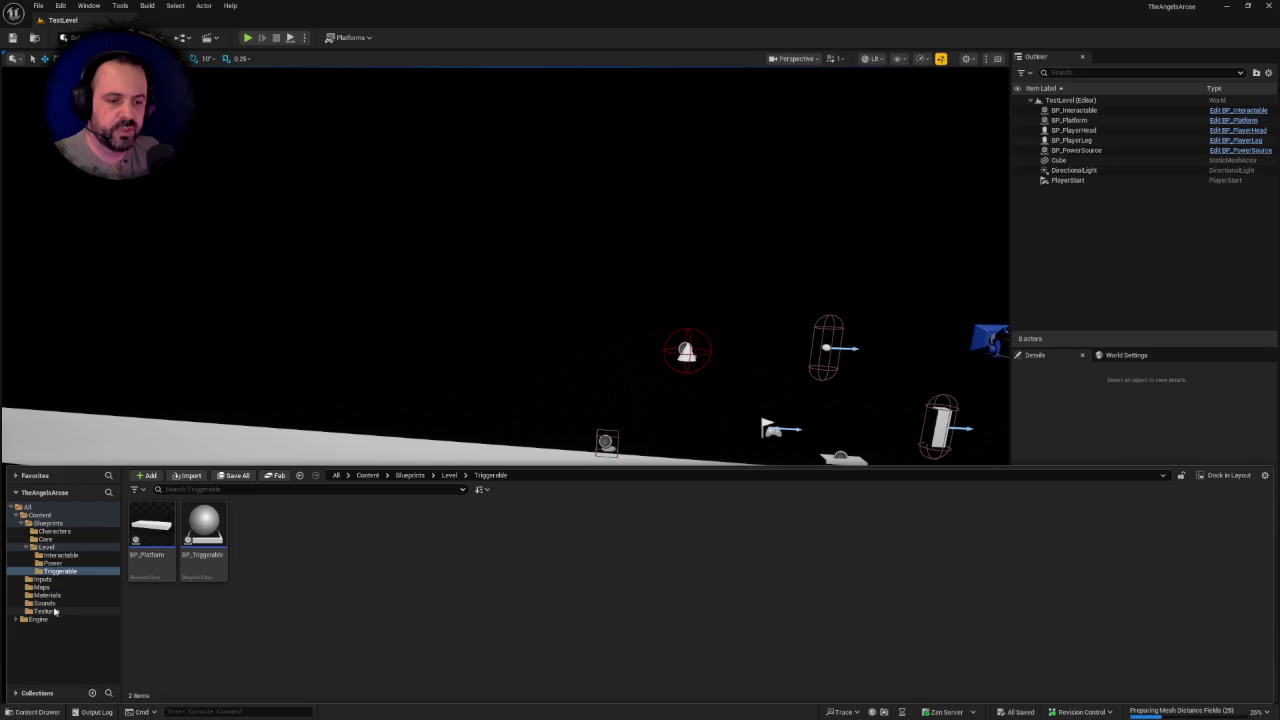
pyautogui.click(50, 611)
pyautogui.rightClick(194, 531)
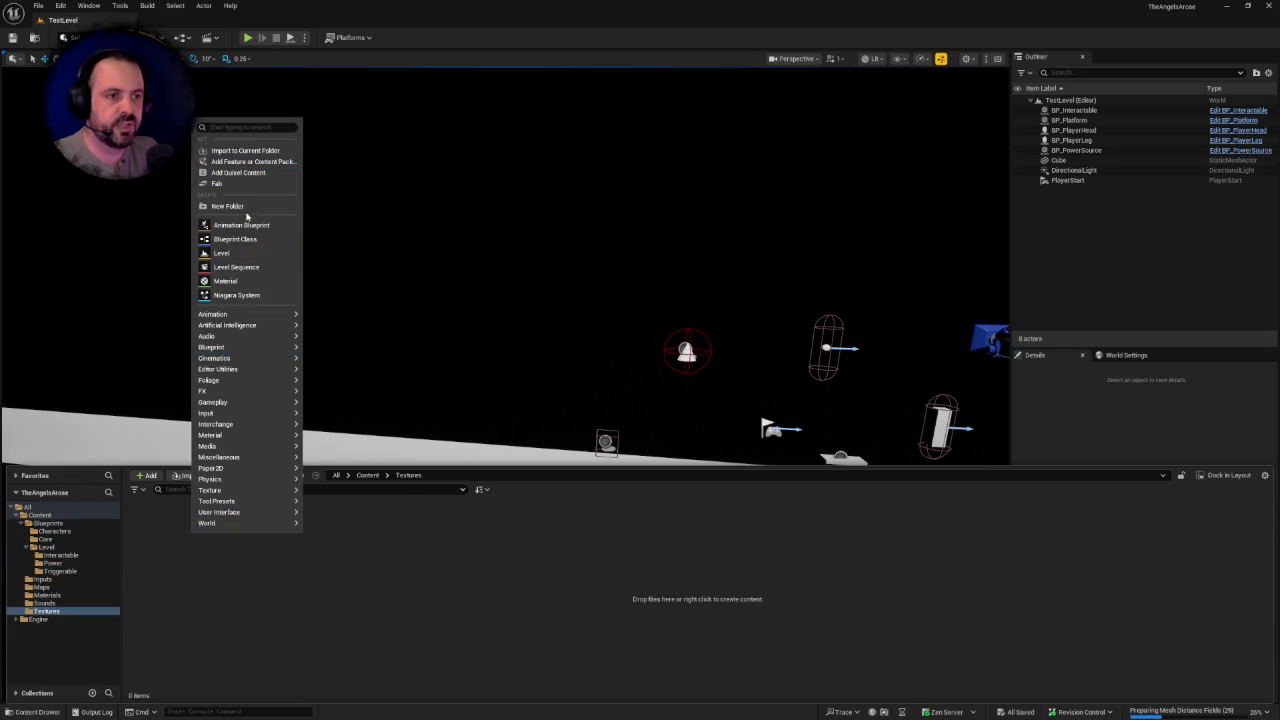
pyautogui.click(240, 207)
pyautogui.write('Tiles')
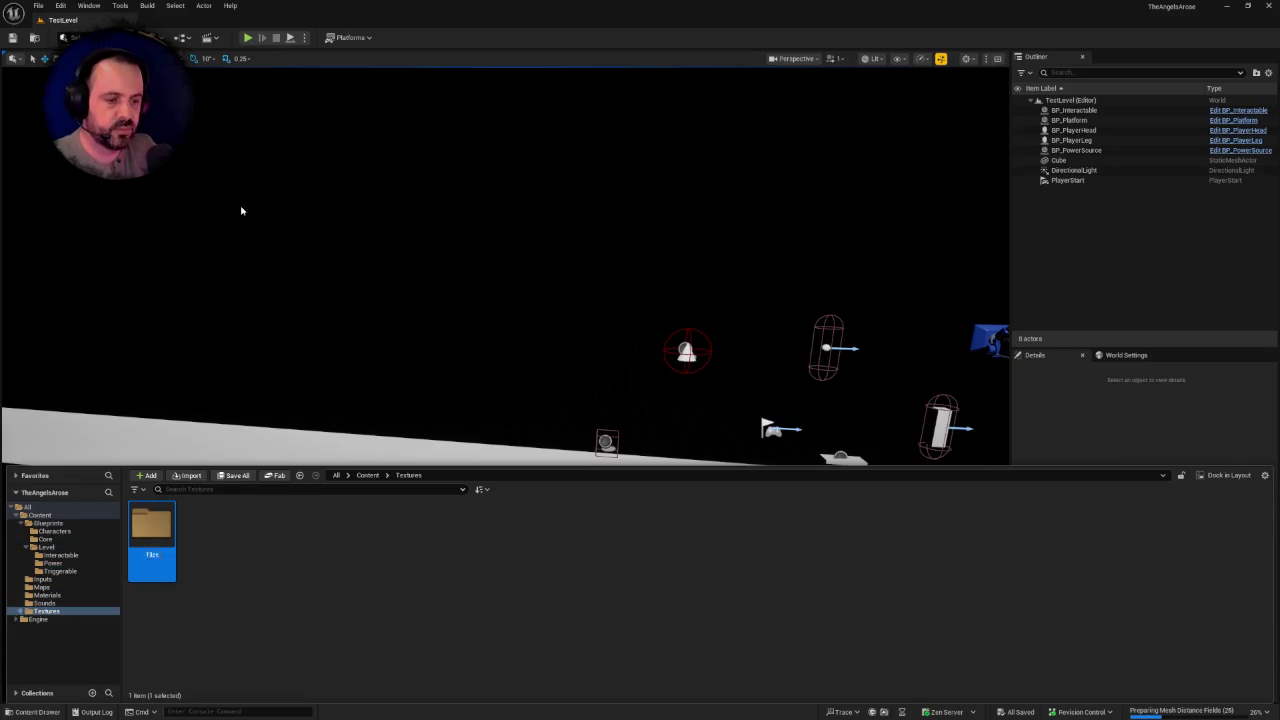
pyautogui.press('Return')
pyautogui.press('Return')
# Step: Import Tiles.png from the project's Assets > Tiles folder into it
pyautogui.rightClick(212, 521)
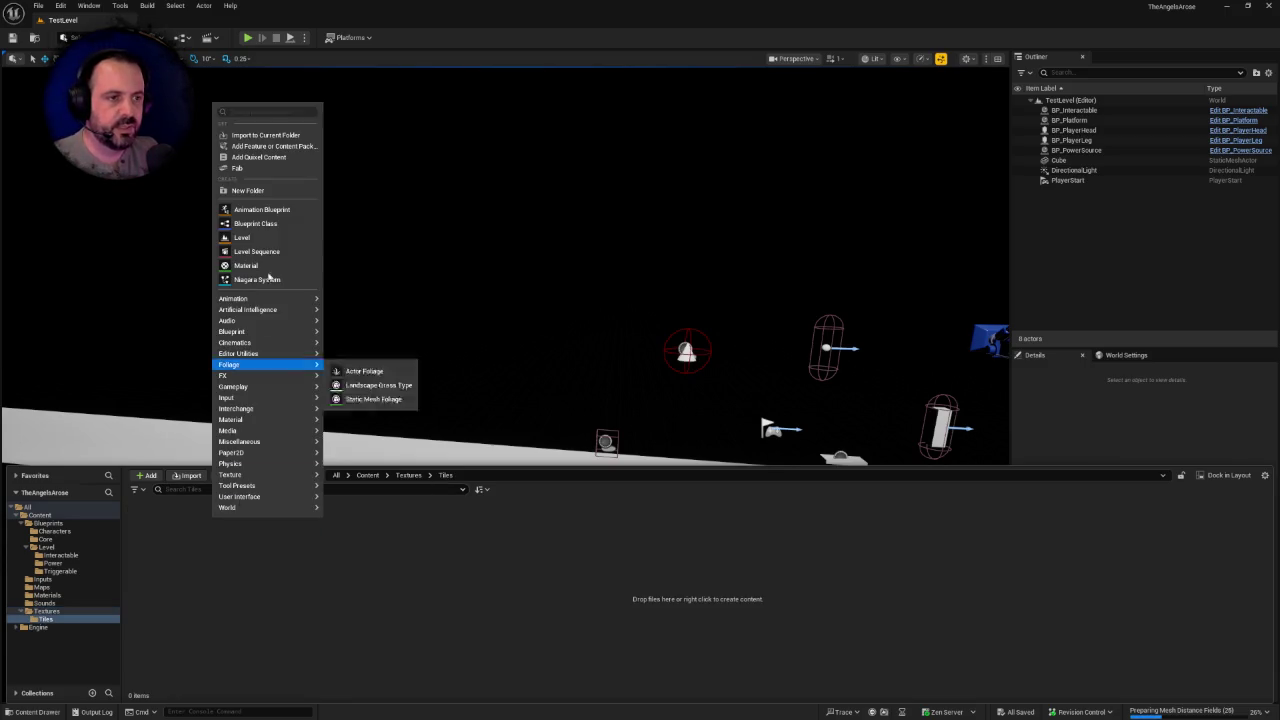
pyautogui.click(266, 136)
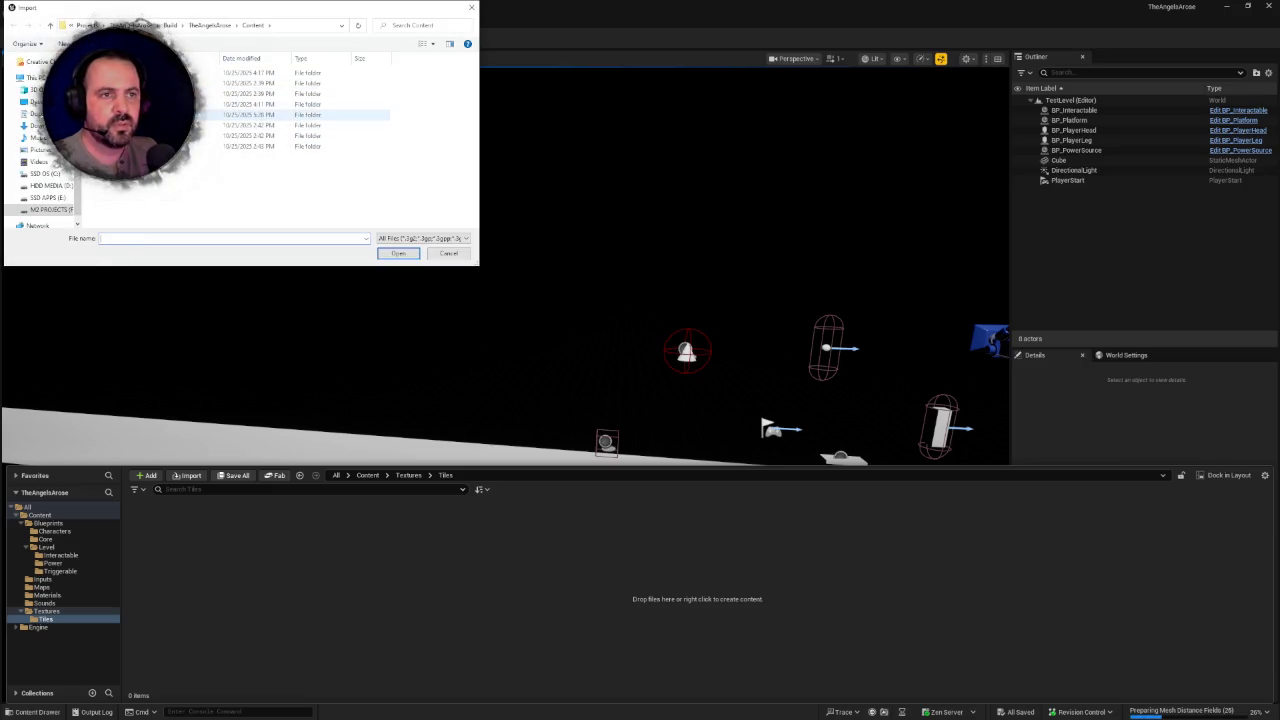
pyautogui.click(140, 24)
pyautogui.doubleClick(240, 72)
pyautogui.doubleClick(240, 82)
pyautogui.doubleClick(168, 168)
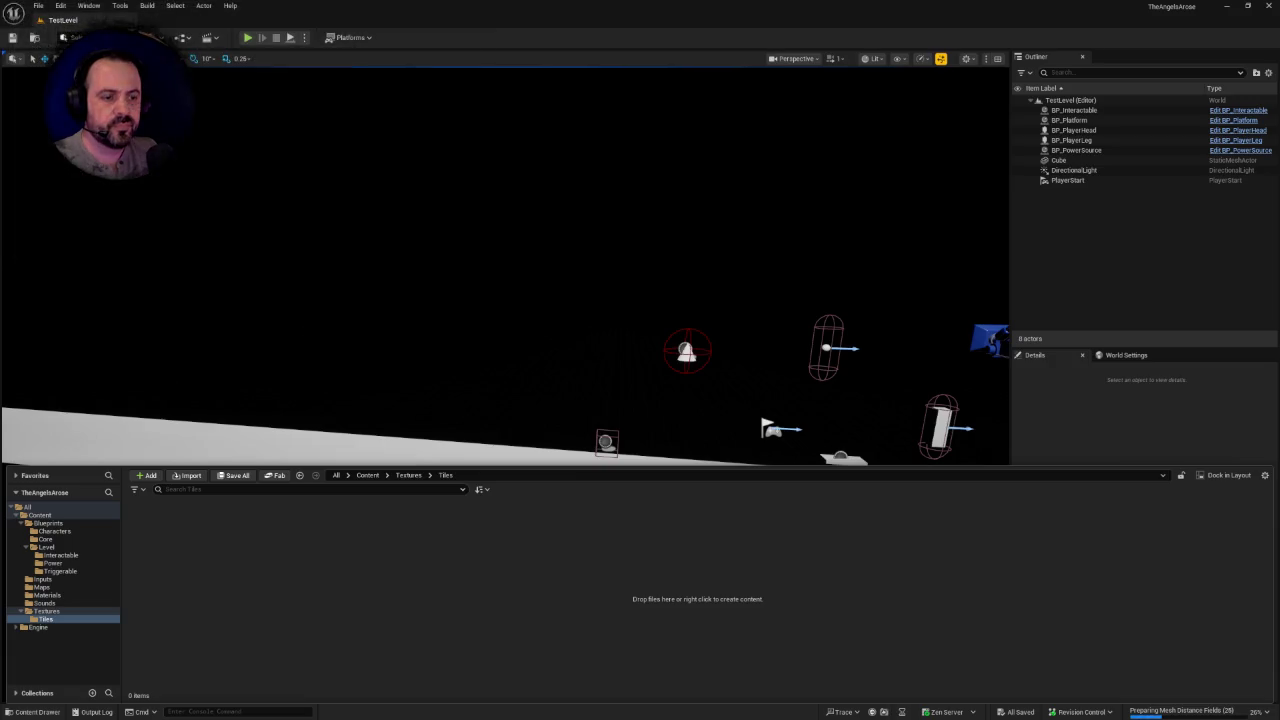
# Step: Open the imported Tiles texture in the texture editor
pyautogui.rightClick(141, 520)
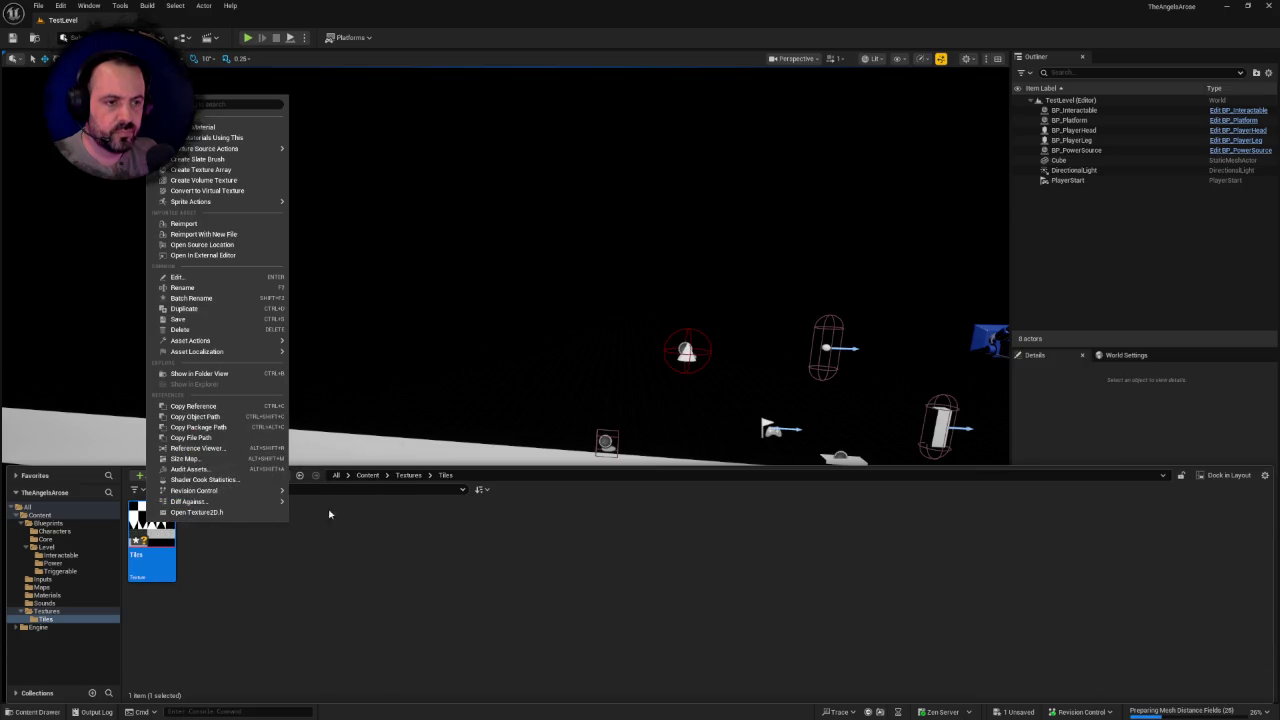
pyautogui.click(263, 550)
pyautogui.rightClick(267, 545)
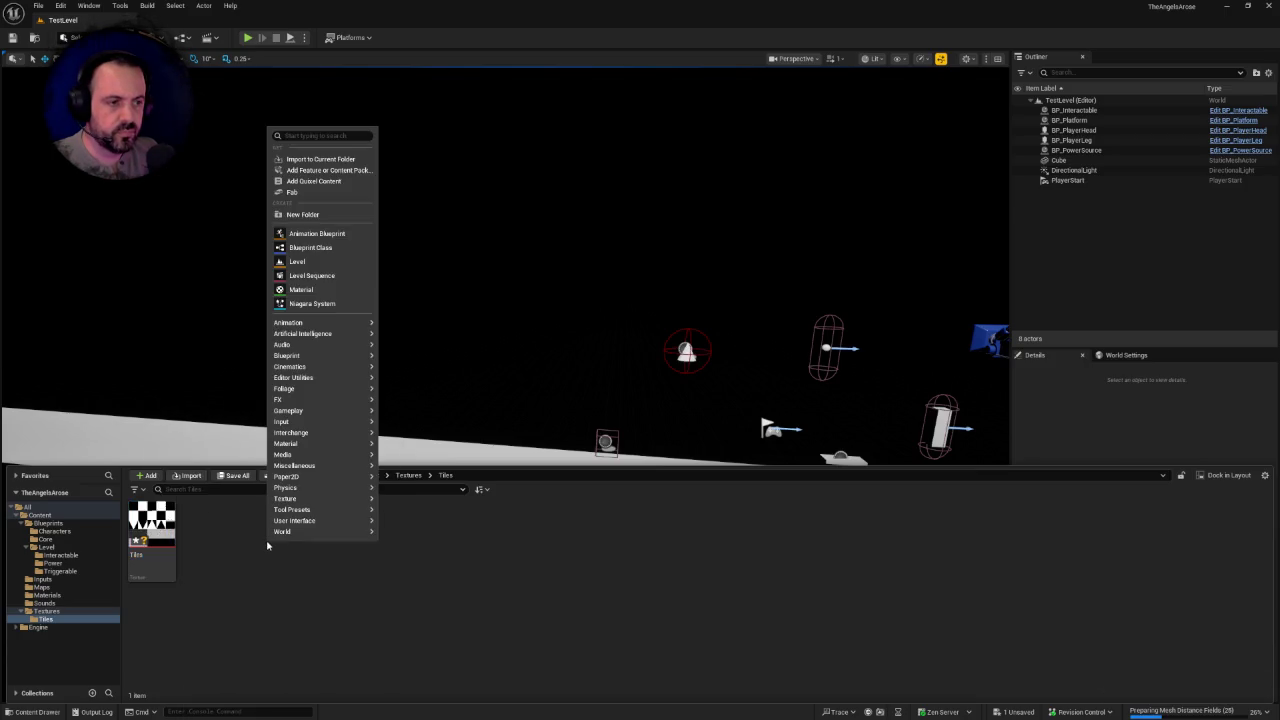
pyautogui.click(151, 530)
pyautogui.doubleClick(151, 530)
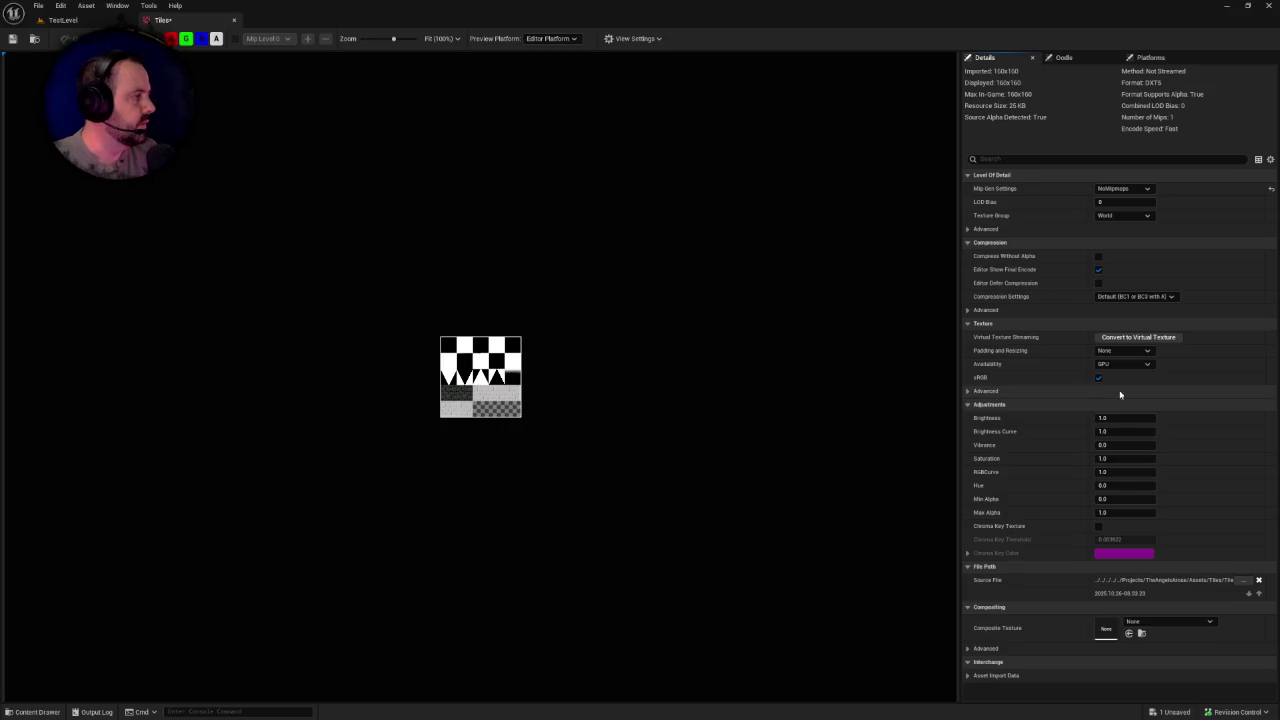
# Step: Show Advanced properties and set both X-axis and Y-axis Tiling Method to Clamp
pyautogui.scroll(4, 480, 410)
pyautogui.scroll(1, 530, 405)
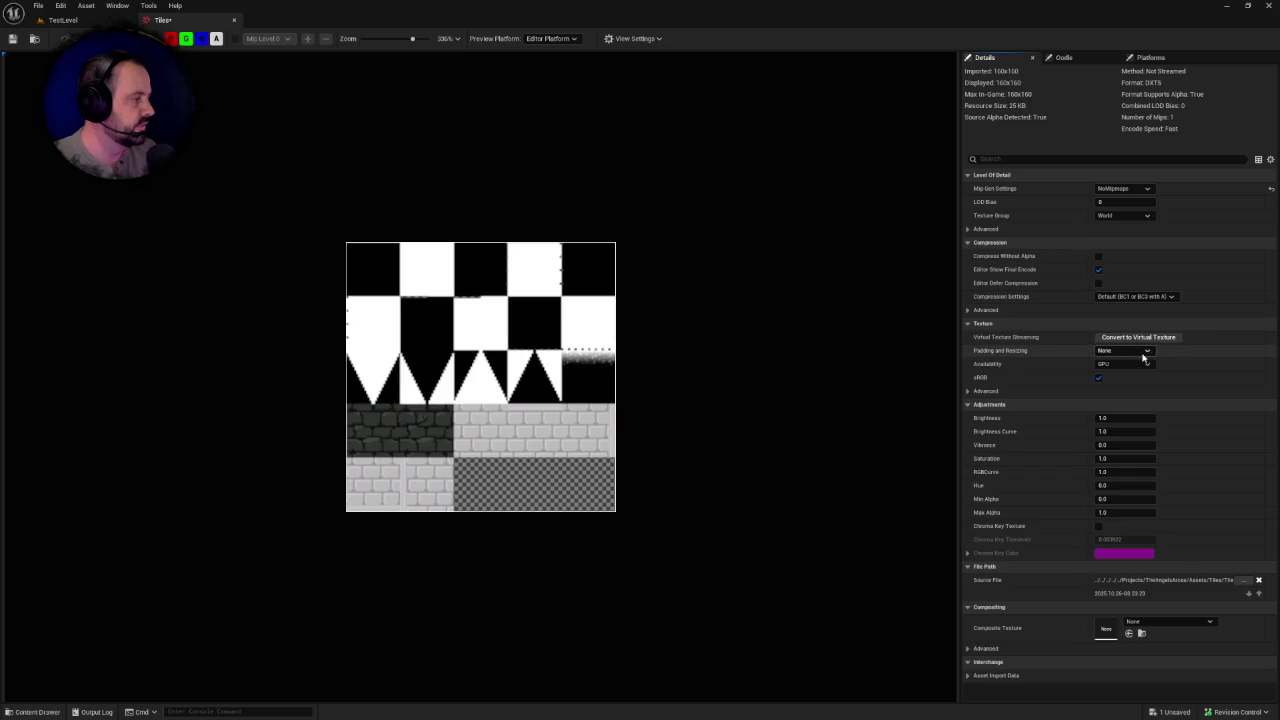
pyautogui.click(1270, 159)
pyautogui.click(1202, 205)
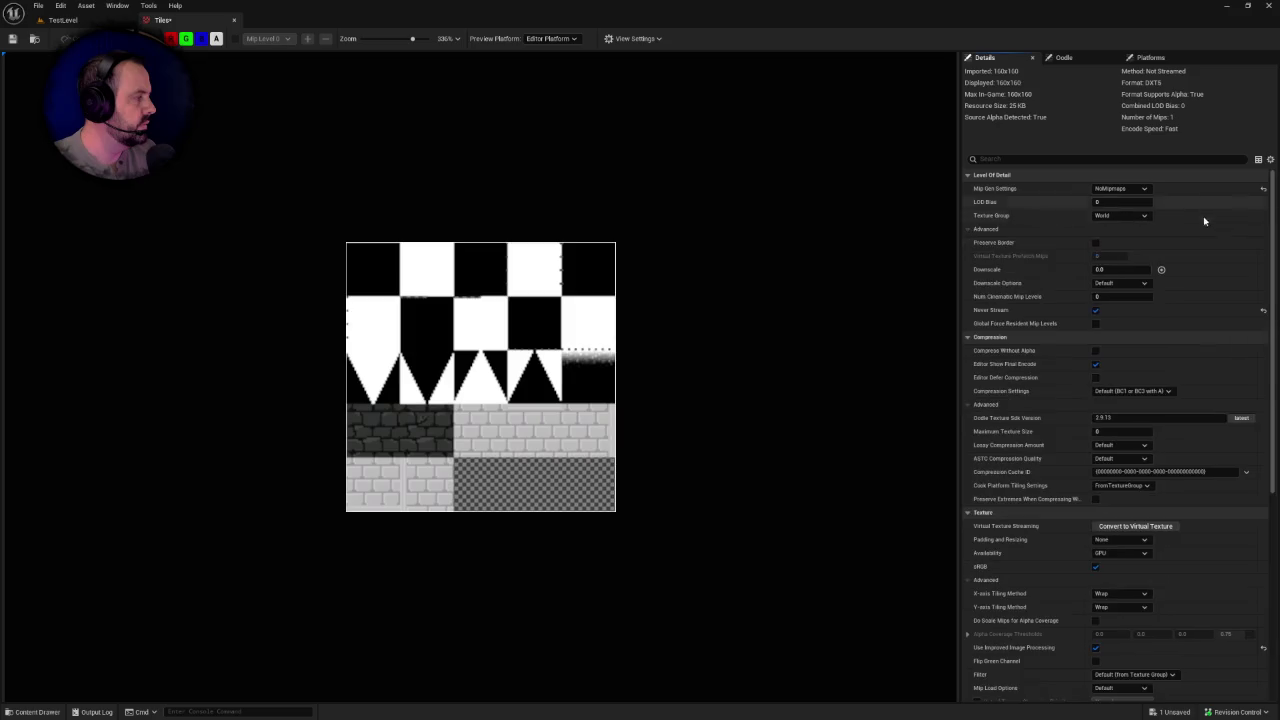
pyautogui.scroll(-1, 1187, 346)
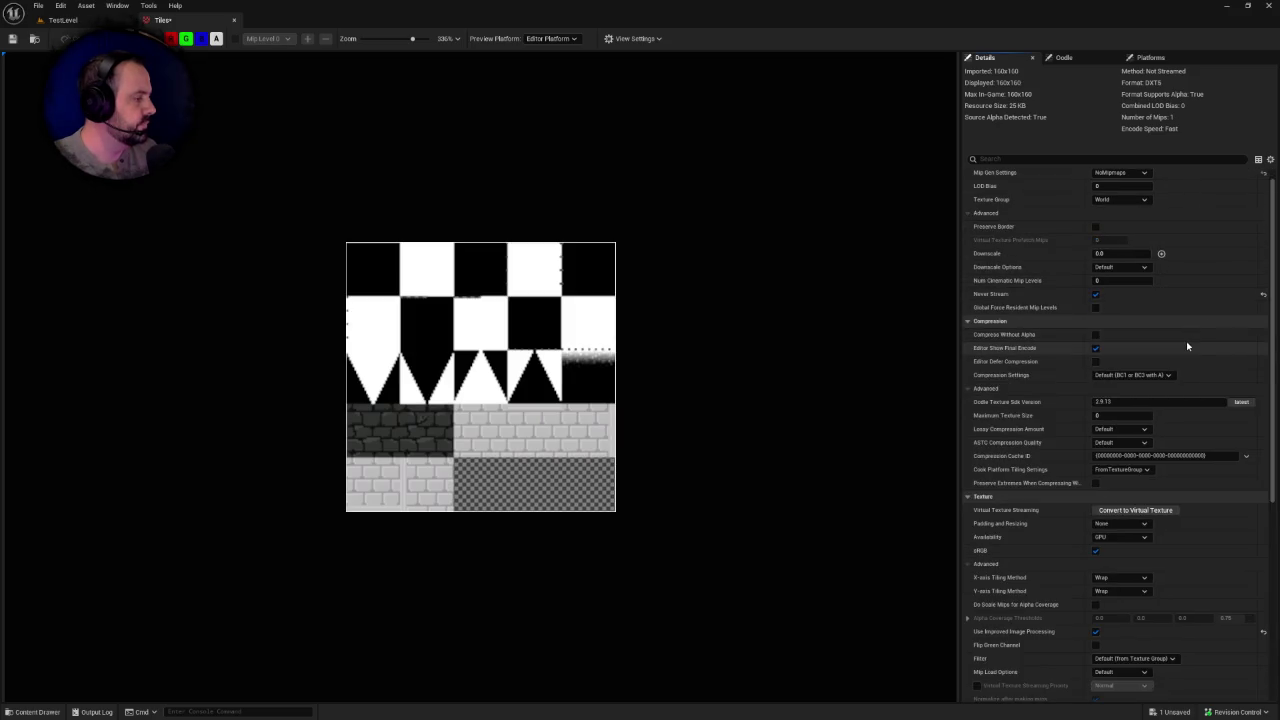
pyautogui.scroll(-4, 1187, 346)
pyautogui.click(1120, 514)
pyautogui.click(1109, 534)
pyautogui.click(1120, 527)
pyautogui.click(1108, 547)
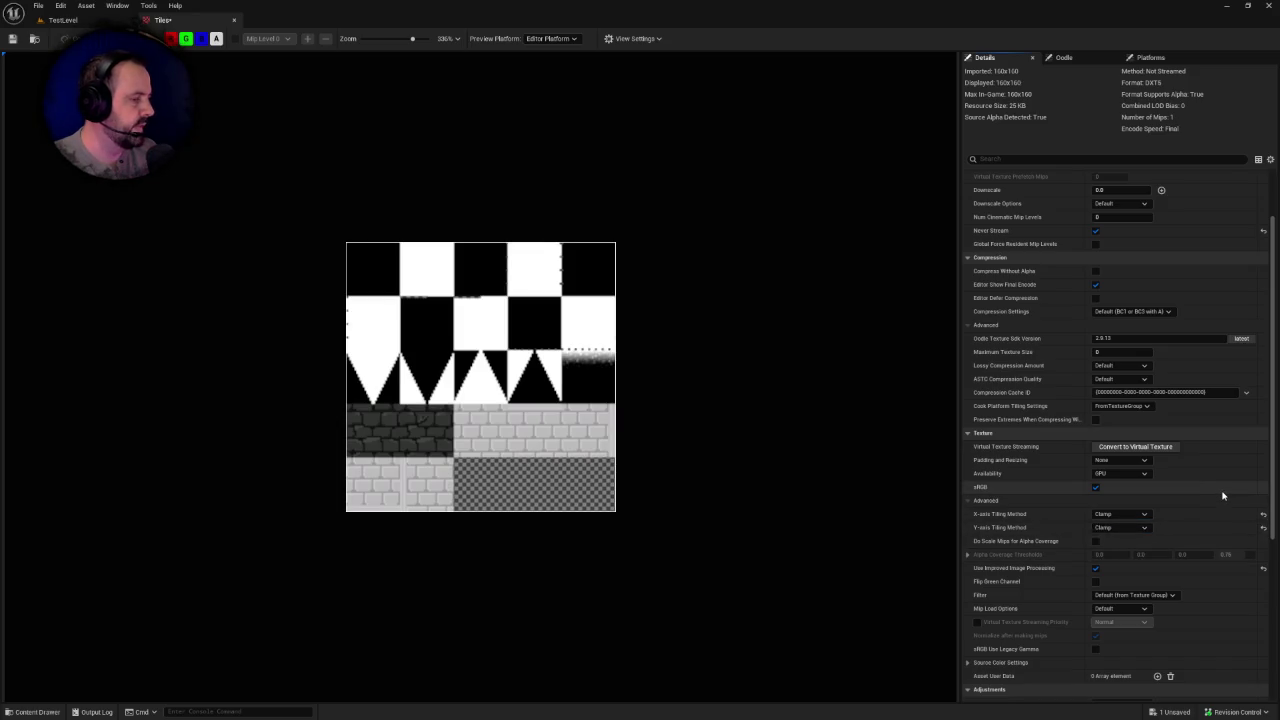
# Step: Set the Tiles texture's Filter to Nearest
pyautogui.scroll(-1, 1140, 540)
pyautogui.scroll(-2, 1141, 540)
pyautogui.click(1125, 547)
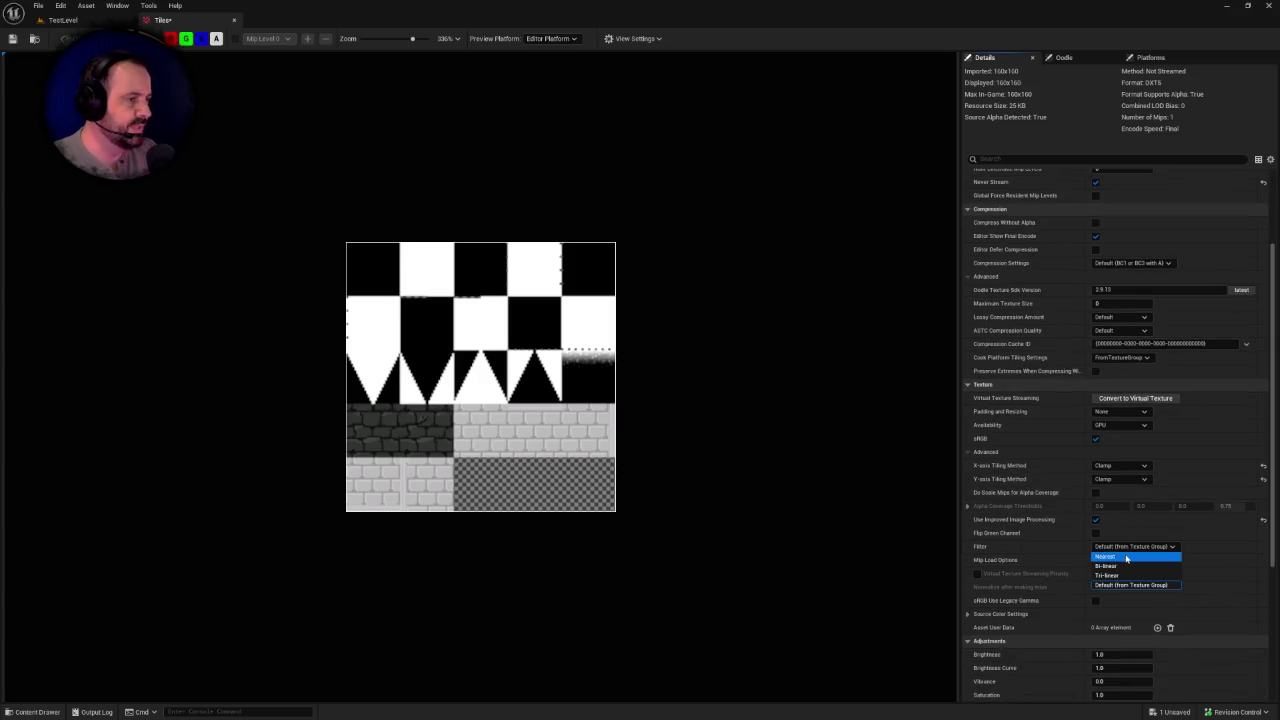
pyautogui.click(1126, 559)
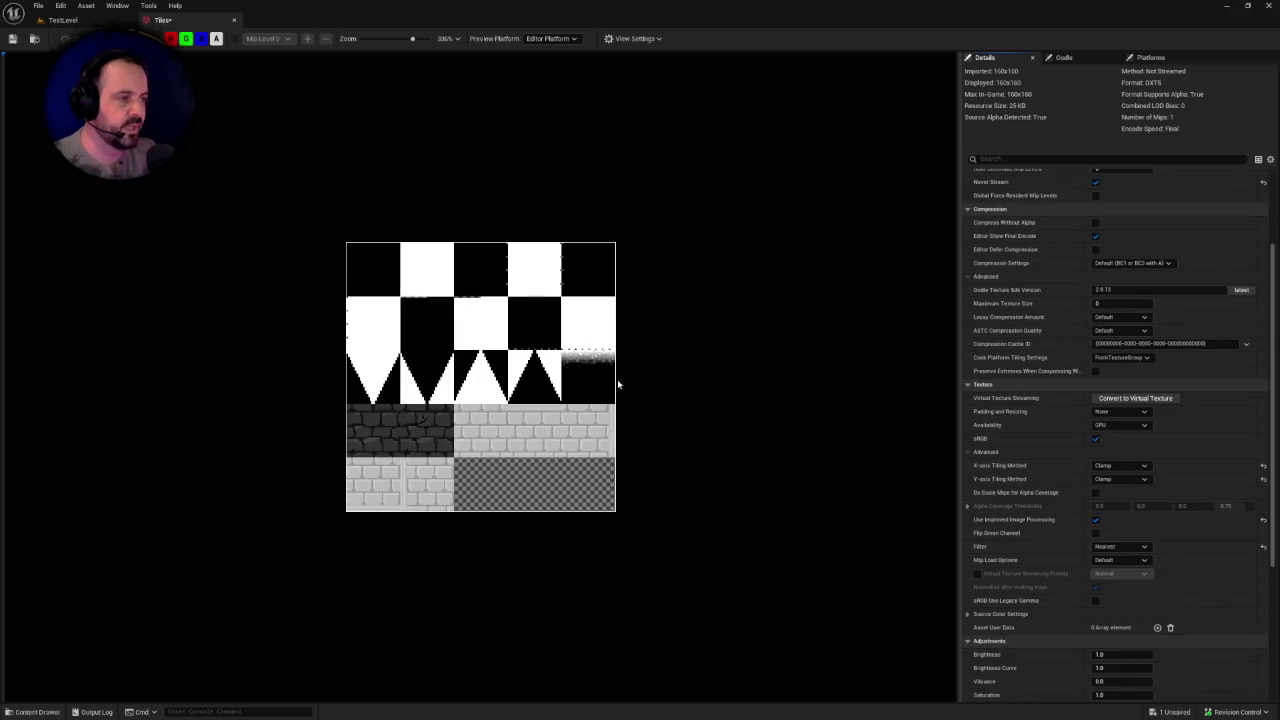
pyautogui.scroll(2, 605, 377)
pyautogui.scroll(1, 590, 370)
pyautogui.scroll(1, 592, 371)
pyautogui.scroll(1, 620, 368)
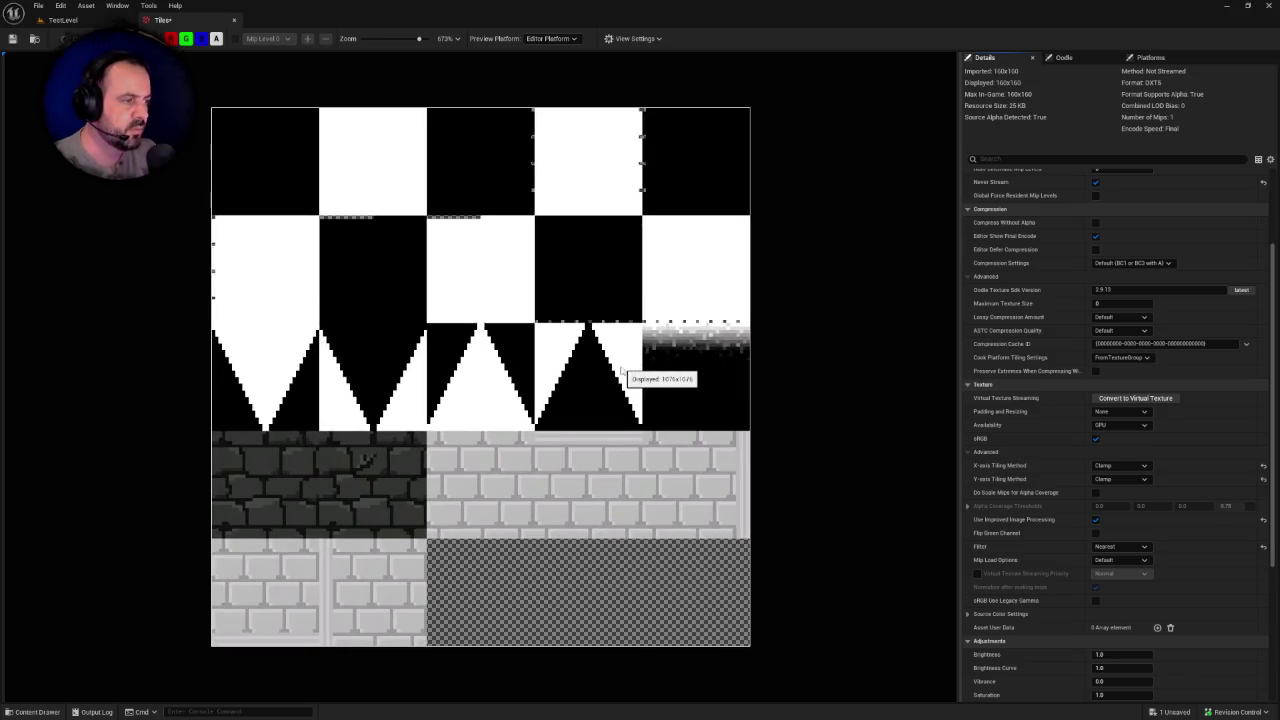
pyautogui.scroll(1, 700, 340)
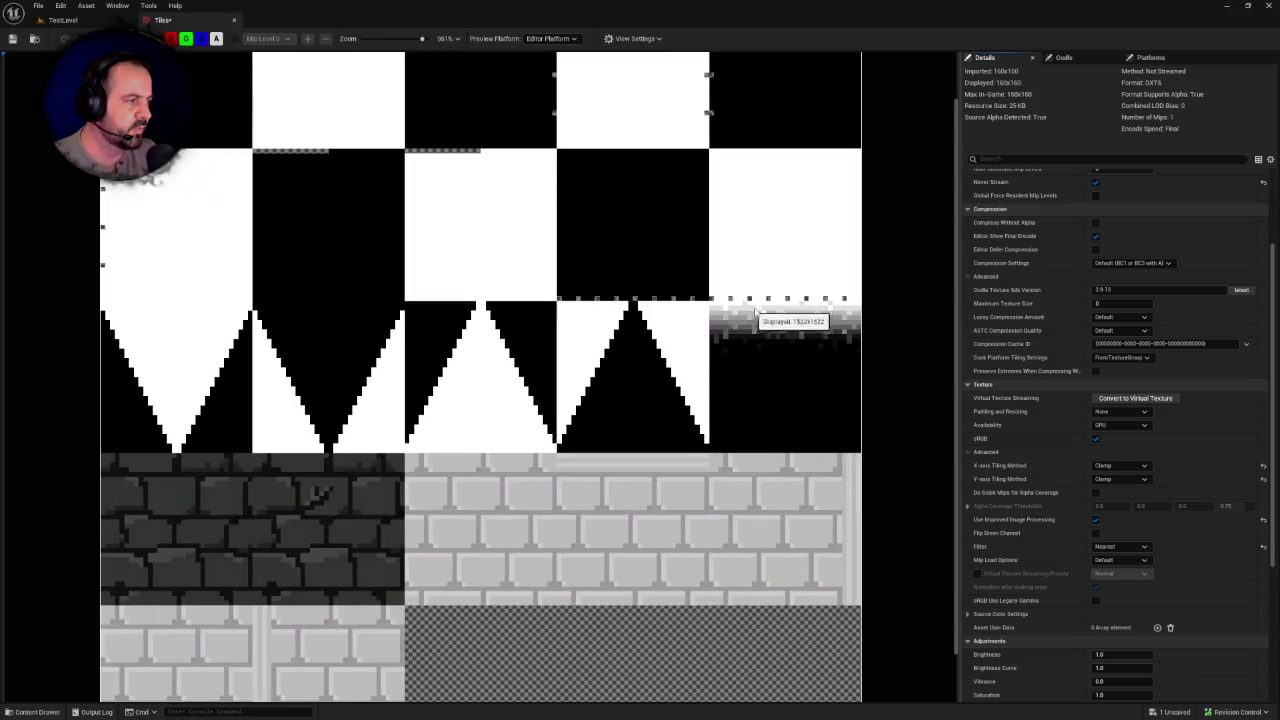
pyautogui.scroll(-1, 760, 332)
pyautogui.scroll(-1, 713, 360)
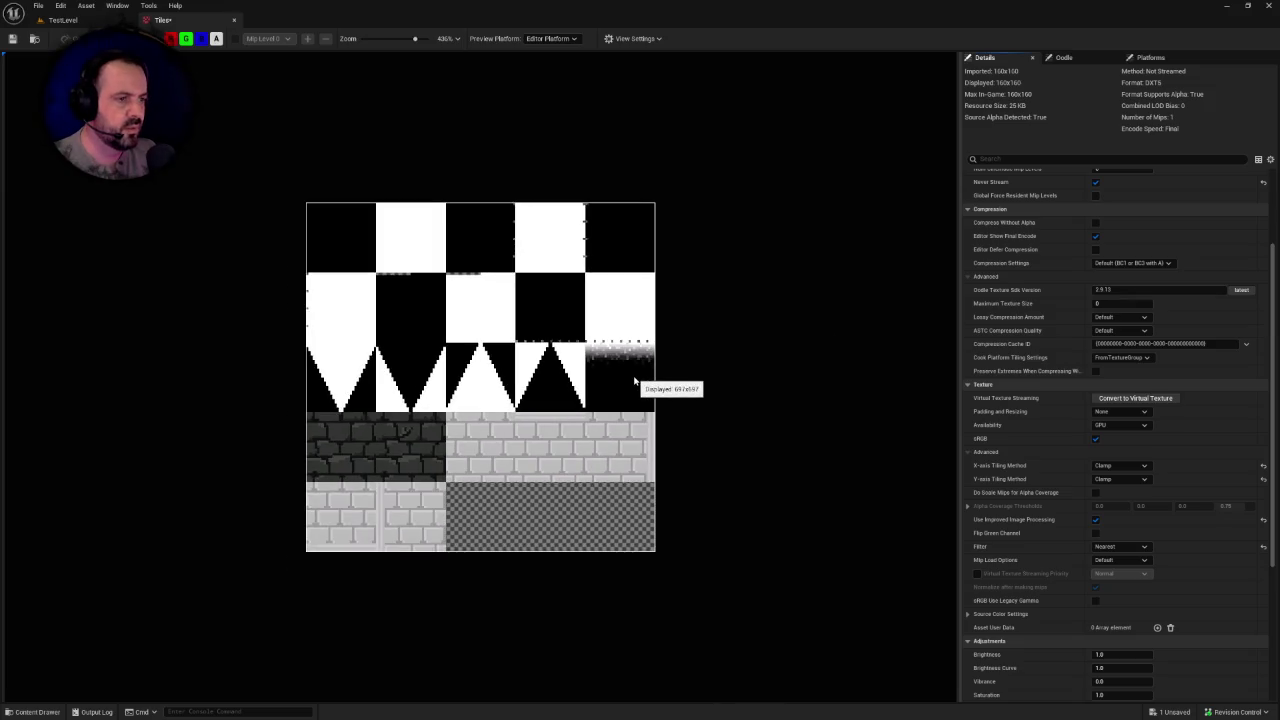
# Step: Save the texture and return to TestLevel with the Content Drawer open
pyautogui.hotkey('ctrl', 's')
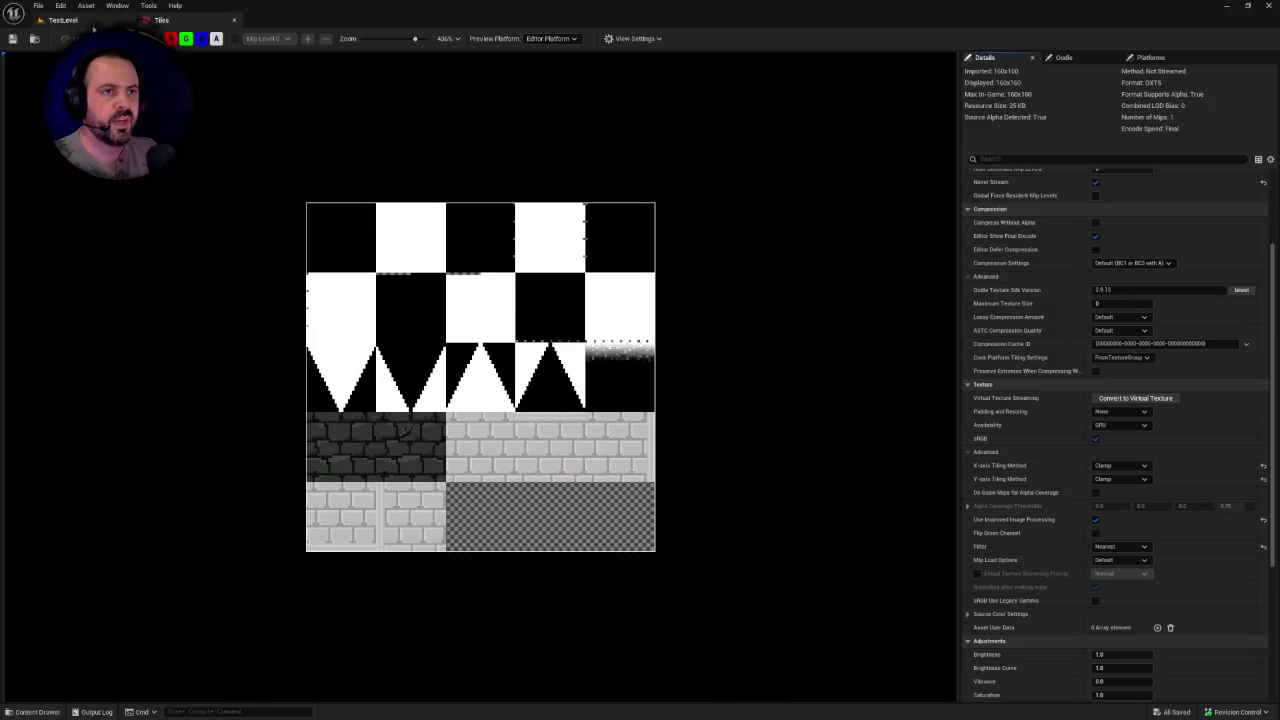
pyautogui.click(93, 22)
pyautogui.hotkey('ctrl', 'space')
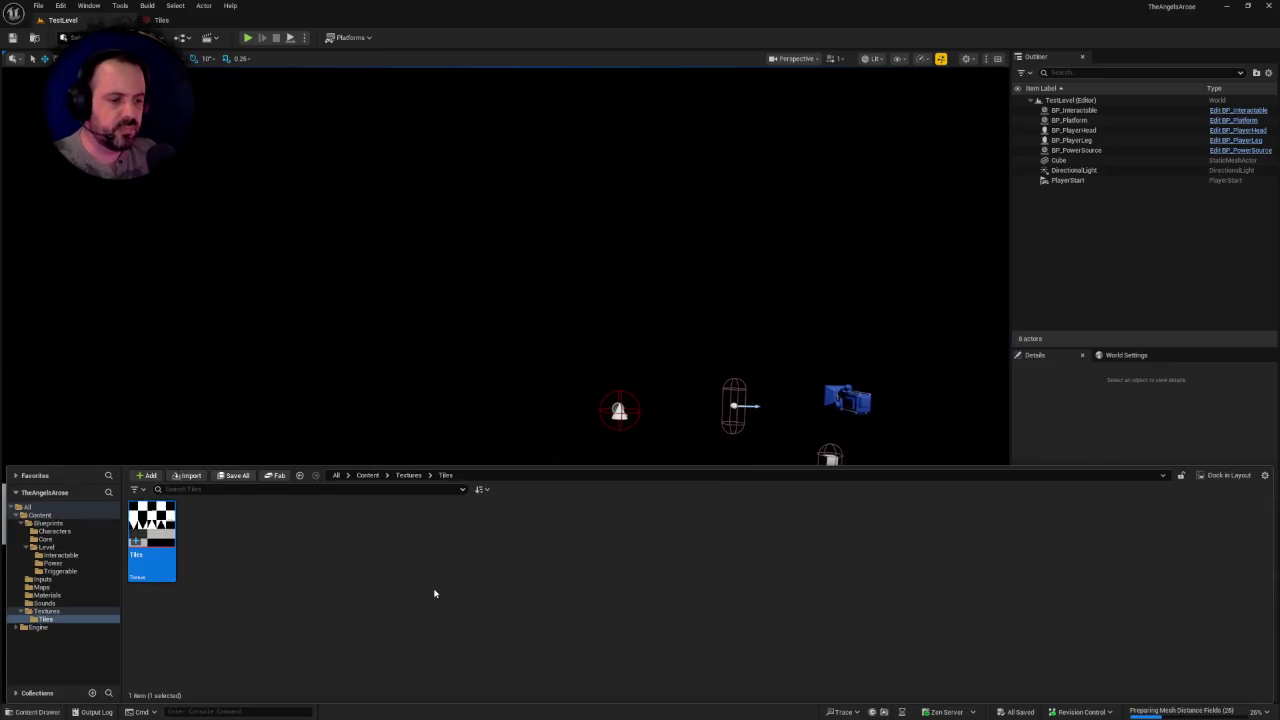
# Step: Add a new folder named Tiles to the top-level Content folder in the Content Browser
pyautogui.click(253, 580)
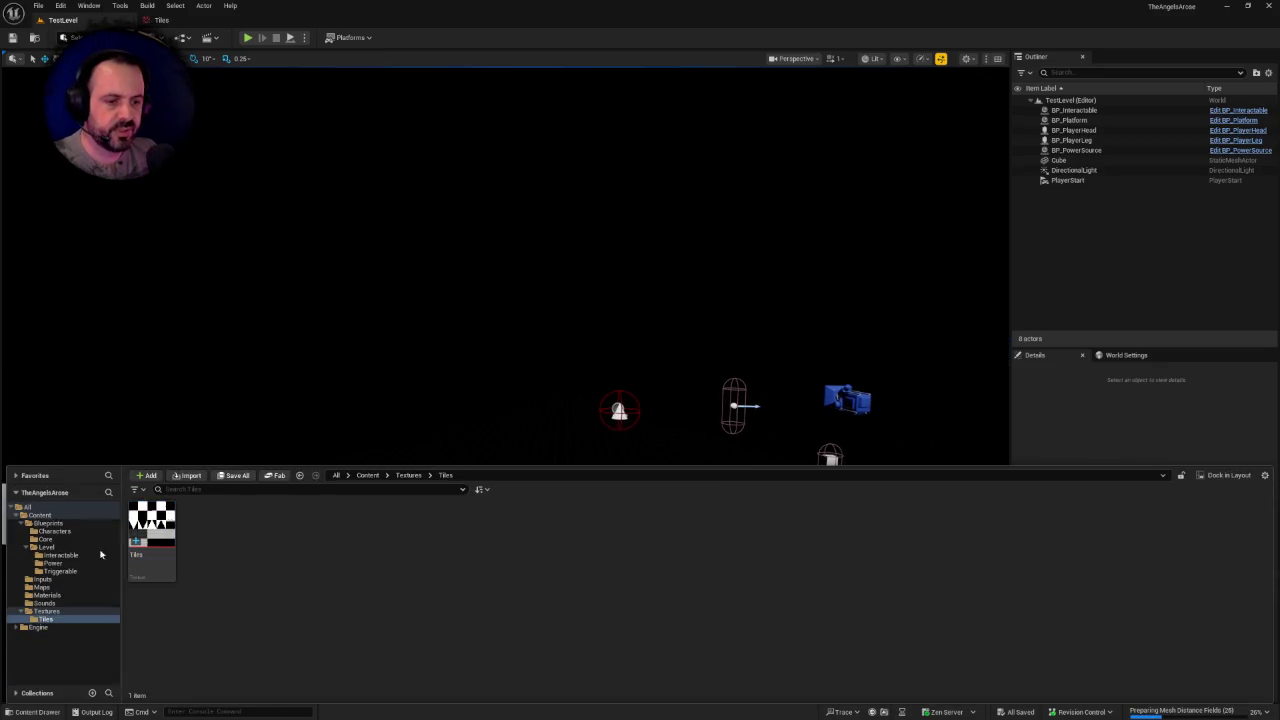
pyautogui.click(40, 515)
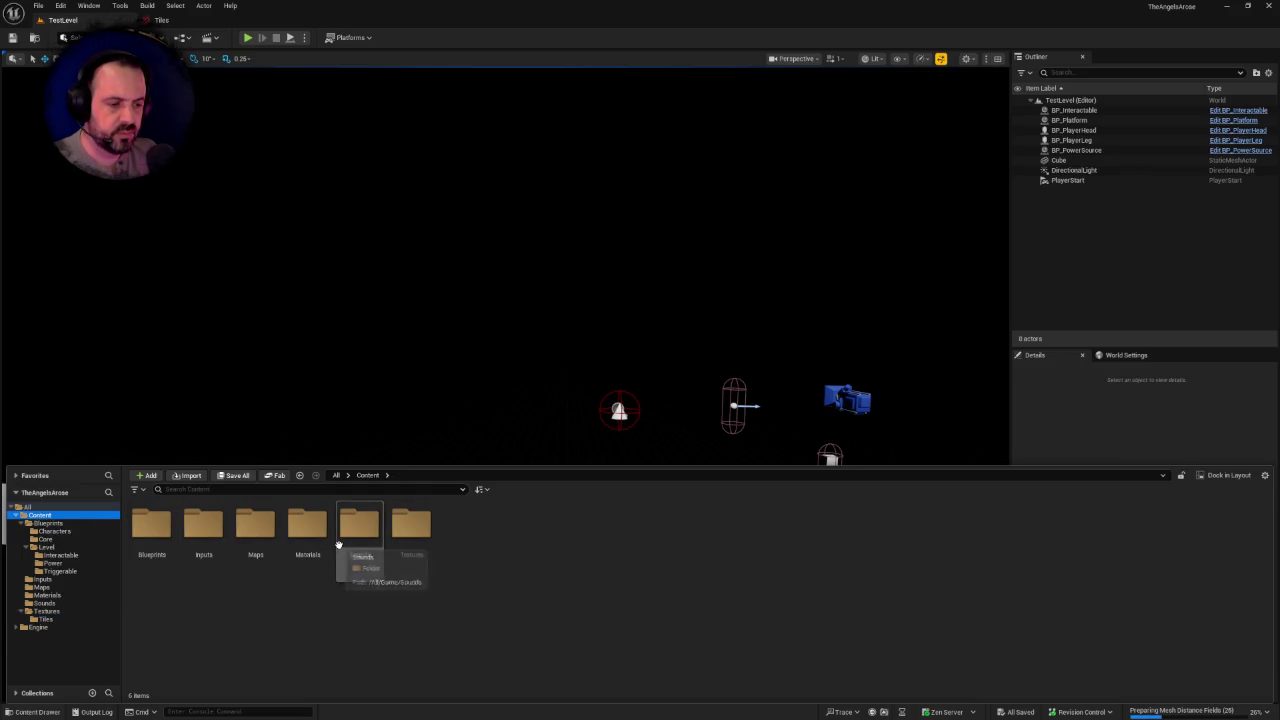
pyautogui.doubleClick(260, 530)
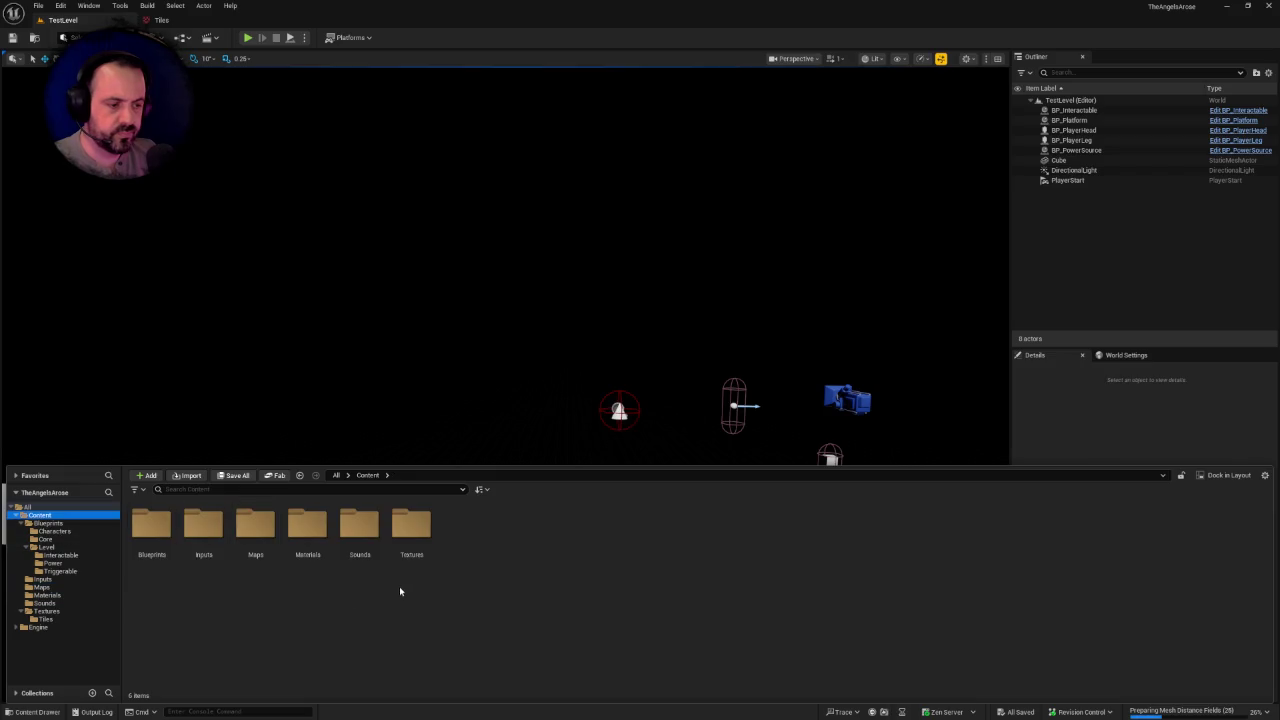
pyautogui.rightClick(400, 586)
pyautogui.click(439, 260)
pyautogui.write('Tiles')
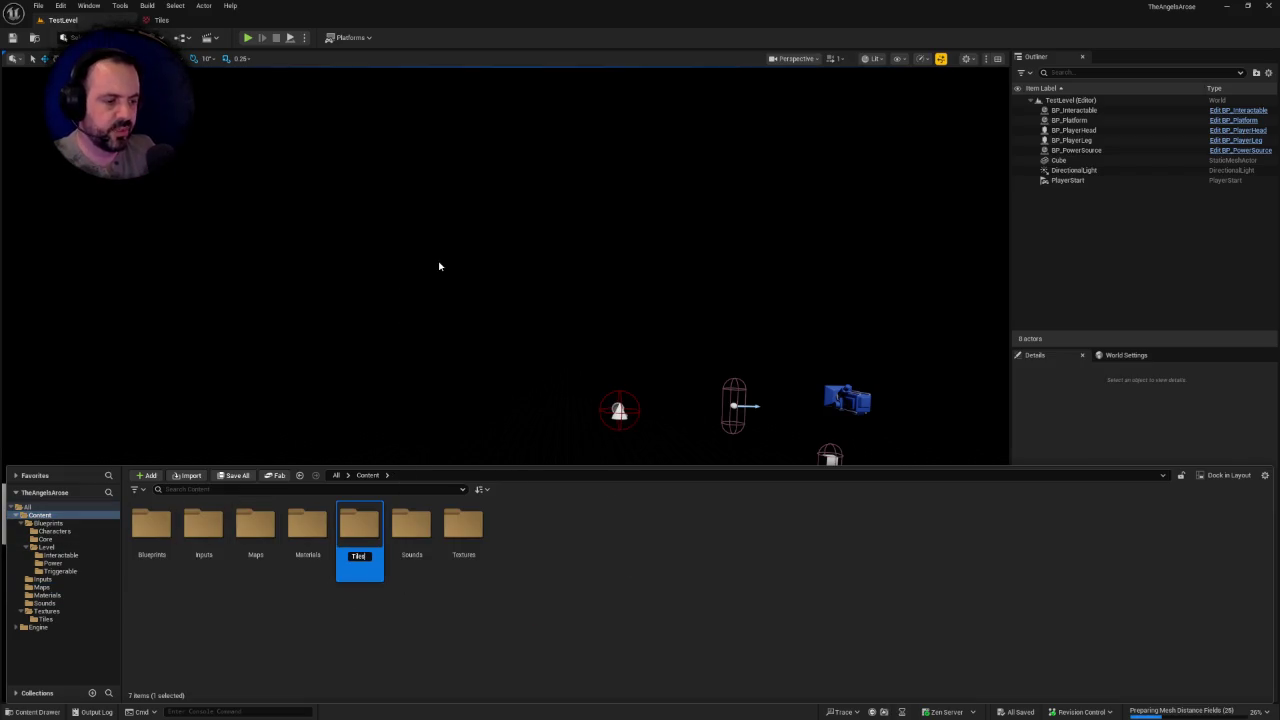
pyautogui.press('Return')
pyautogui.press('Return')
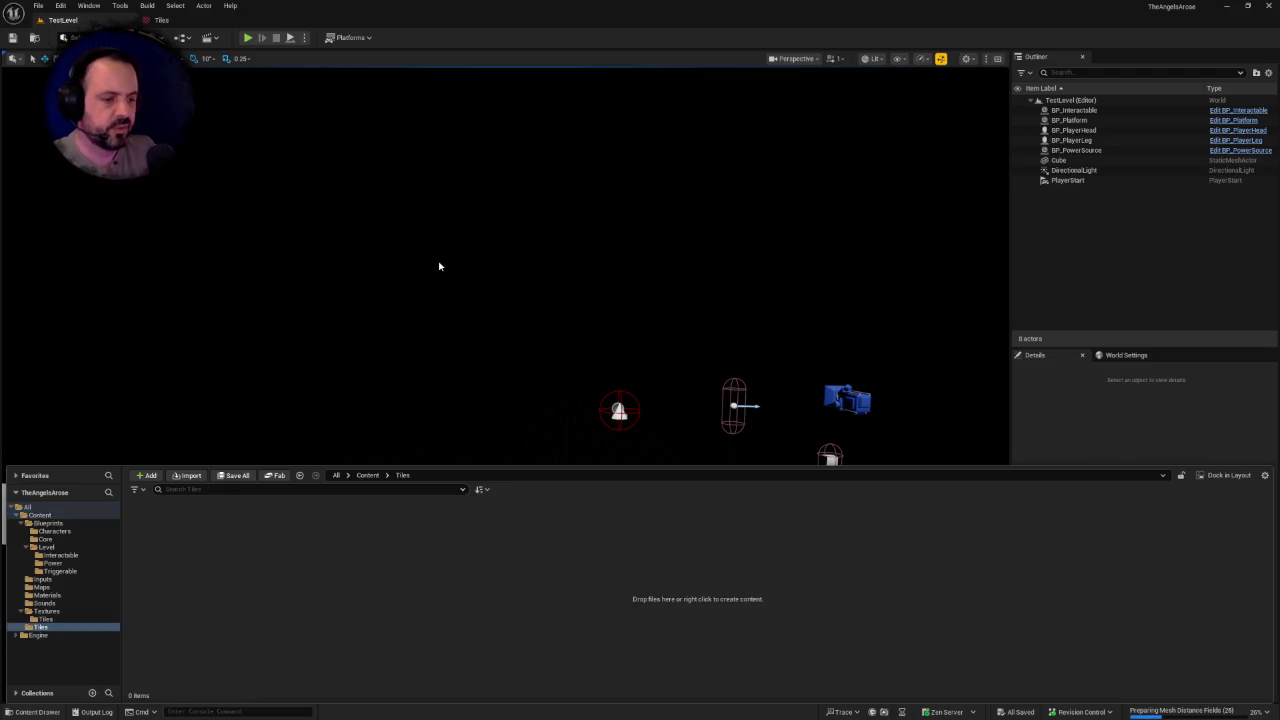